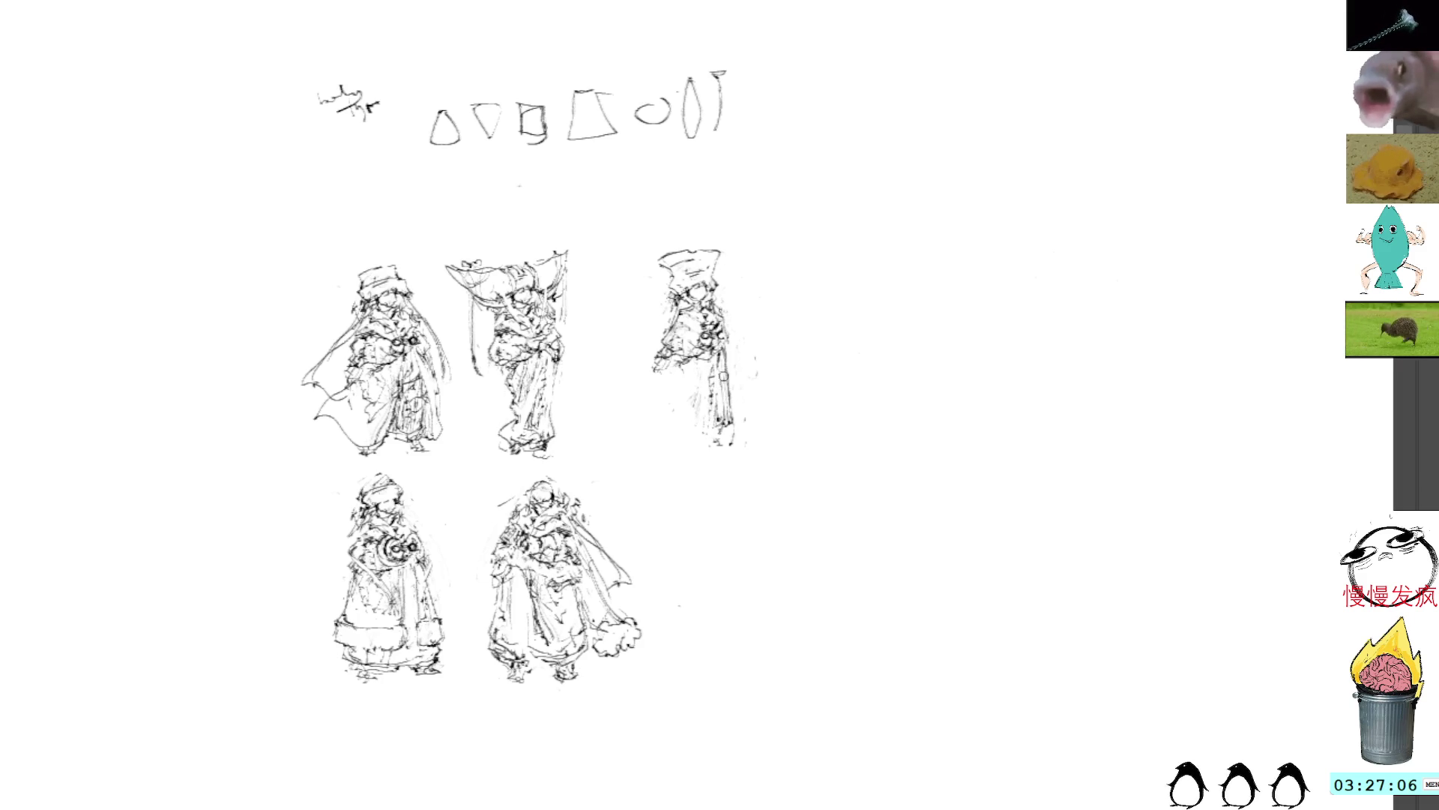
Add fold lines to the third figure's feet, lower robe and hat with the pencil brush
drag(722, 433, 724, 442)
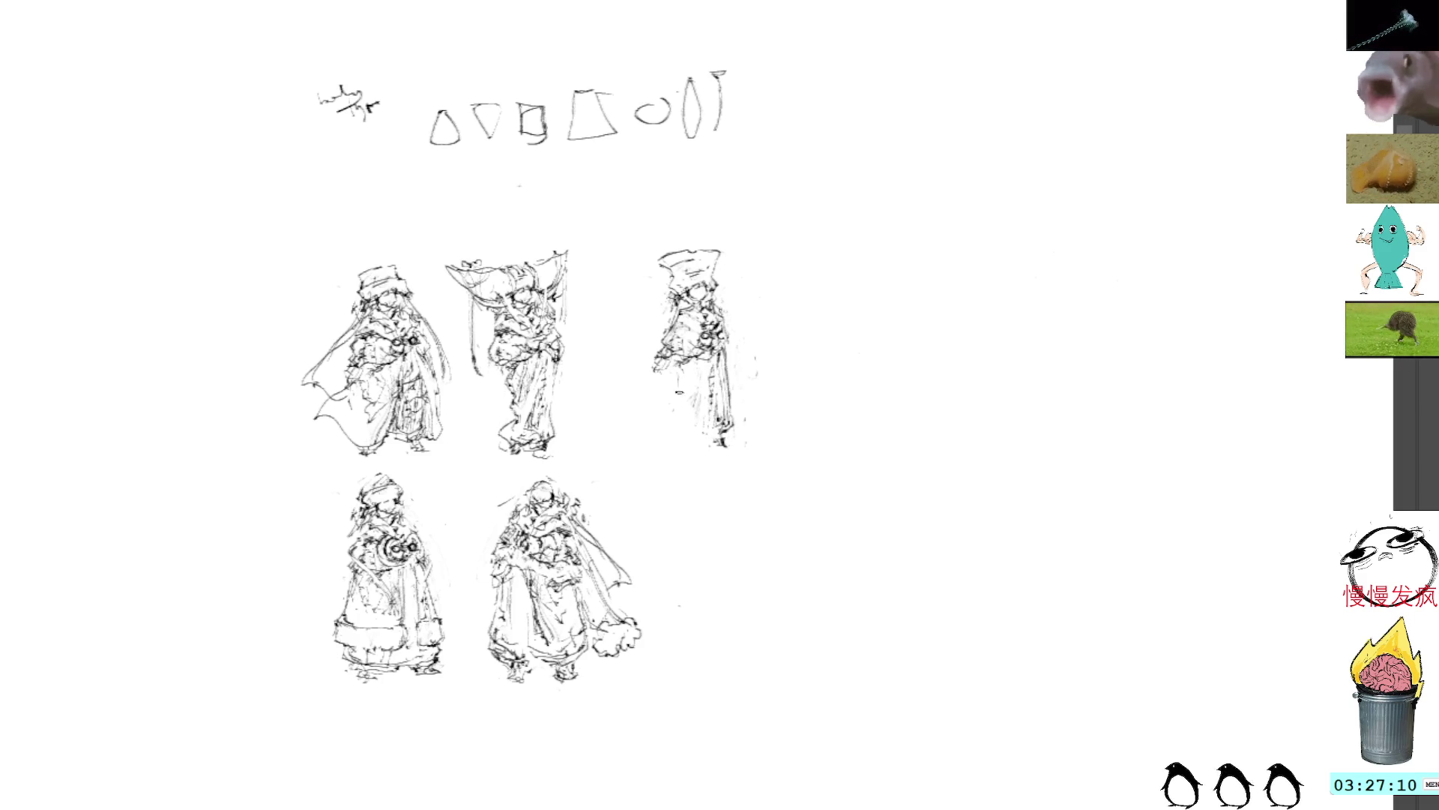
mouse_move(678, 373)
mouse_down()
mouse_move(680, 431)
mouse_move(669, 420)
mouse_move(690, 444)
mouse_up()
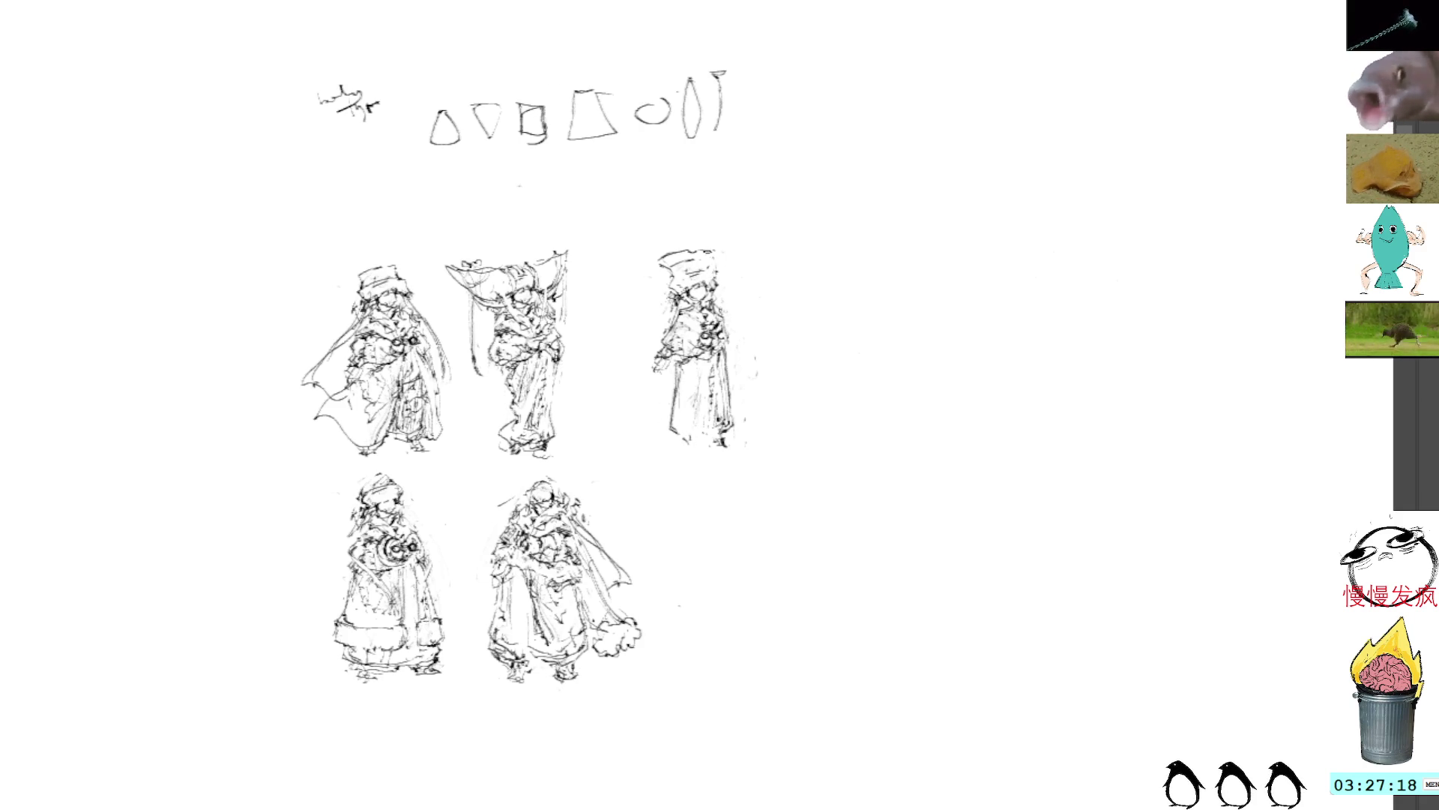
drag(675, 298, 654, 312)
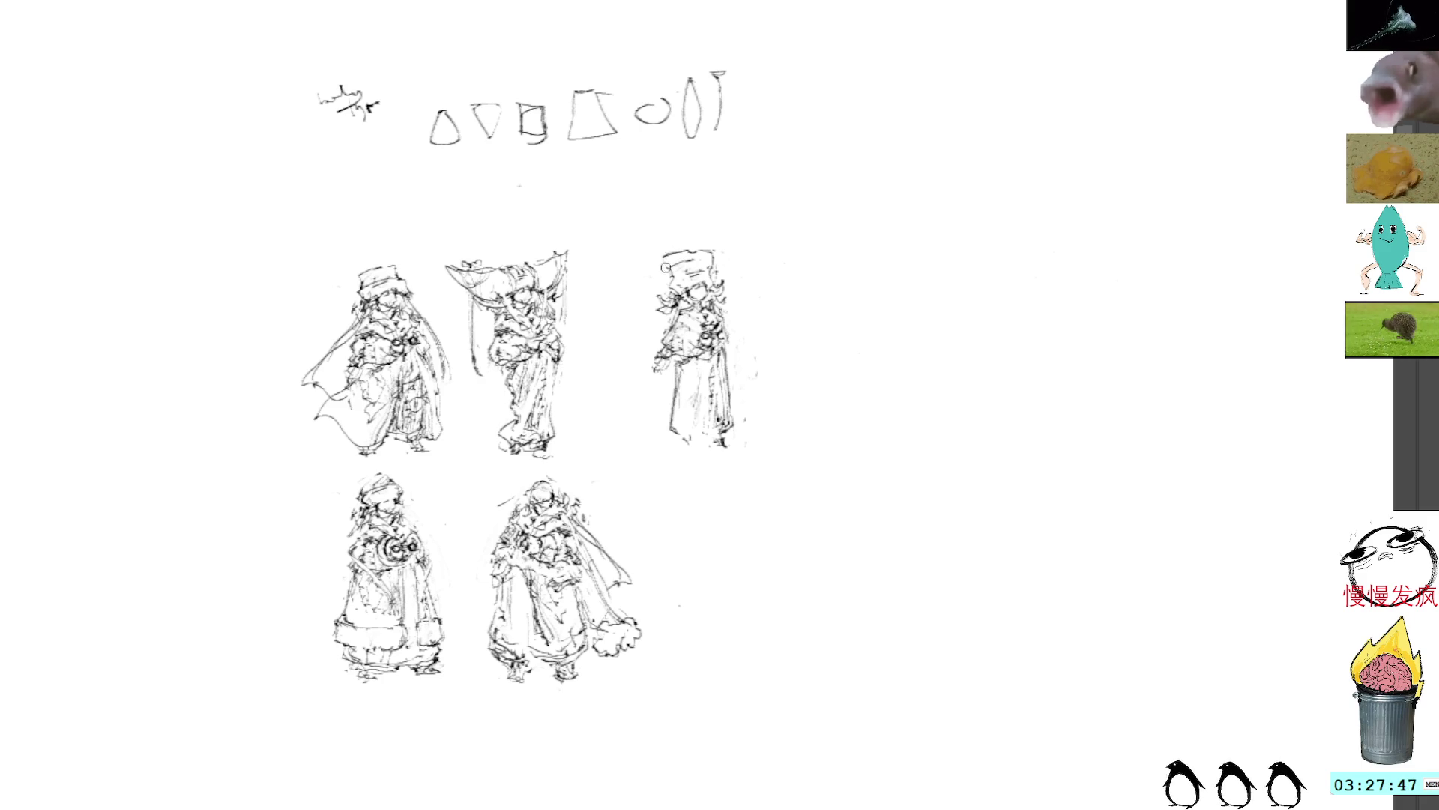
drag(664, 417, 671, 446)
mouse_move(676, 443)
mouse_down()
mouse_move(691, 445)
mouse_move(682, 453)
mouse_up()
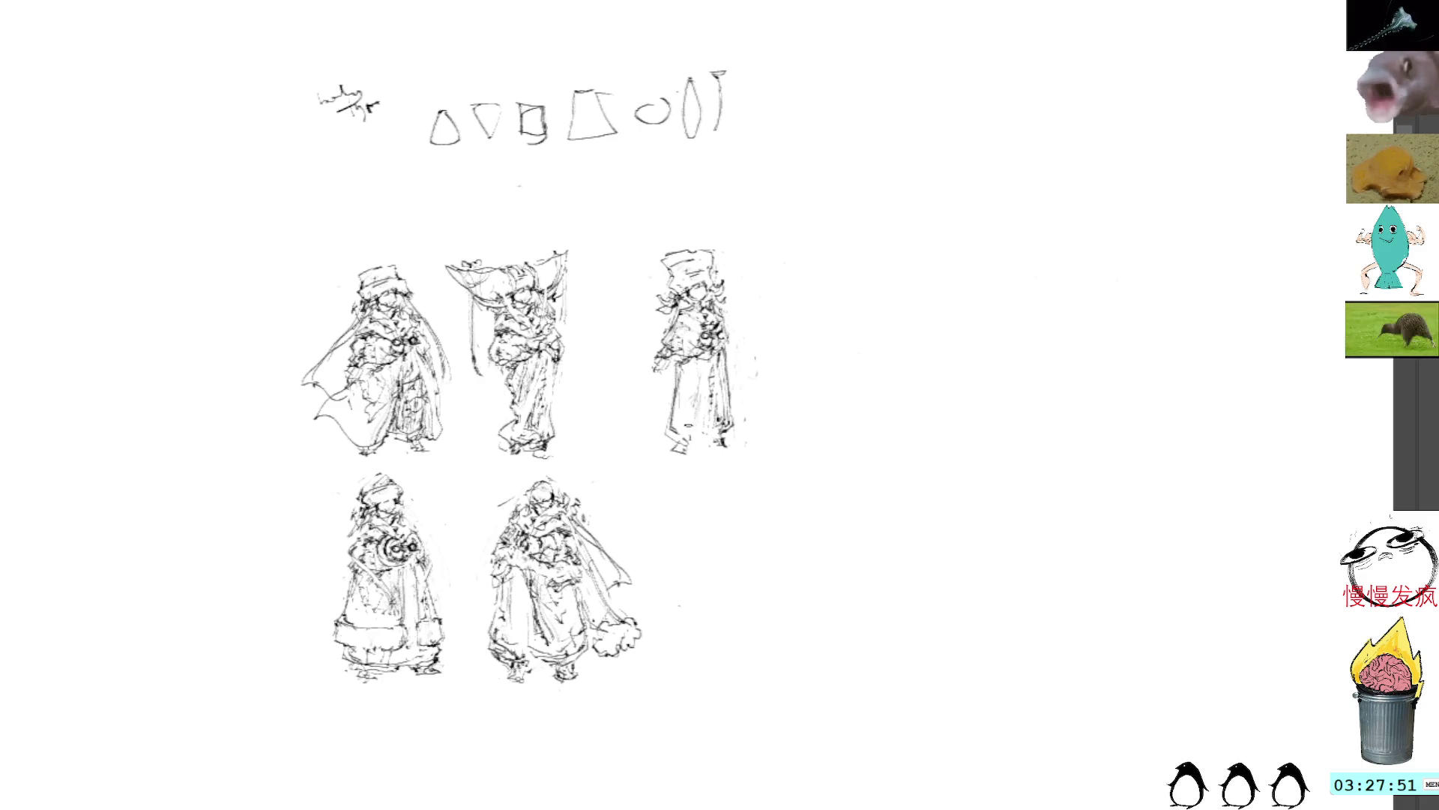
mouse_move(679, 379)
mouse_down()
mouse_move(688, 434)
mouse_move(701, 431)
mouse_move(667, 443)
mouse_up()
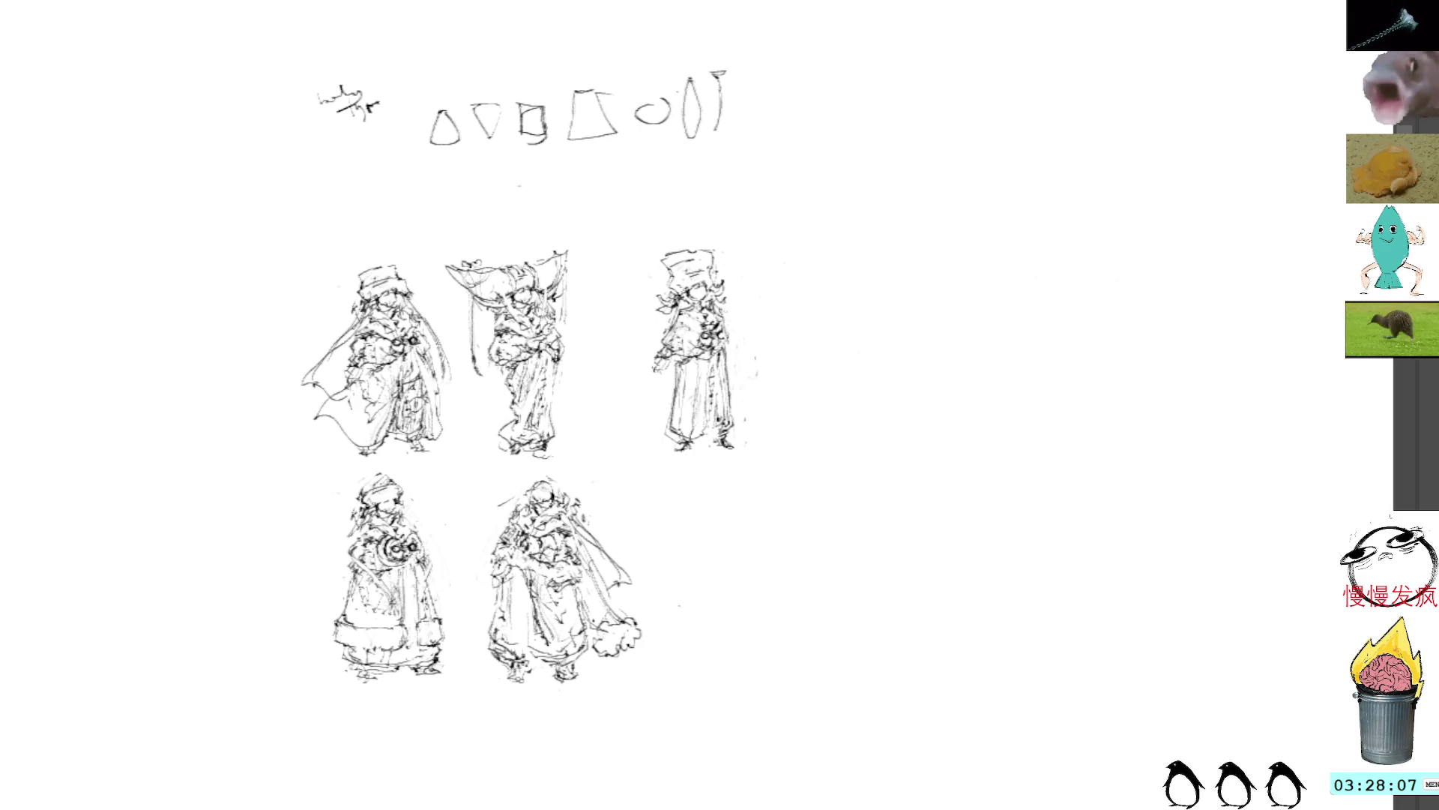
Try a curve beside the third figure, then undo and delete it
mouse_move(678, 216)
mouse_down()
mouse_move(621, 397)
mouse_move(800, 450)
mouse_up()
key(ctrl+z)
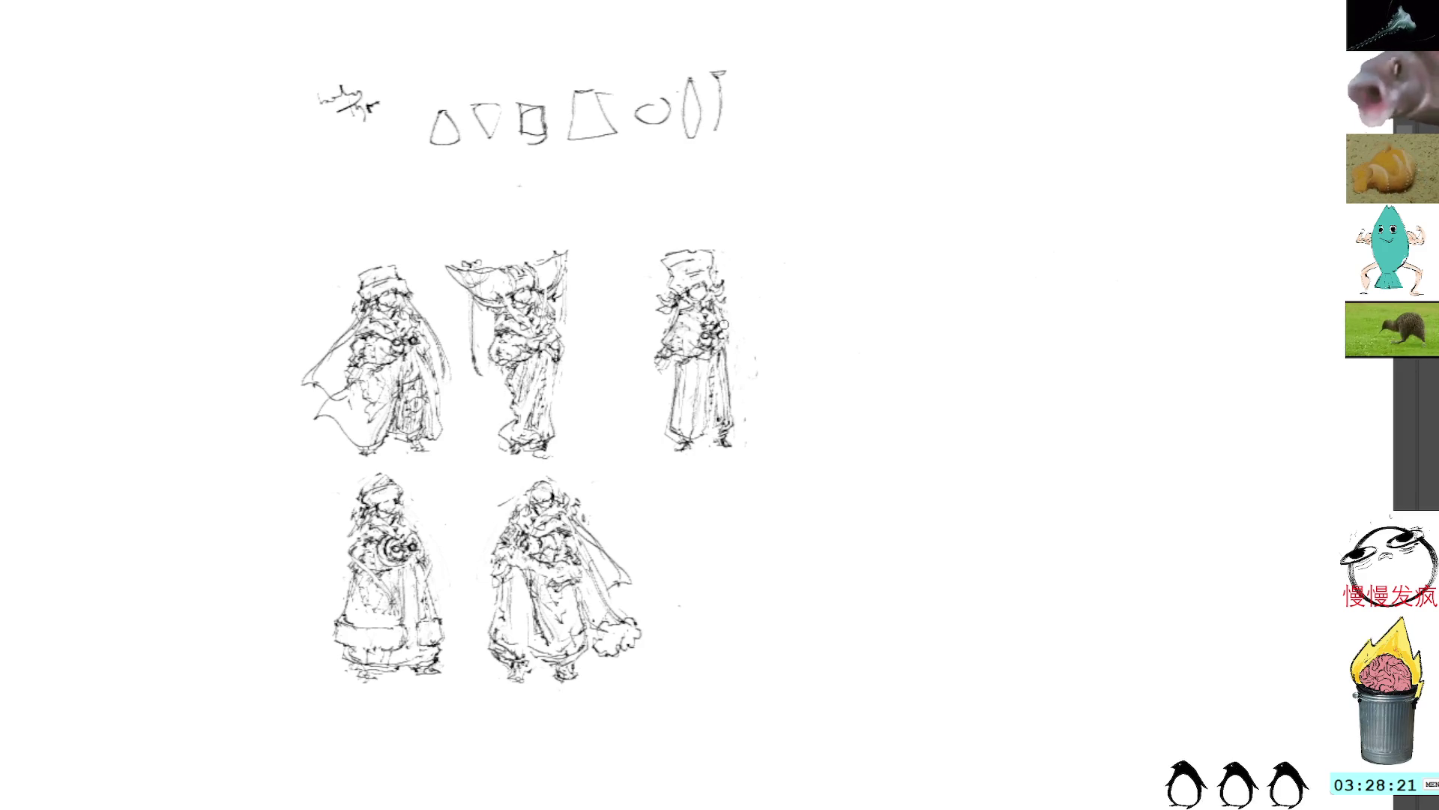
drag(769, 351, 757, 449)
key(Delete)
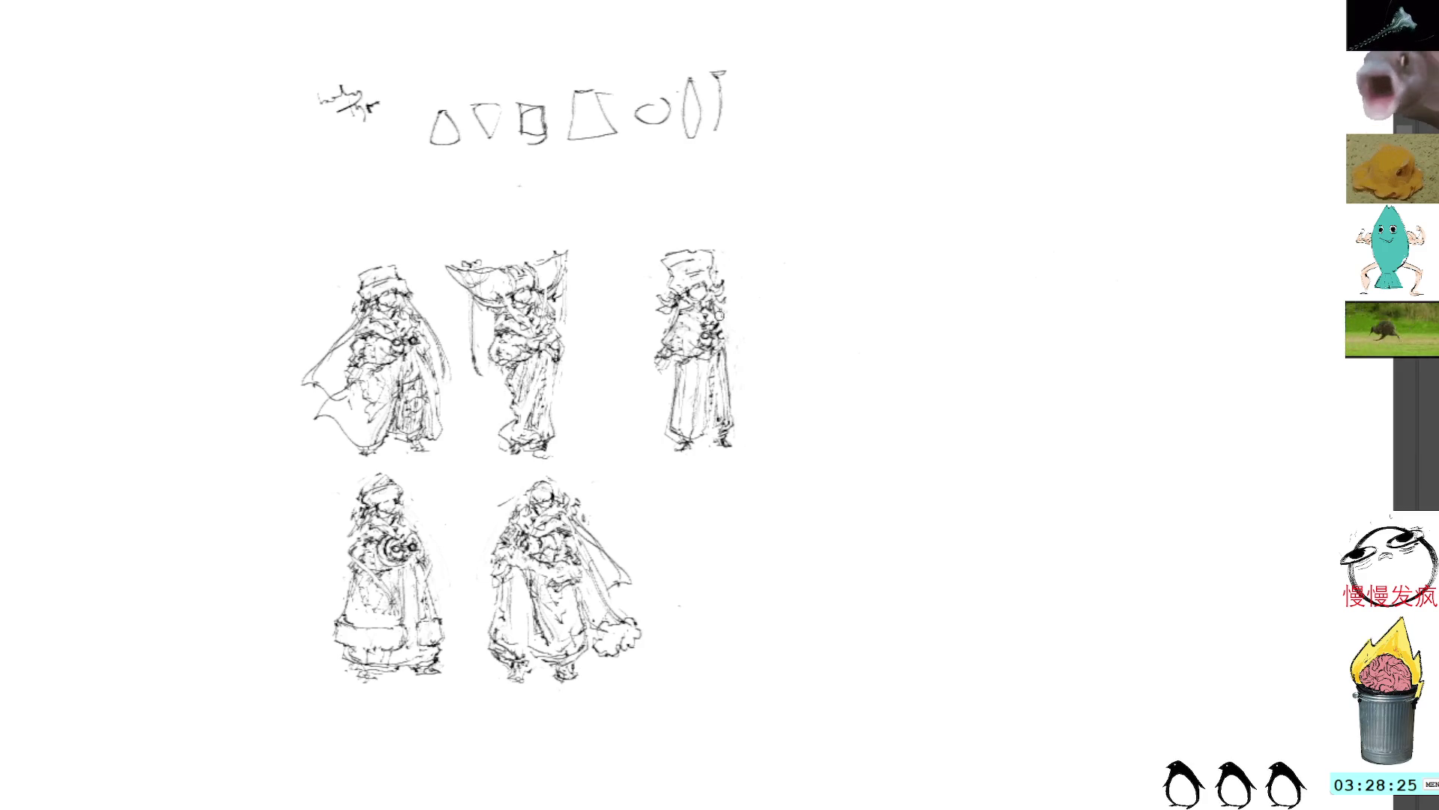
Add strokes along the third figure's left side and lower-left edge
mouse_move(718, 315)
mouse_down()
mouse_move(731, 361)
mouse_move(653, 368)
mouse_up()
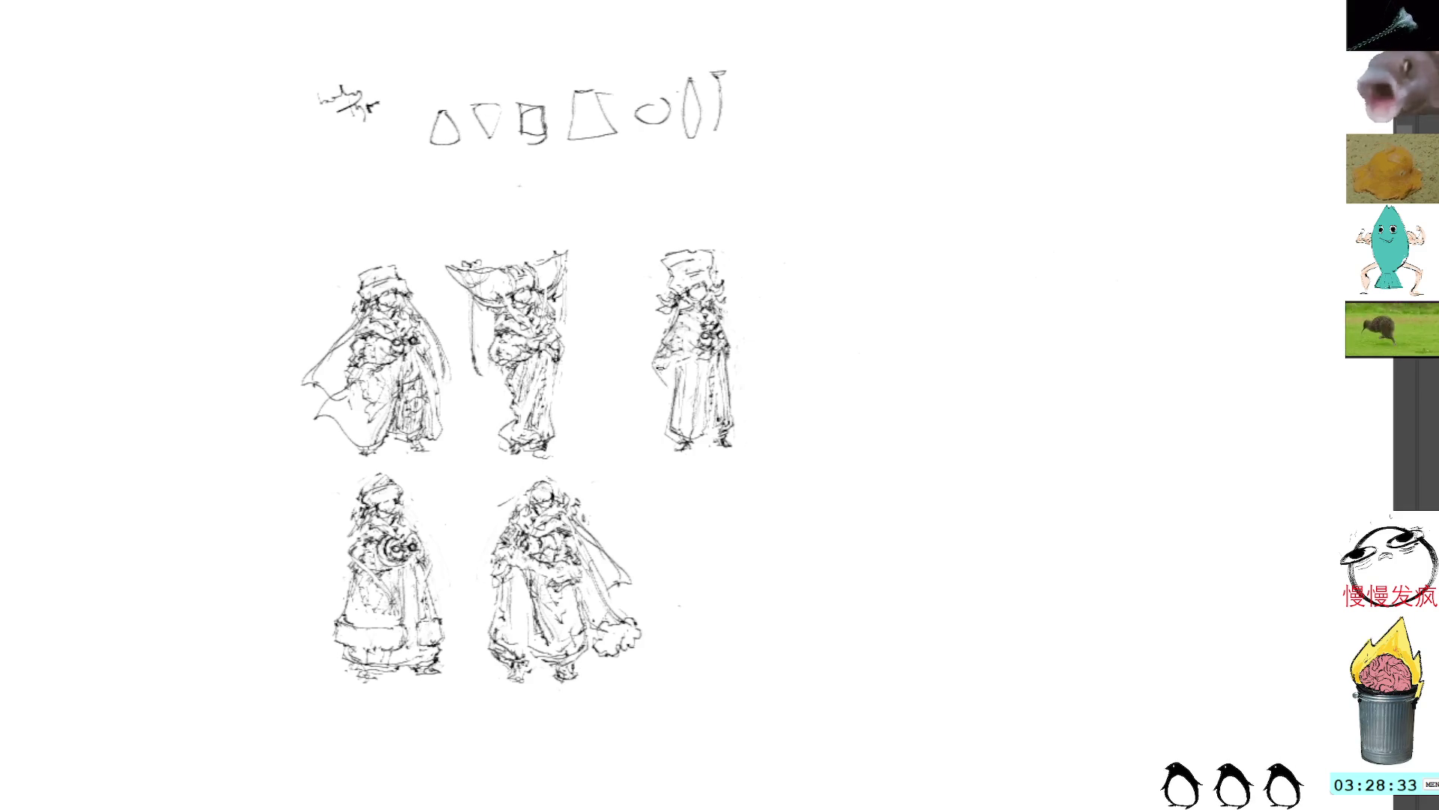
drag(703, 345, 646, 385)
mouse_move(705, 318)
mouse_down()
mouse_move(675, 340)
mouse_move(652, 395)
mouse_up()
mouse_move(674, 388)
mouse_down()
mouse_move(661, 398)
mouse_move(682, 398)
mouse_up()
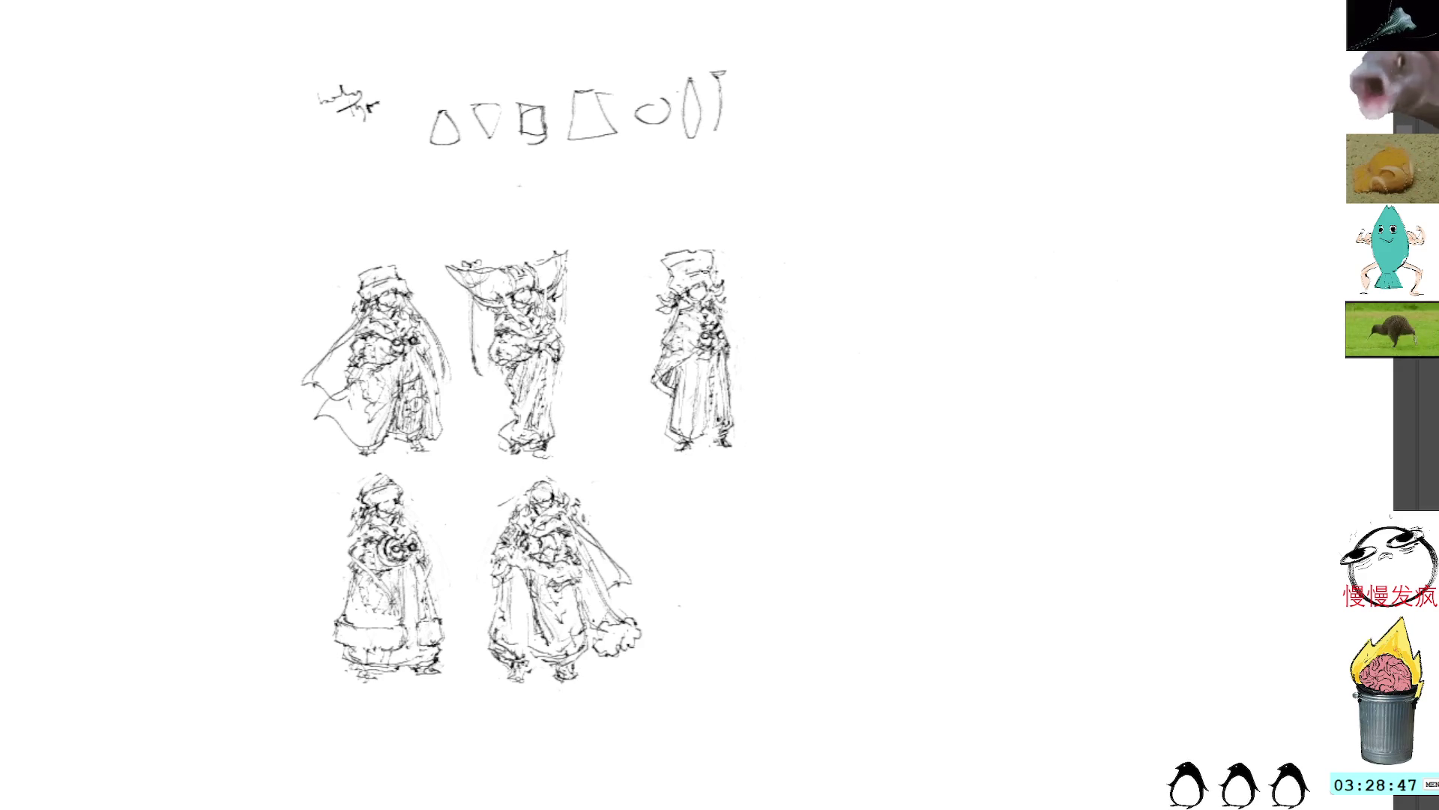
Move the third figure down to the end of the bottom row
ctrl+click(706, 264)
drag(900, 283, 877, 568)
key(b)
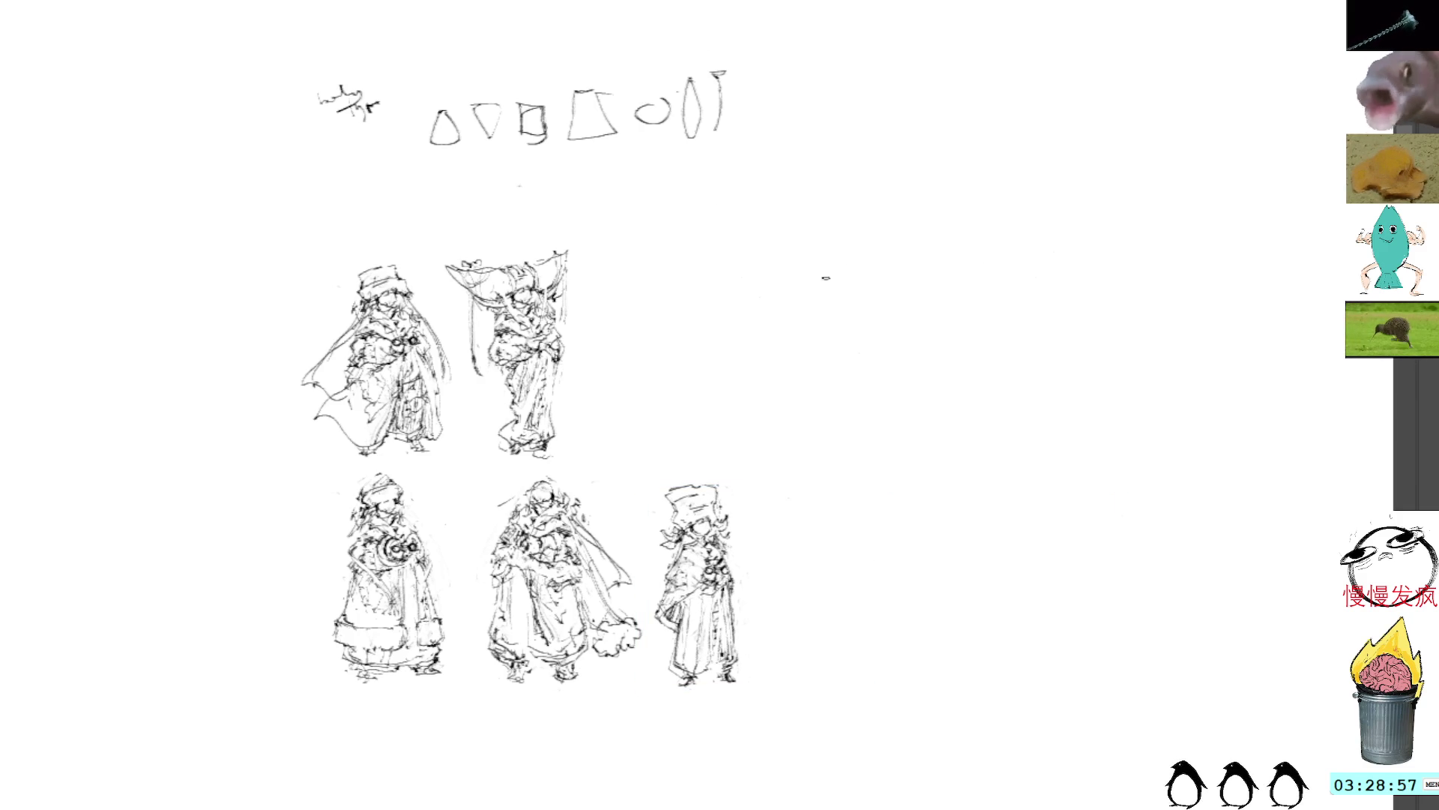
Paste a copy of the first figure and place it in the top-right spot
key(ctrl+v)
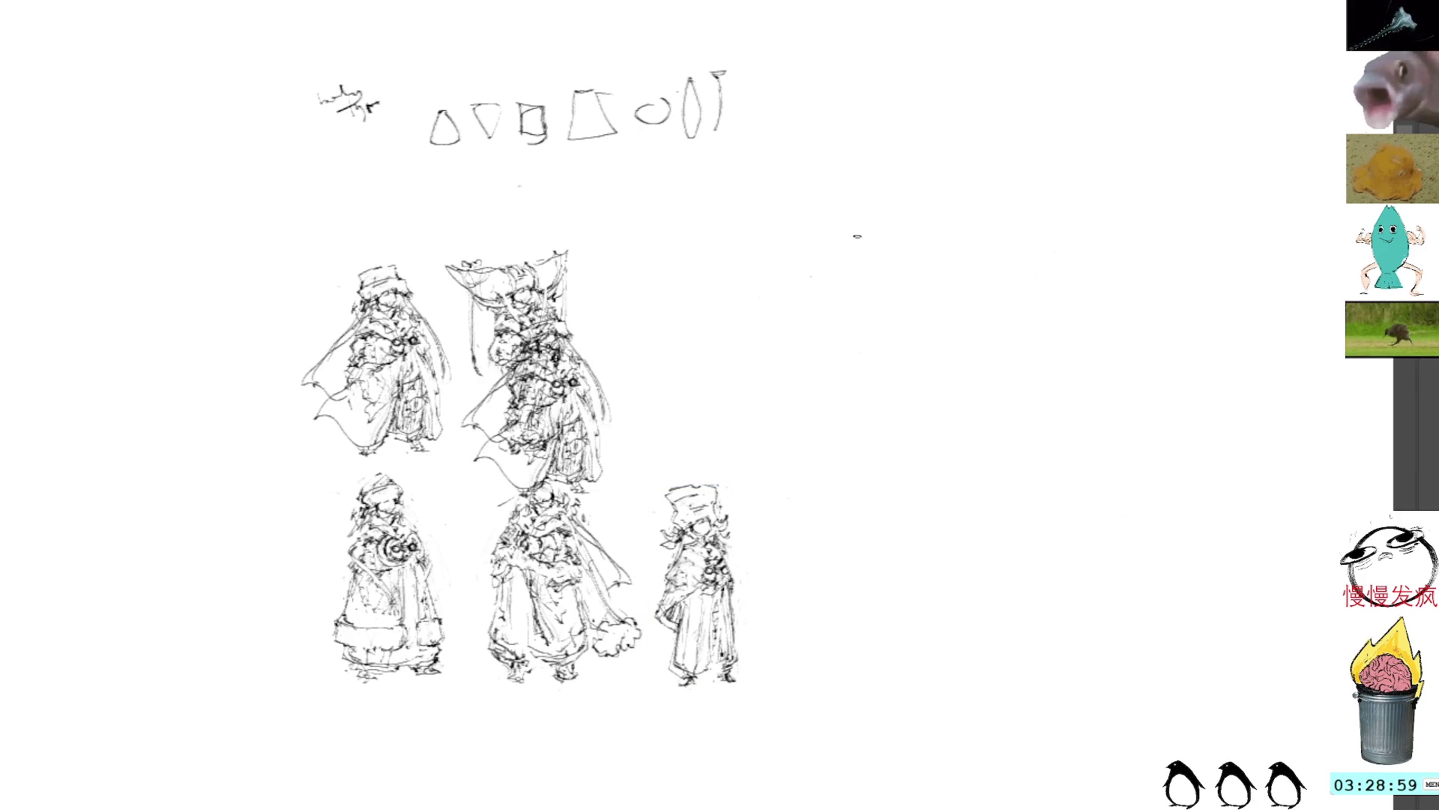
mouse_move(582, 380)
mouse_down()
mouse_move(807, 258)
mouse_move(836, 316)
mouse_move(822, 248)
mouse_move(810, 267)
mouse_up()
key(Return)
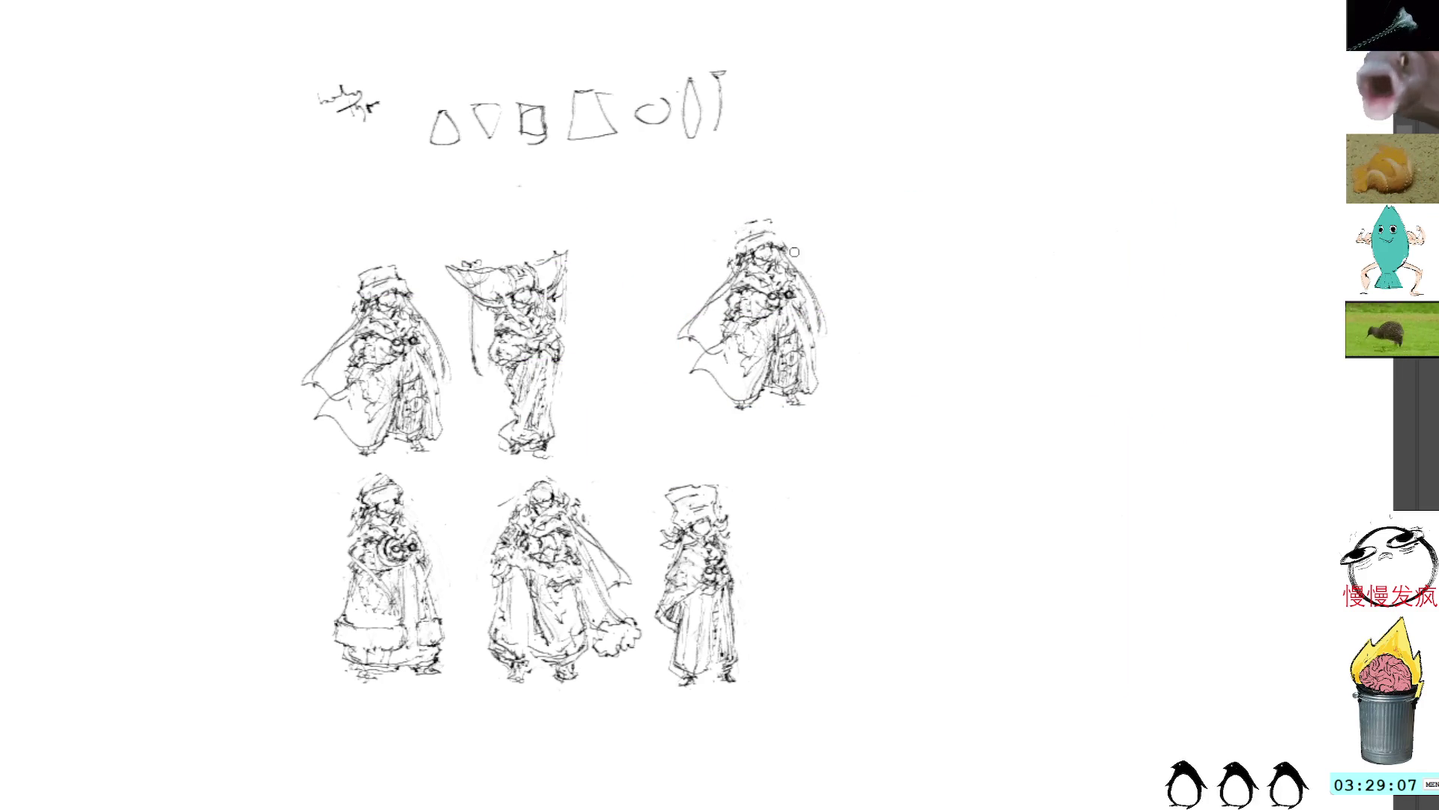
Sweep large arcs around the copy's head, shoulders and face, undoing unwanted curves
mouse_move(753, 221)
mouse_down()
mouse_move(806, 261)
mouse_move(824, 327)
mouse_up()
drag(791, 263, 817, 341)
mouse_move(753, 223)
mouse_down()
mouse_move(686, 271)
mouse_move(673, 349)
mouse_move(731, 361)
mouse_up()
mouse_move(681, 276)
mouse_down()
mouse_move(741, 346)
mouse_move(771, 339)
mouse_up()
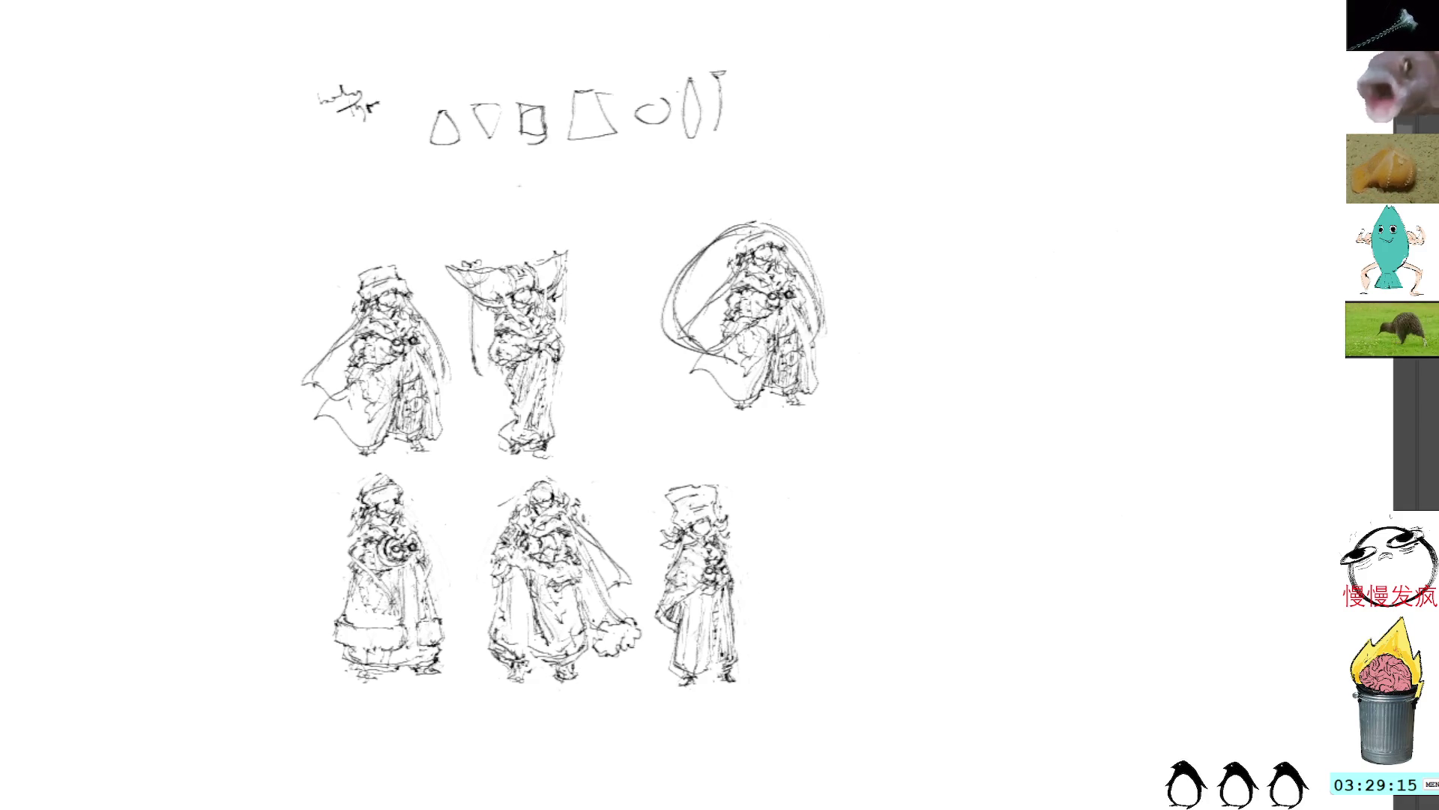
mouse_move(724, 279)
mouse_down()
mouse_move(683, 333)
mouse_move(687, 319)
mouse_up()
key(ctrl+z)
key(ctrl+z)
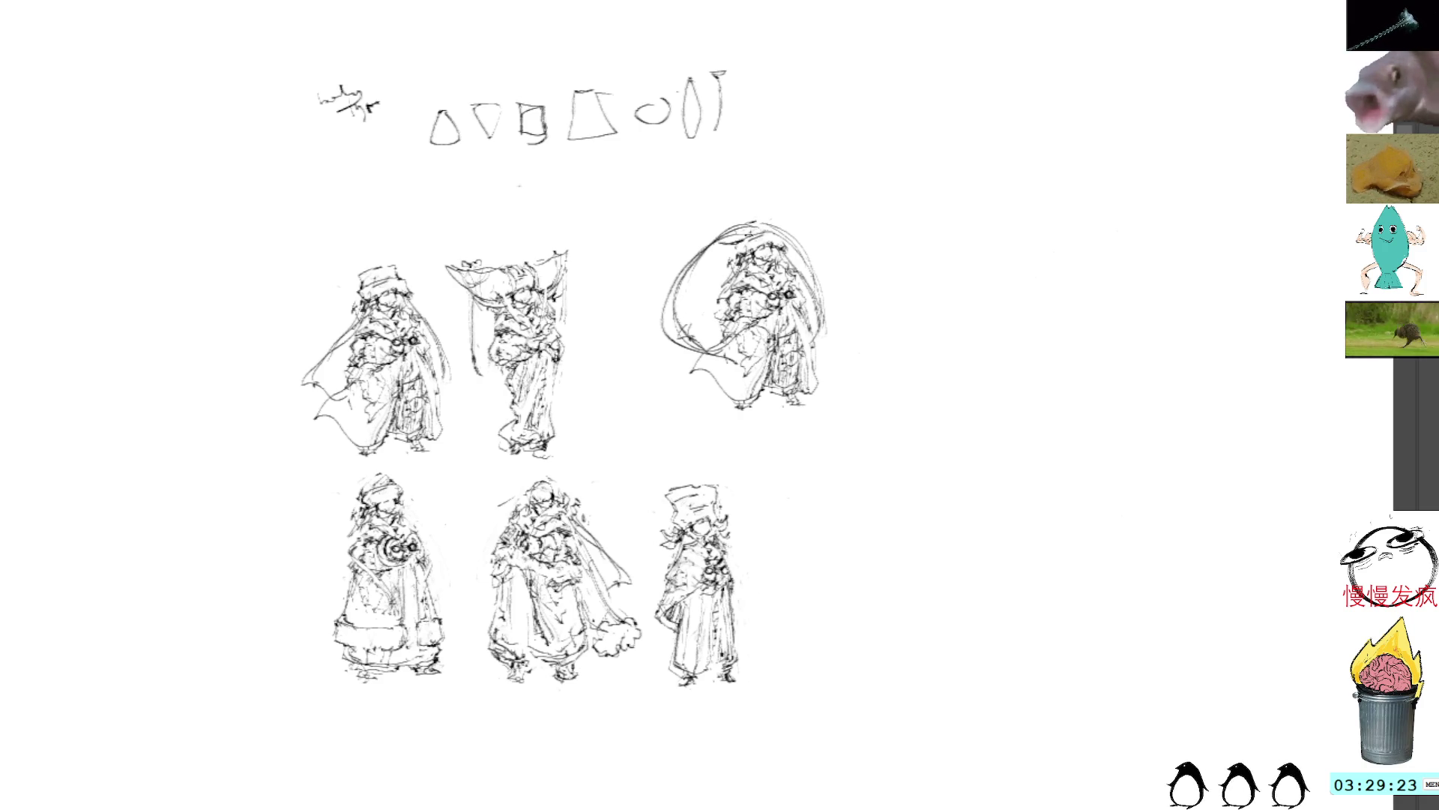
mouse_move(726, 231)
mouse_down()
mouse_move(702, 236)
mouse_move(740, 260)
mouse_up()
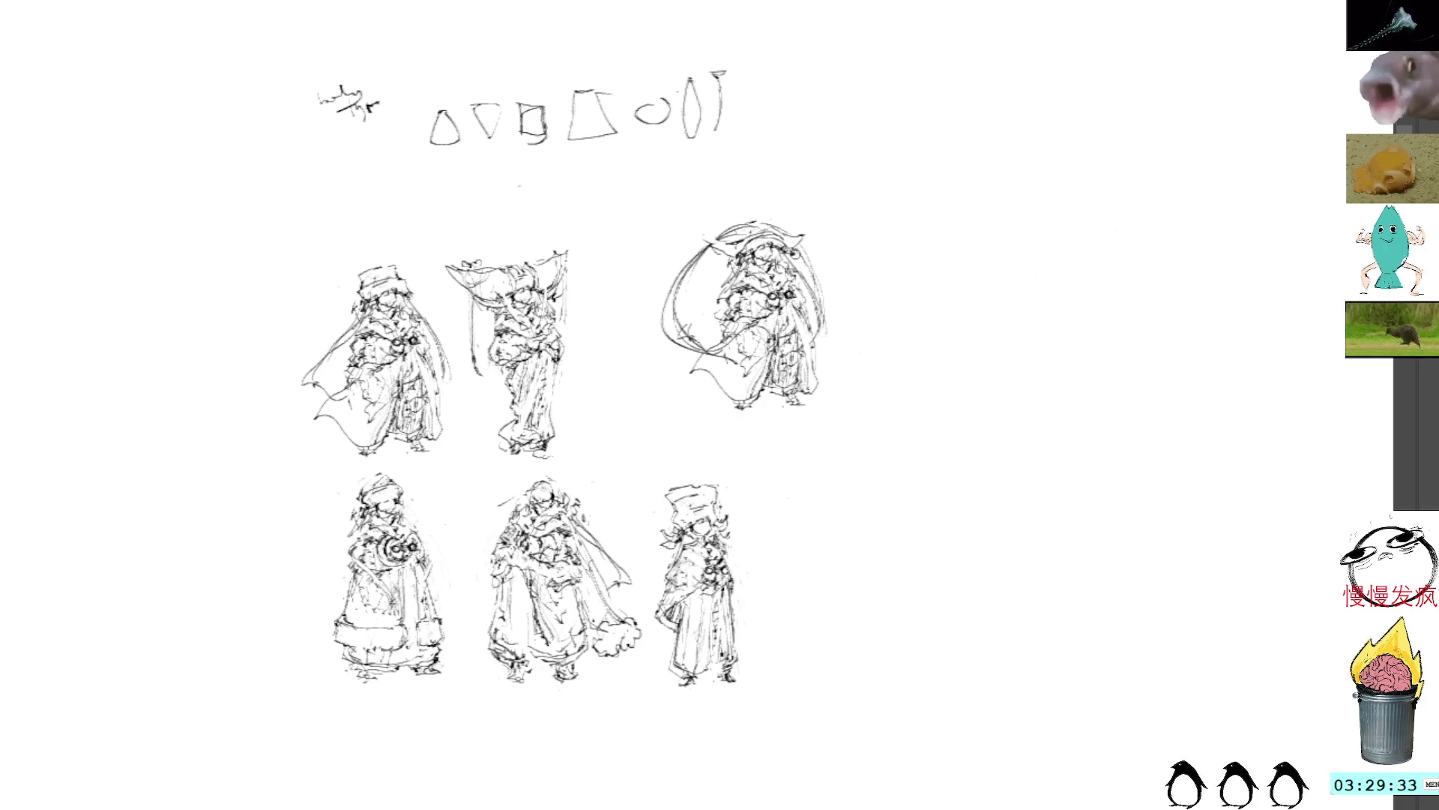
mouse_move(772, 248)
mouse_down()
mouse_move(756, 299)
mouse_move(780, 319)
mouse_move(719, 311)
mouse_move(766, 316)
mouse_up()
key(ctrl+z)
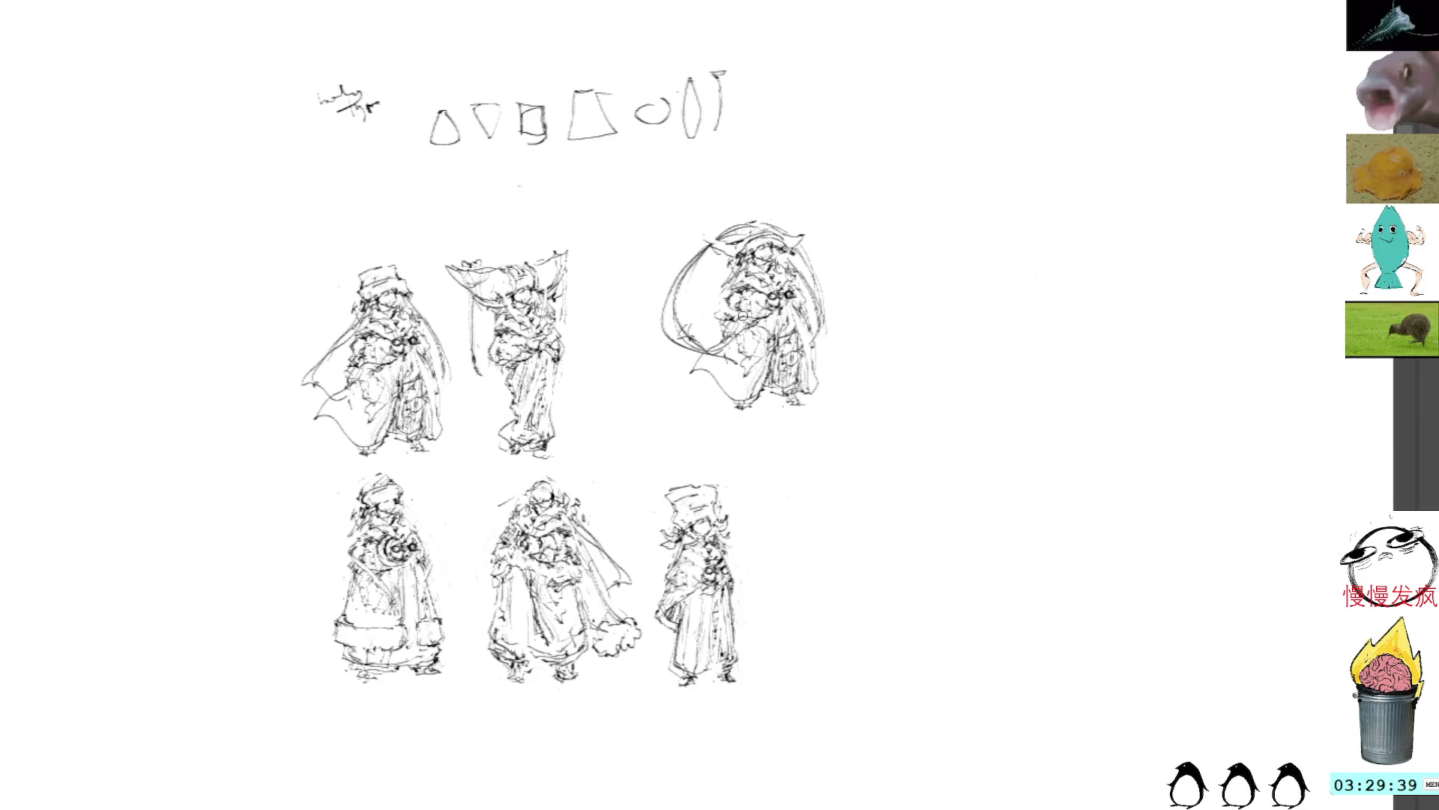
mouse_move(713, 321)
mouse_down()
mouse_move(746, 300)
mouse_move(753, 314)
mouse_move(729, 292)
mouse_up()
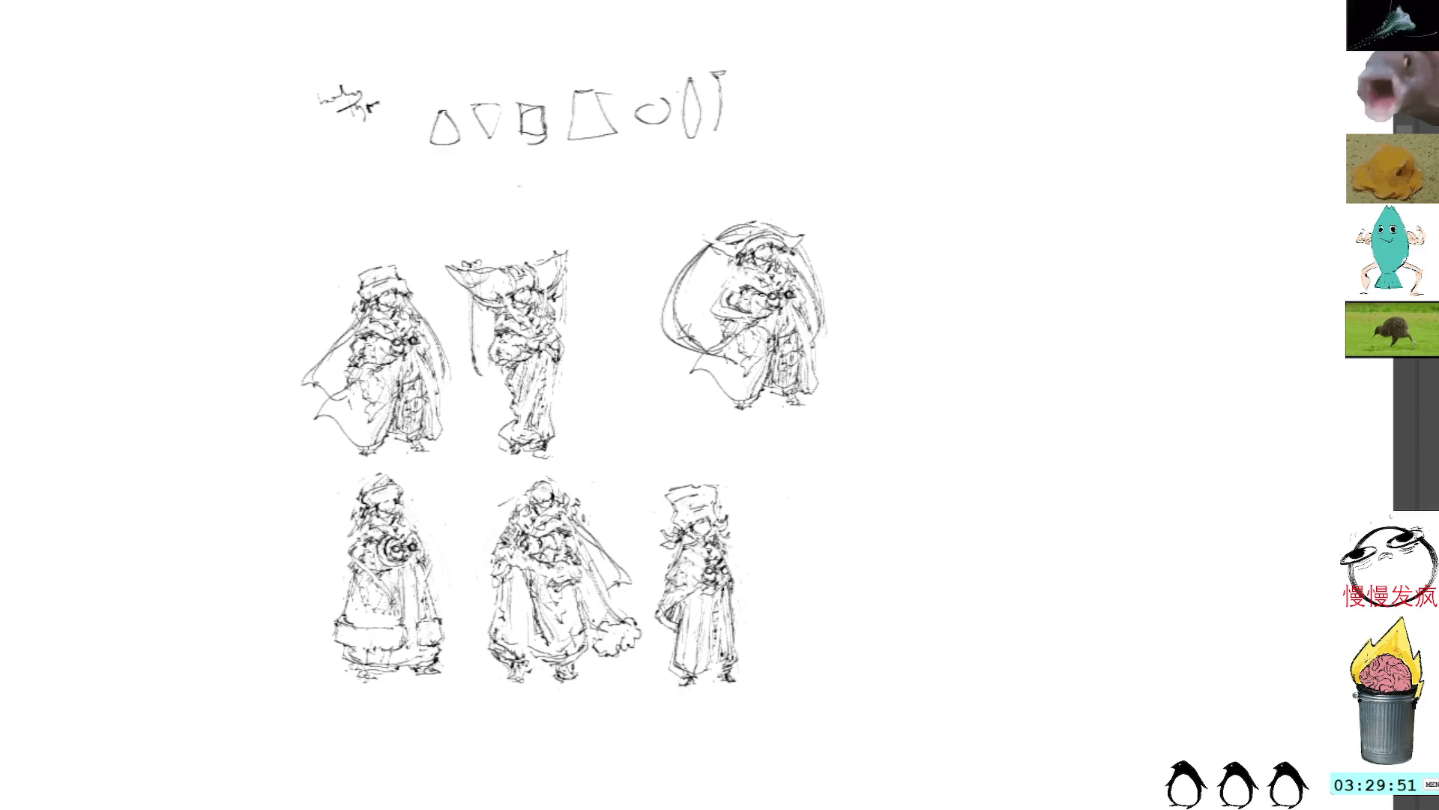
mouse_move(723, 289)
mouse_down()
mouse_move(813, 270)
mouse_move(817, 294)
mouse_up()
key(ctrl+z)
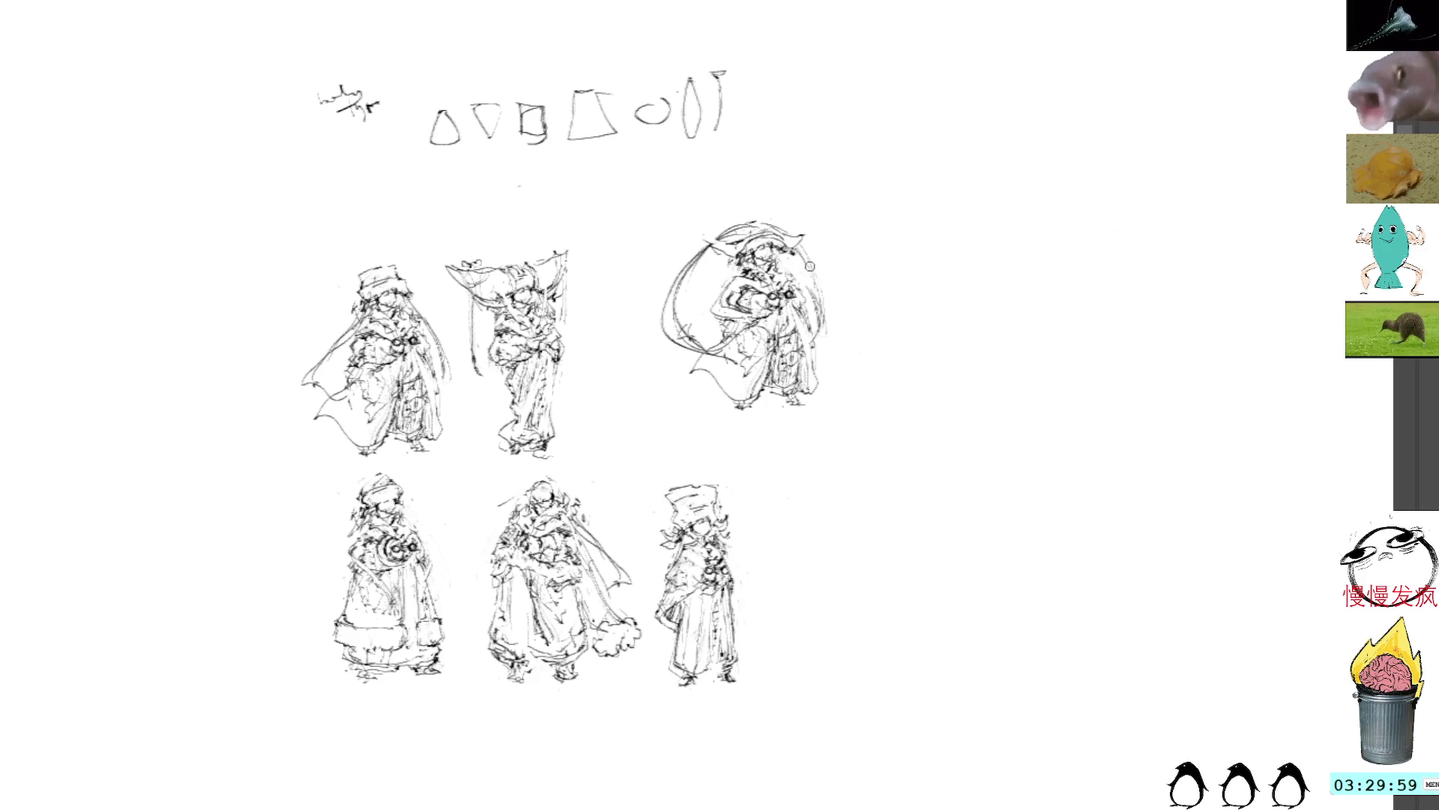
Draw long curves down the copy's right side, deleting the stray lower-robe strokes
mouse_move(796, 242)
mouse_down()
mouse_move(823, 259)
mouse_move(823, 341)
mouse_up()
drag(828, 270, 813, 360)
drag(787, 279, 800, 321)
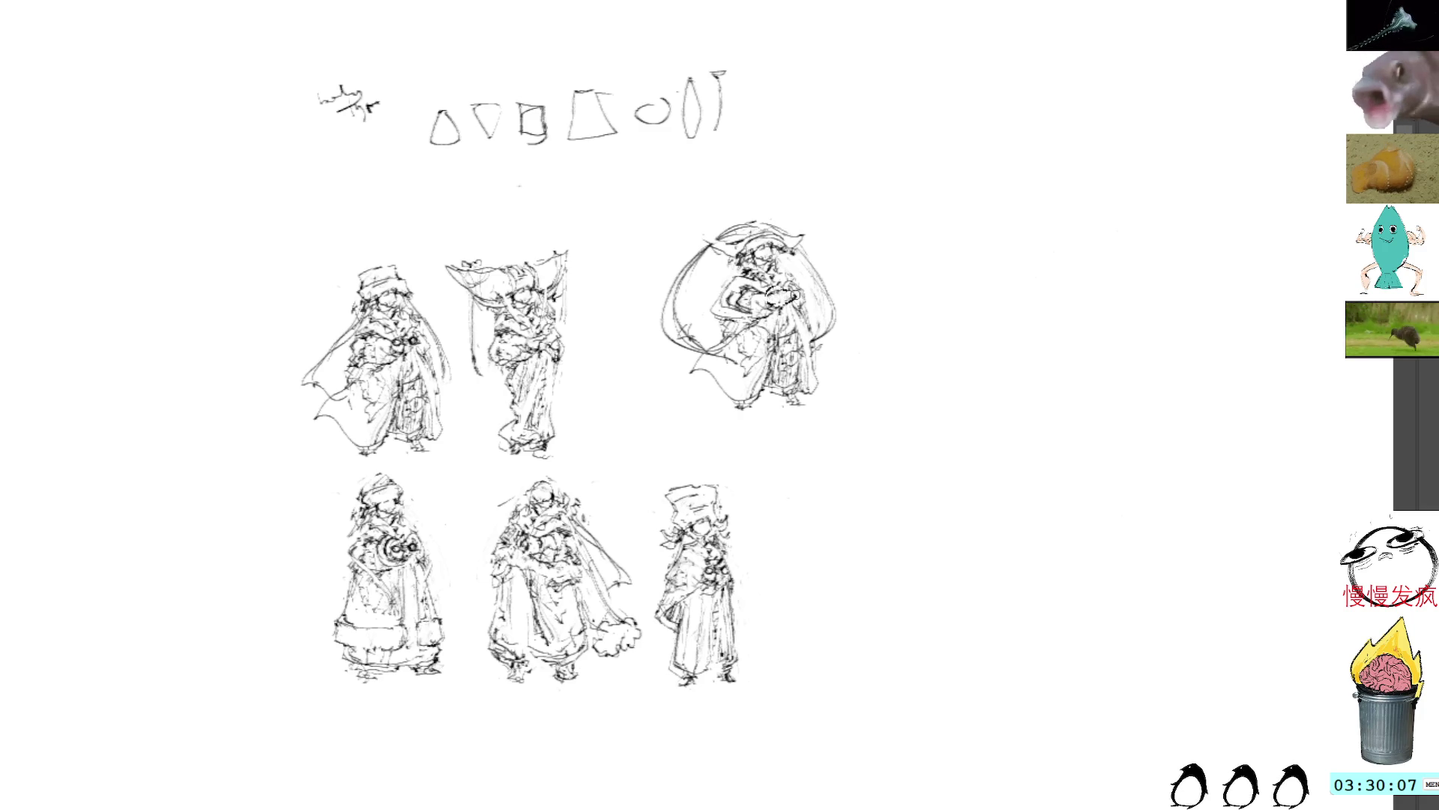
mouse_move(766, 386)
mouse_down()
mouse_move(760, 420)
mouse_move(681, 356)
mouse_up()
drag(697, 395, 693, 394)
key(Delete)
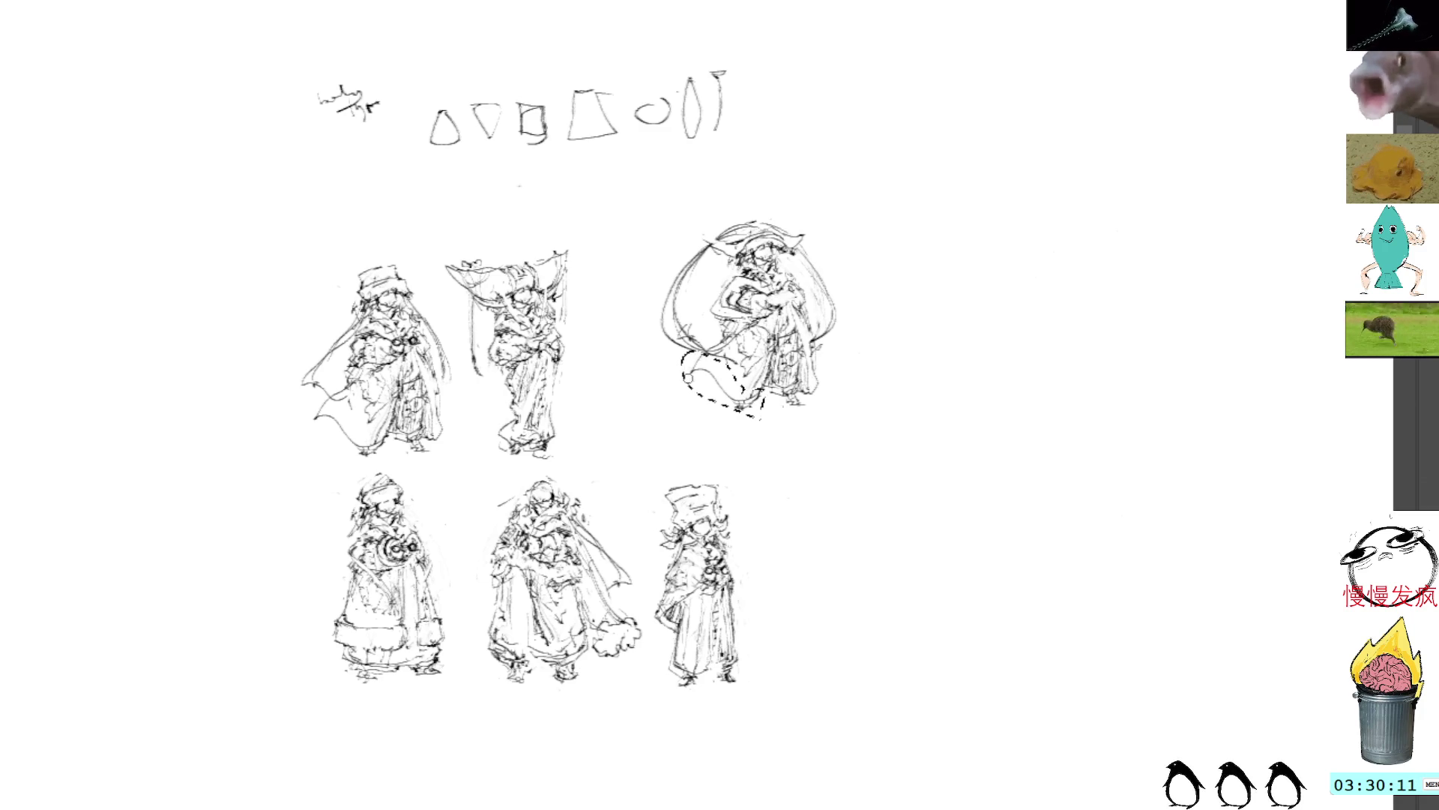
key(ctrl+d)
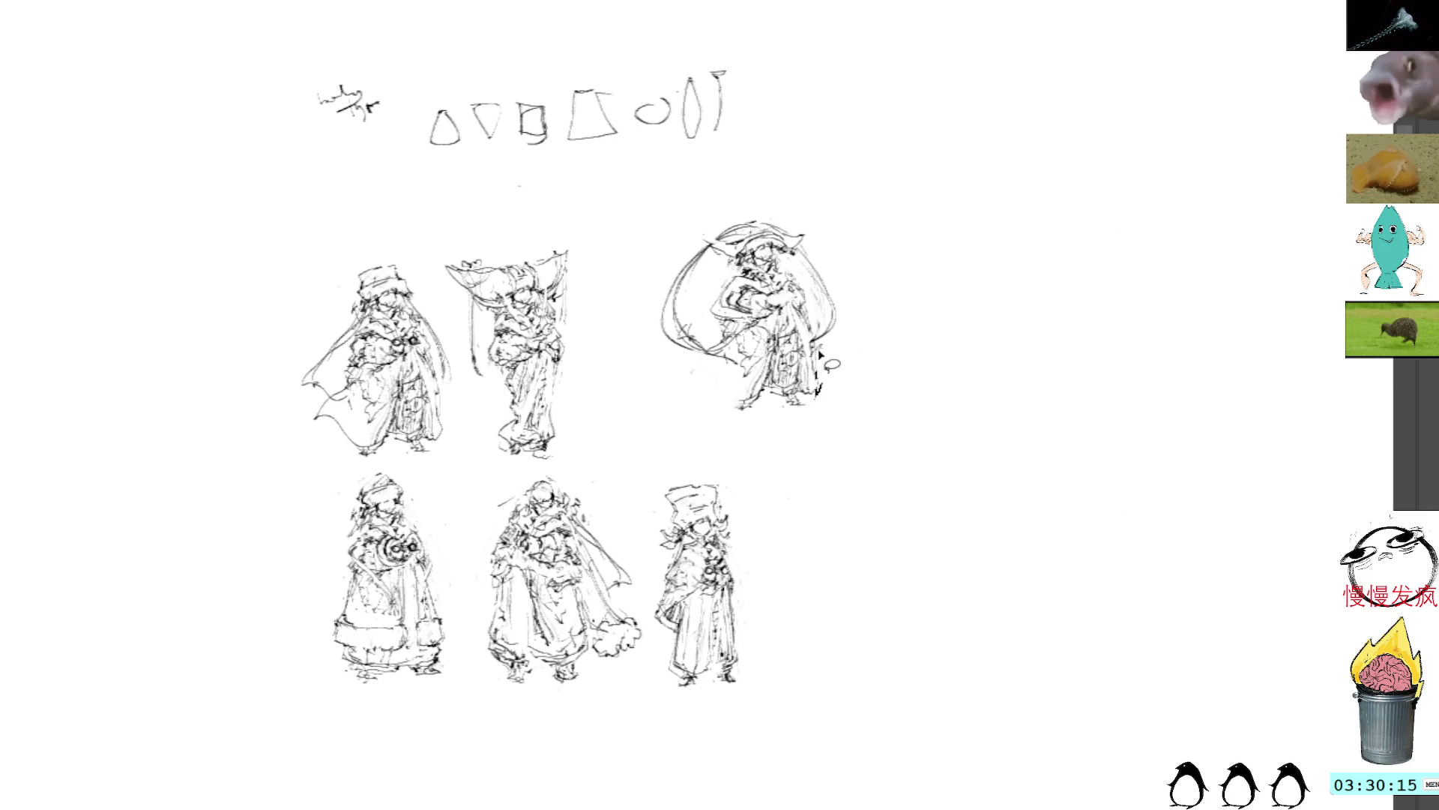
Add a curve at the lower hem and redraw the copy's lower-left robe
drag(816, 388, 772, 404)
drag(737, 286, 726, 296)
mouse_move(754, 352)
mouse_down()
mouse_move(736, 366)
mouse_move(708, 352)
mouse_up()
key(ctrl+z)
key(ctrl+z)
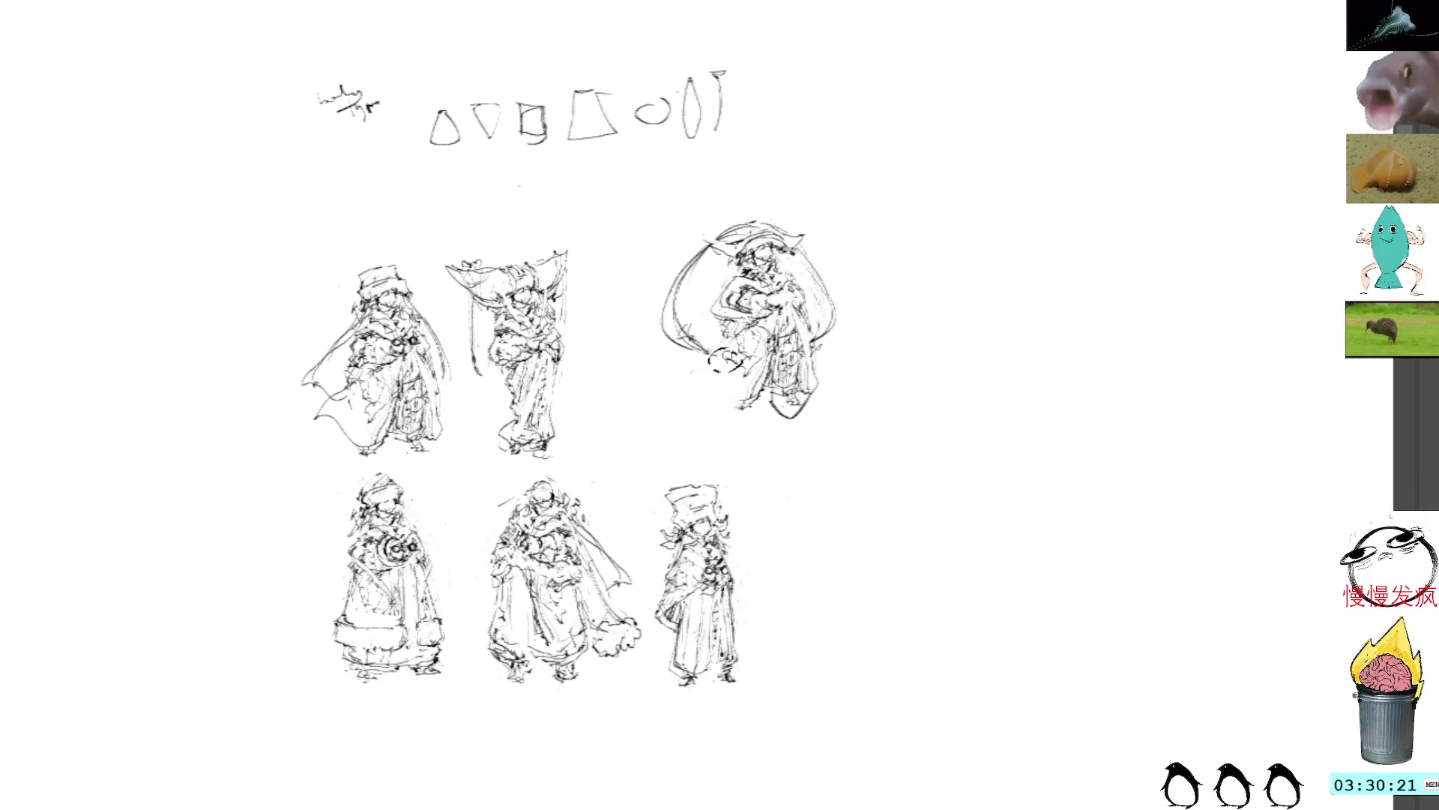
key(ctrl+z)
drag(692, 352, 749, 327)
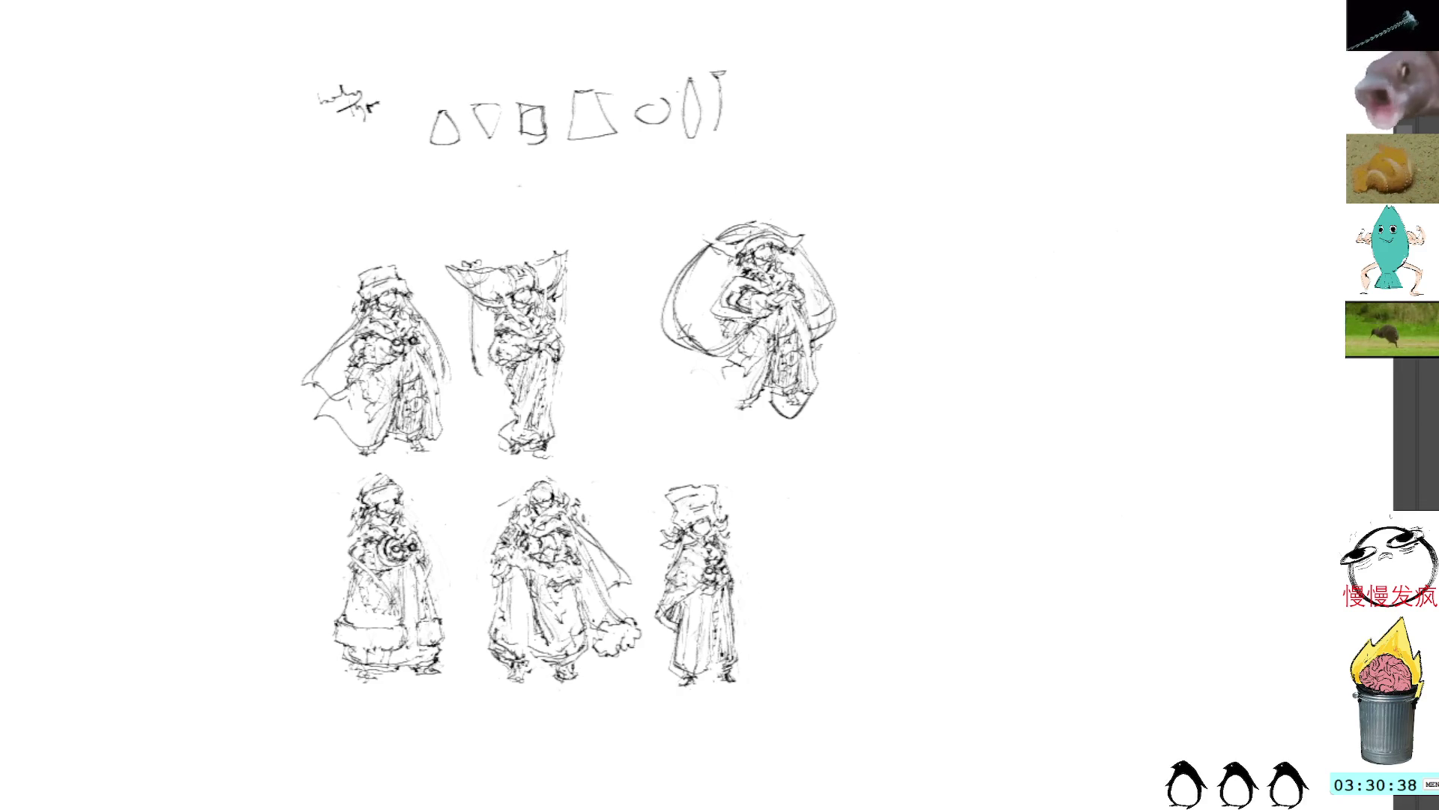
Rework the figure's lower robe and legs, erasing the old foot strokes
drag(816, 323, 820, 382)
key(ctrl+z)
key(ctrl+z)
key(ctrl+z)
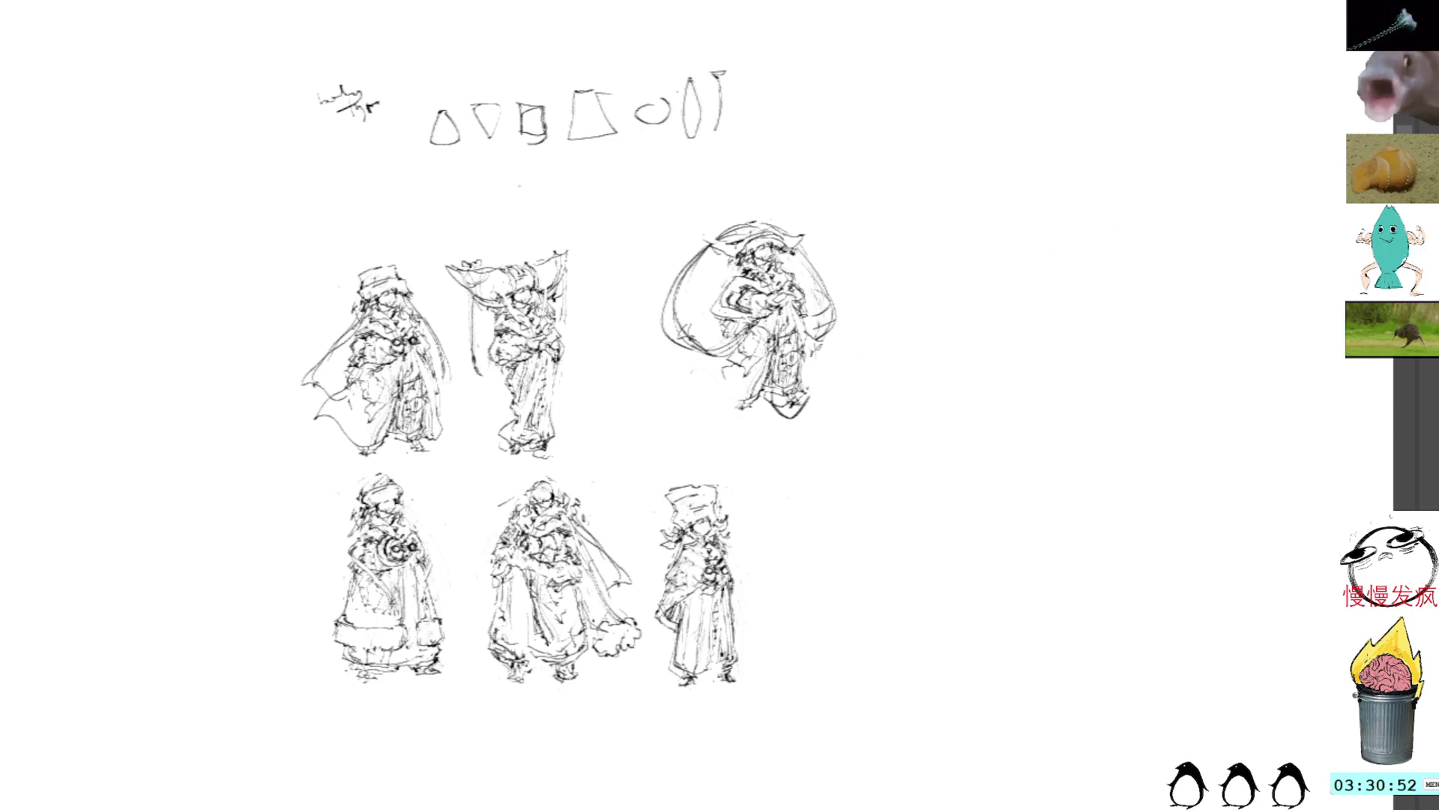
drag(742, 360, 719, 379)
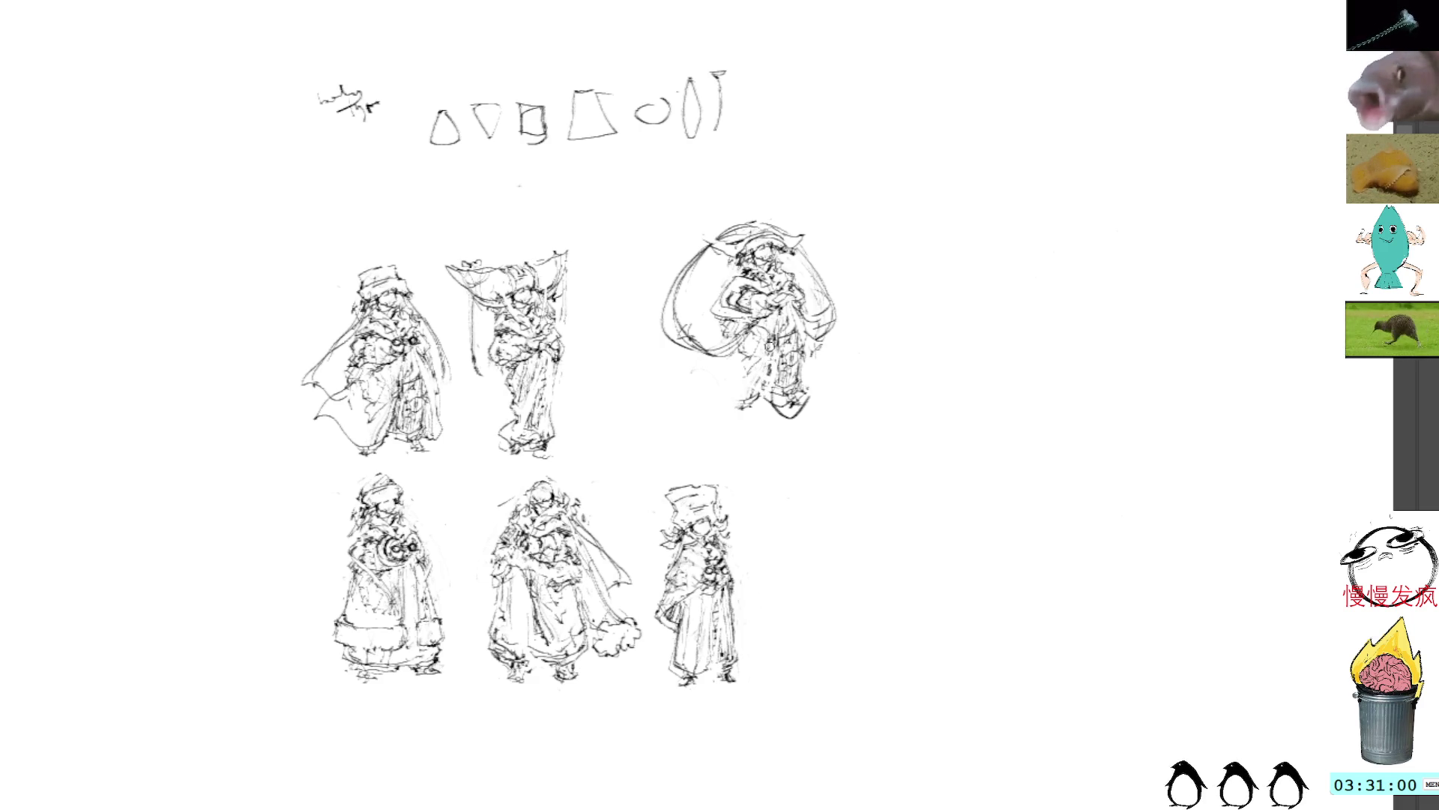
mouse_move(770, 403)
mouse_down()
mouse_move(793, 419)
mouse_move(806, 395)
mouse_move(782, 409)
mouse_move(775, 396)
mouse_move(782, 411)
mouse_move(797, 401)
mouse_up()
mouse_move(738, 351)
mouse_down()
mouse_move(767, 396)
mouse_move(742, 390)
mouse_move(778, 373)
mouse_up()
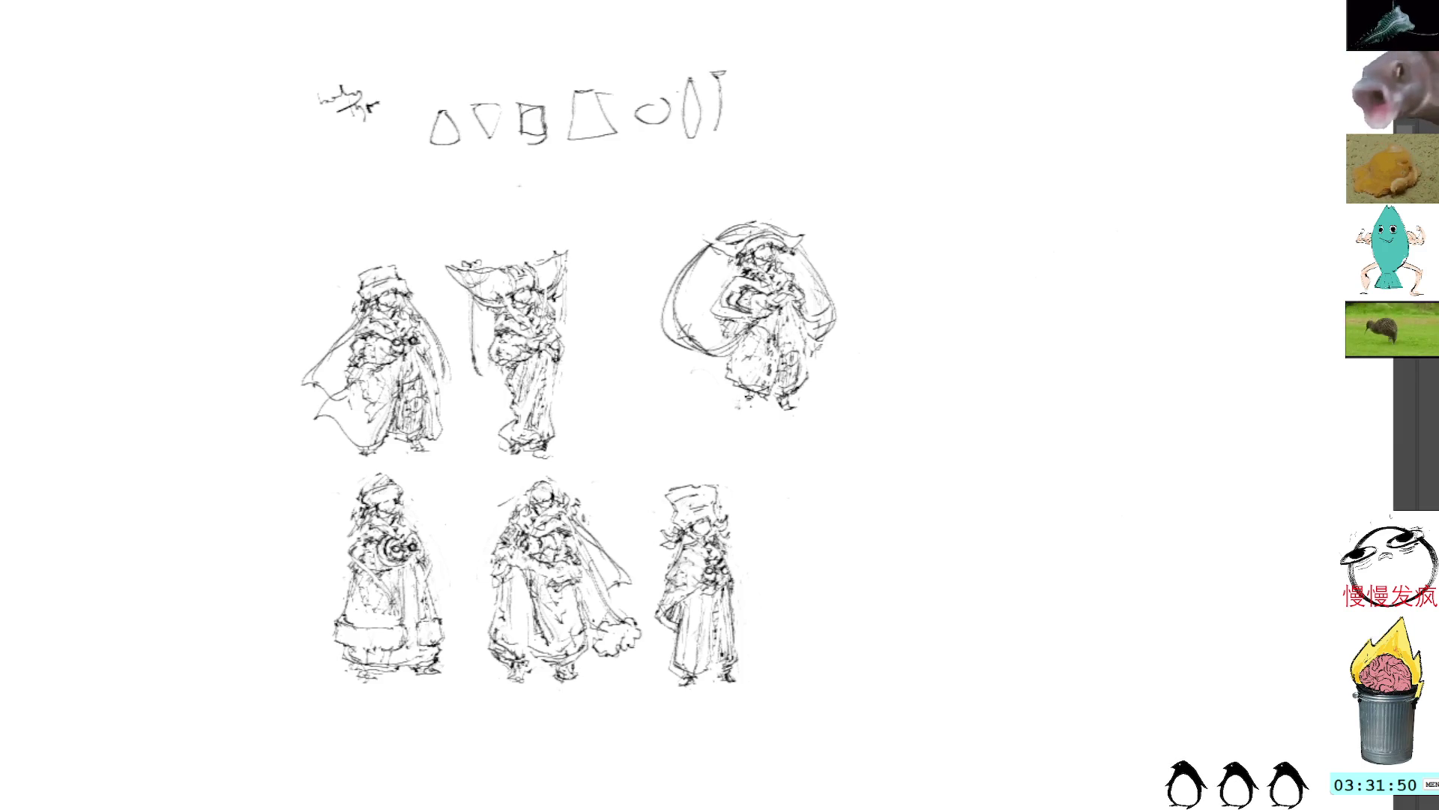
Extend the third figure's feet with short dark strokes
drag(782, 398, 778, 412)
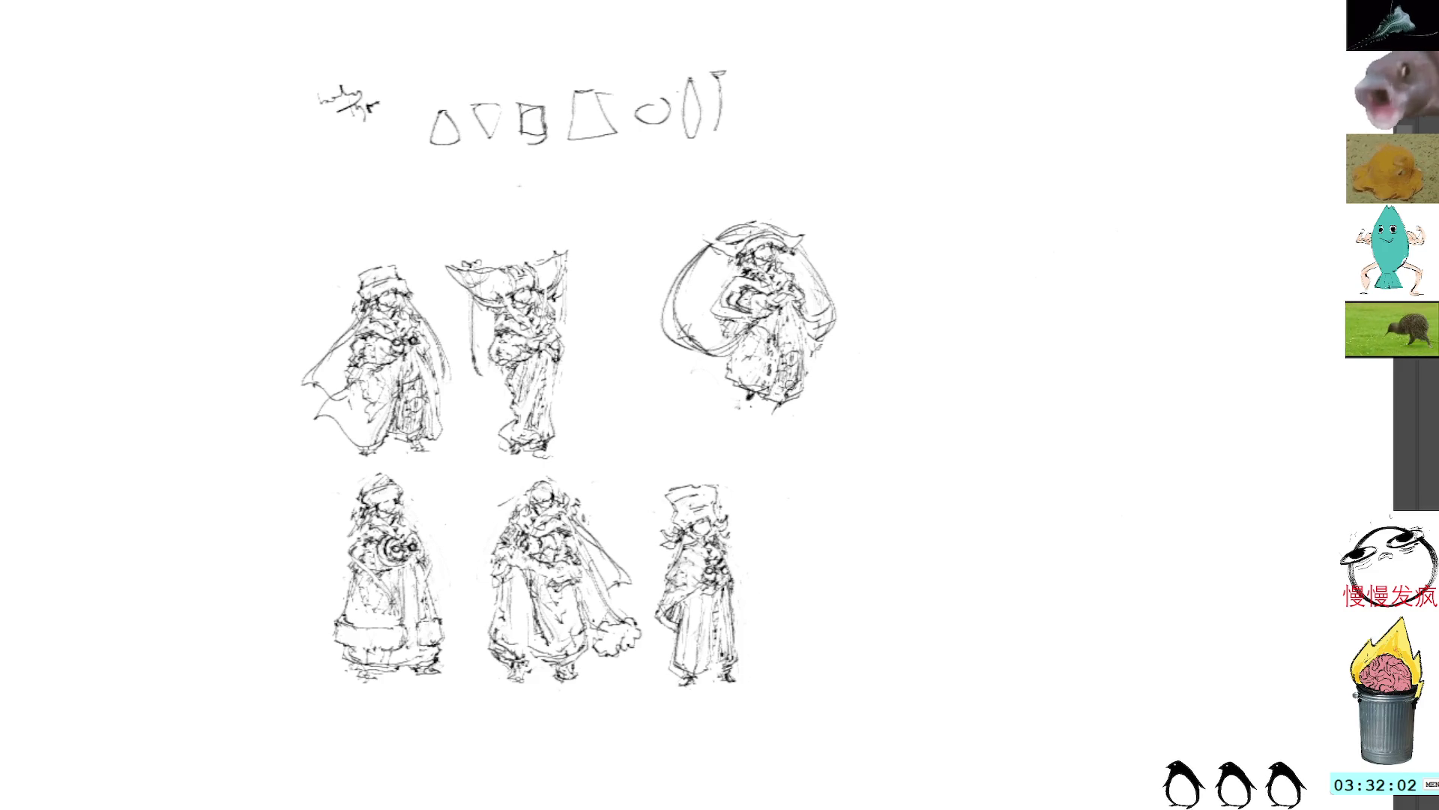
drag(787, 416, 781, 434)
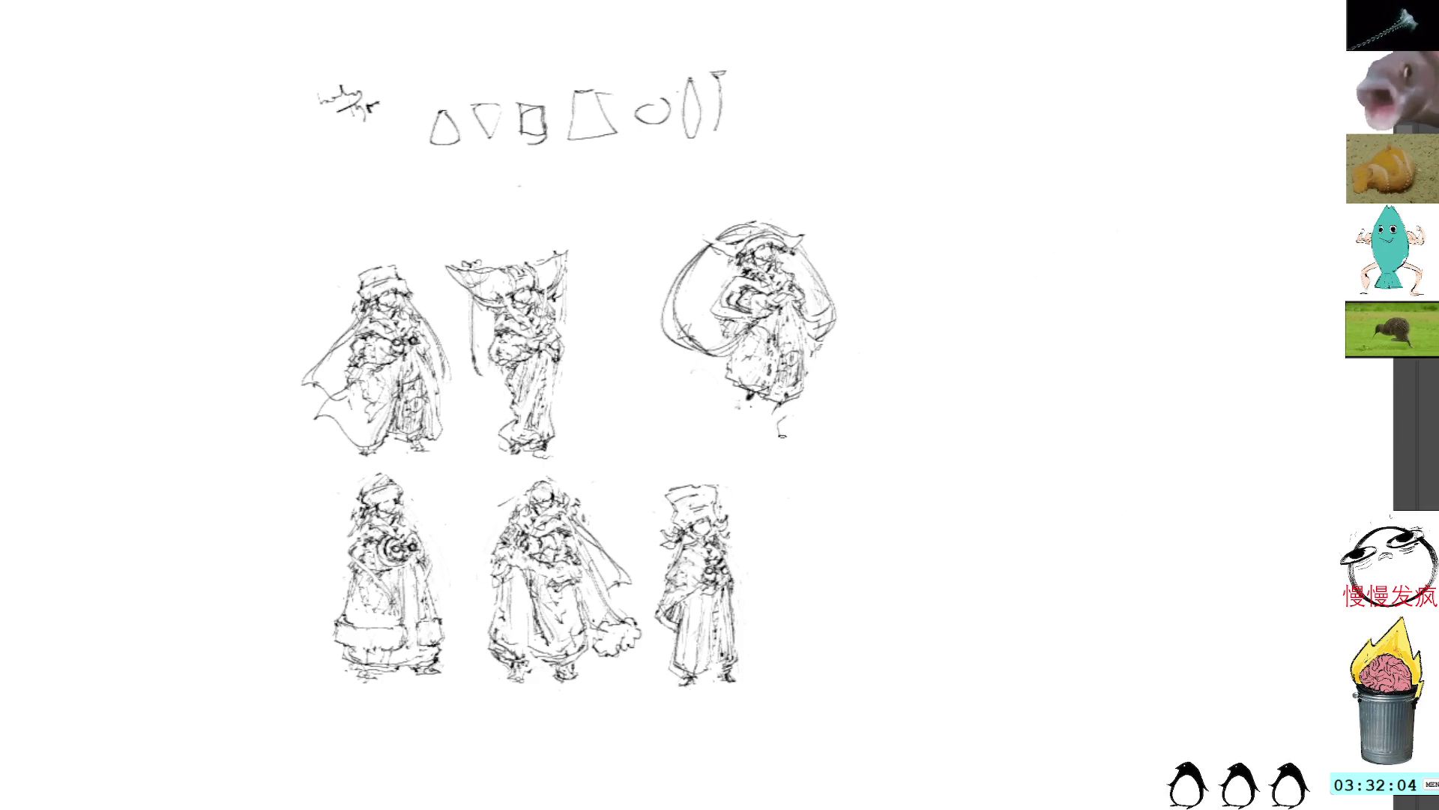
key(ctrl+z)
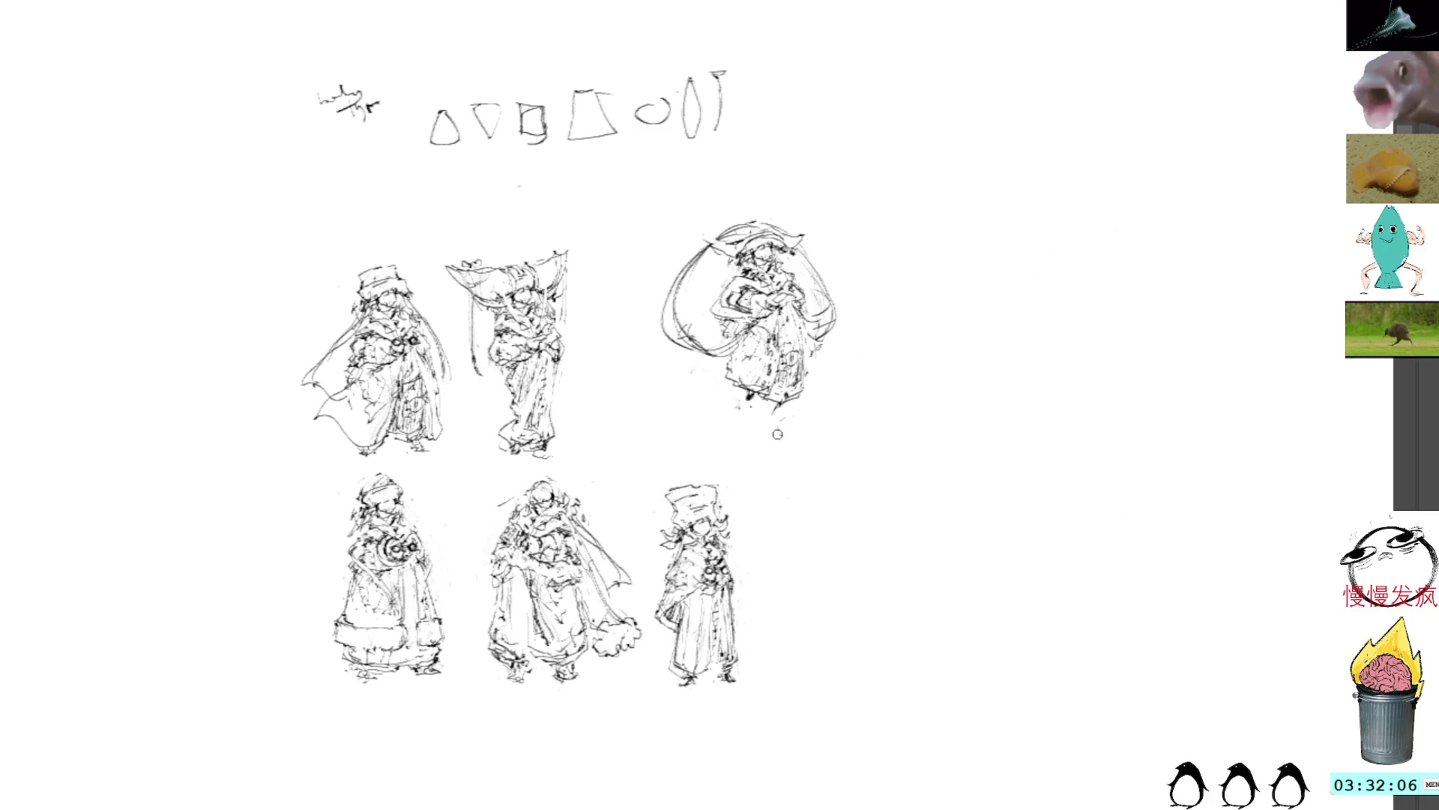
mouse_move(778, 404)
mouse_down()
mouse_move(773, 422)
mouse_move(753, 405)
mouse_up()
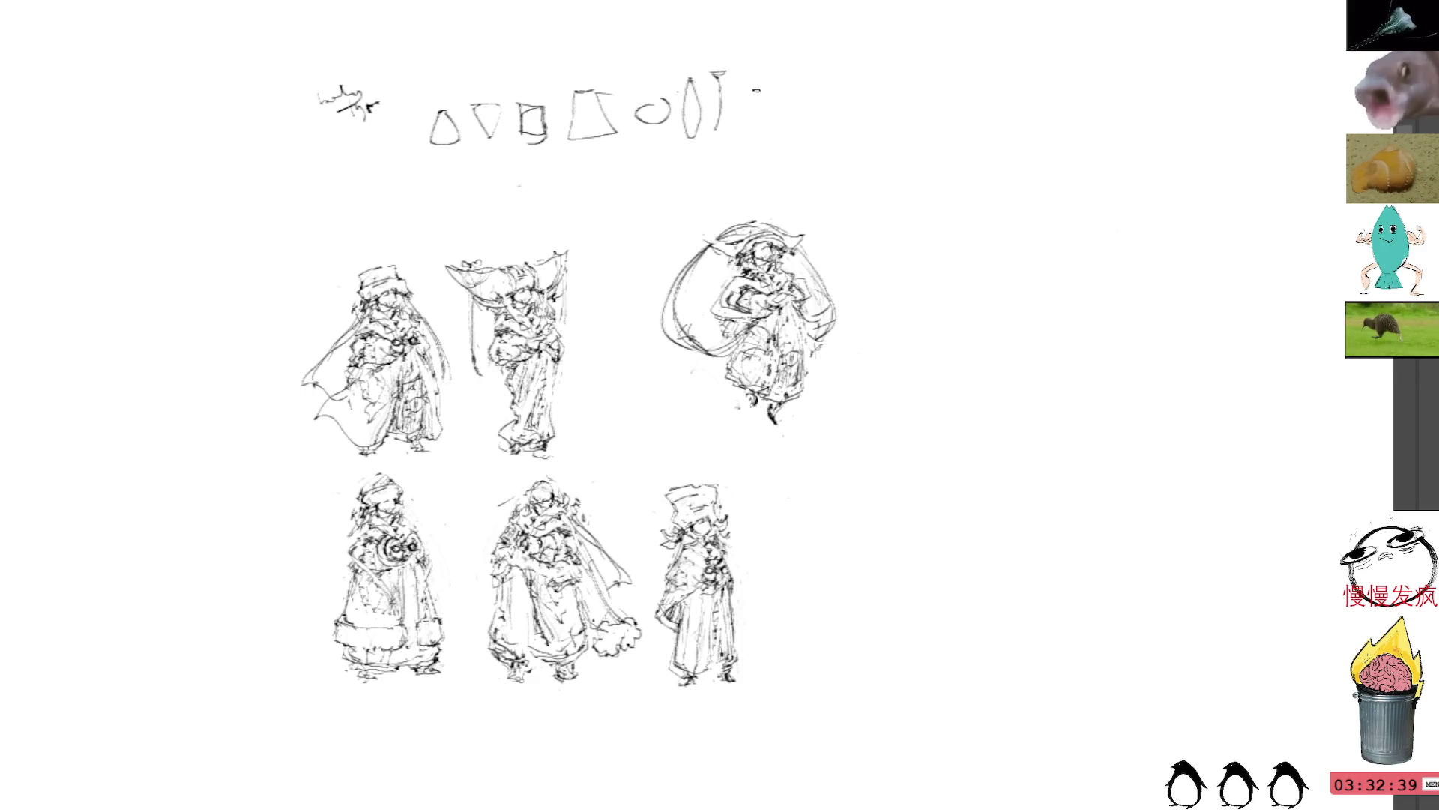
Move the top-right figure down-left closer to its neighbours
mouse_move(774, 189)
mouse_down()
mouse_move(749, 197)
mouse_move(866, 418)
mouse_move(776, 191)
mouse_up()
key(ctrl+t)
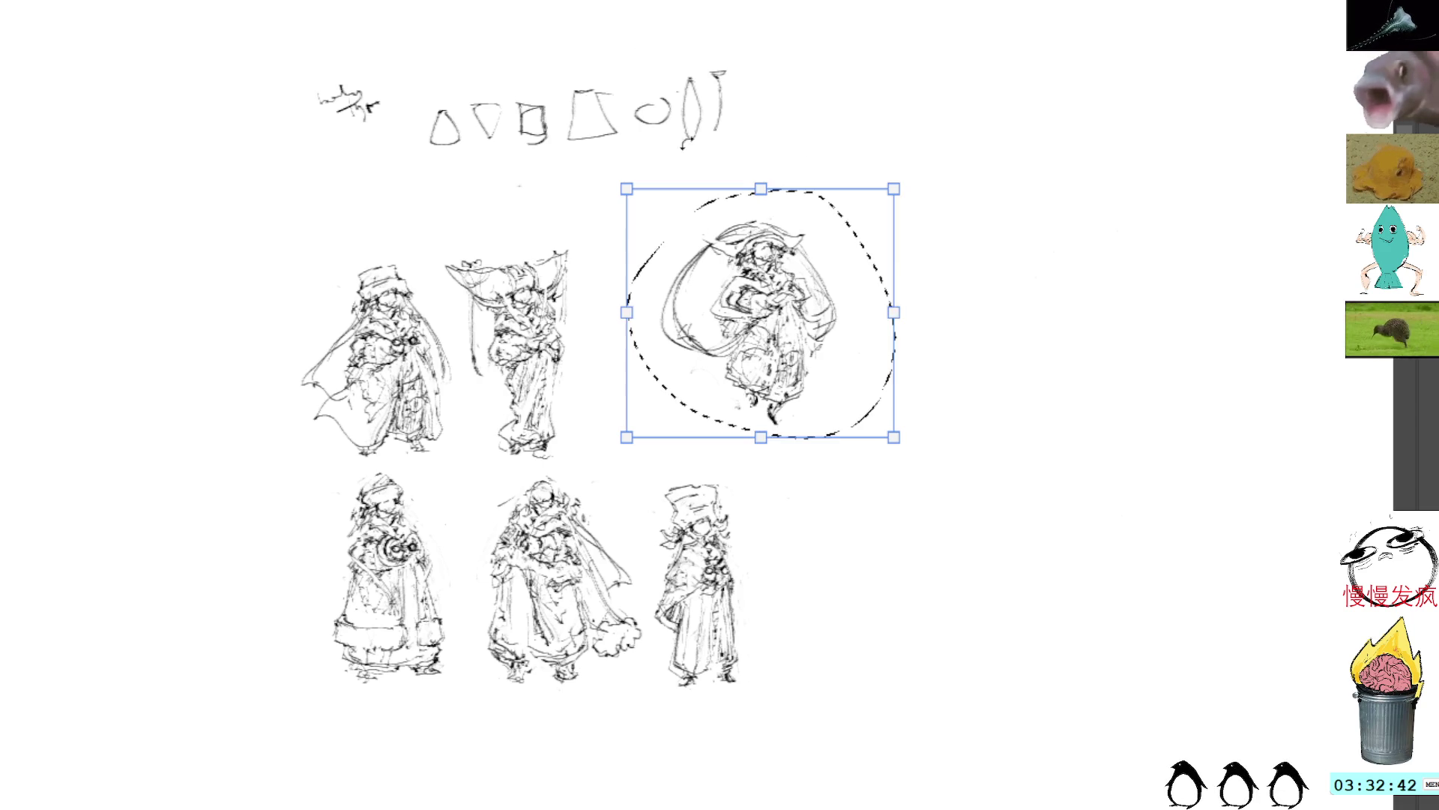
mouse_move(785, 274)
mouse_down()
mouse_move(709, 337)
mouse_move(718, 258)
mouse_up()
key(Return)
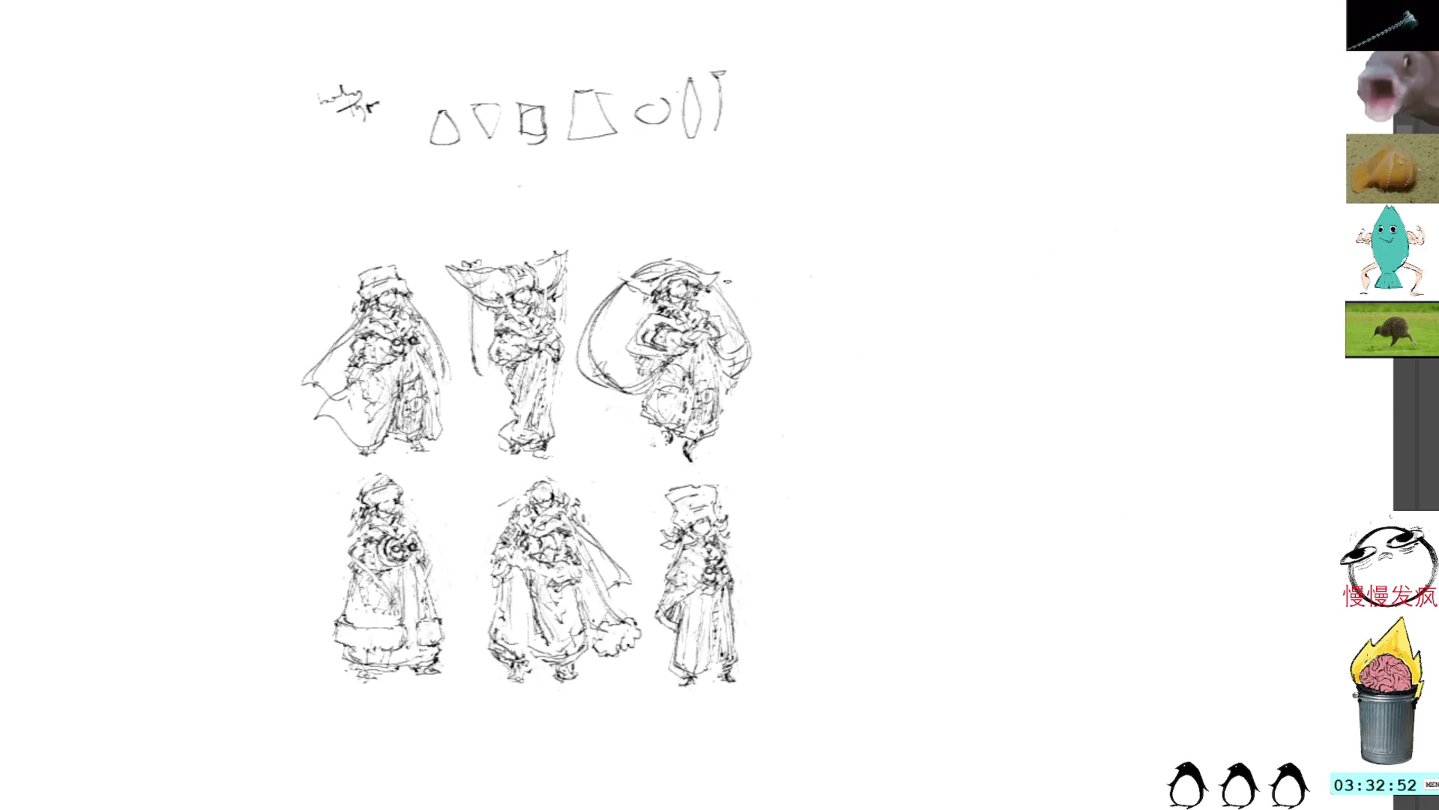
Shift the bottom row of figures and skew it so they slant
mouse_move(742, 467)
mouse_down()
mouse_move(588, 460)
mouse_move(444, 498)
mouse_move(386, 461)
mouse_move(573, 805)
mouse_move(821, 540)
mouse_up()
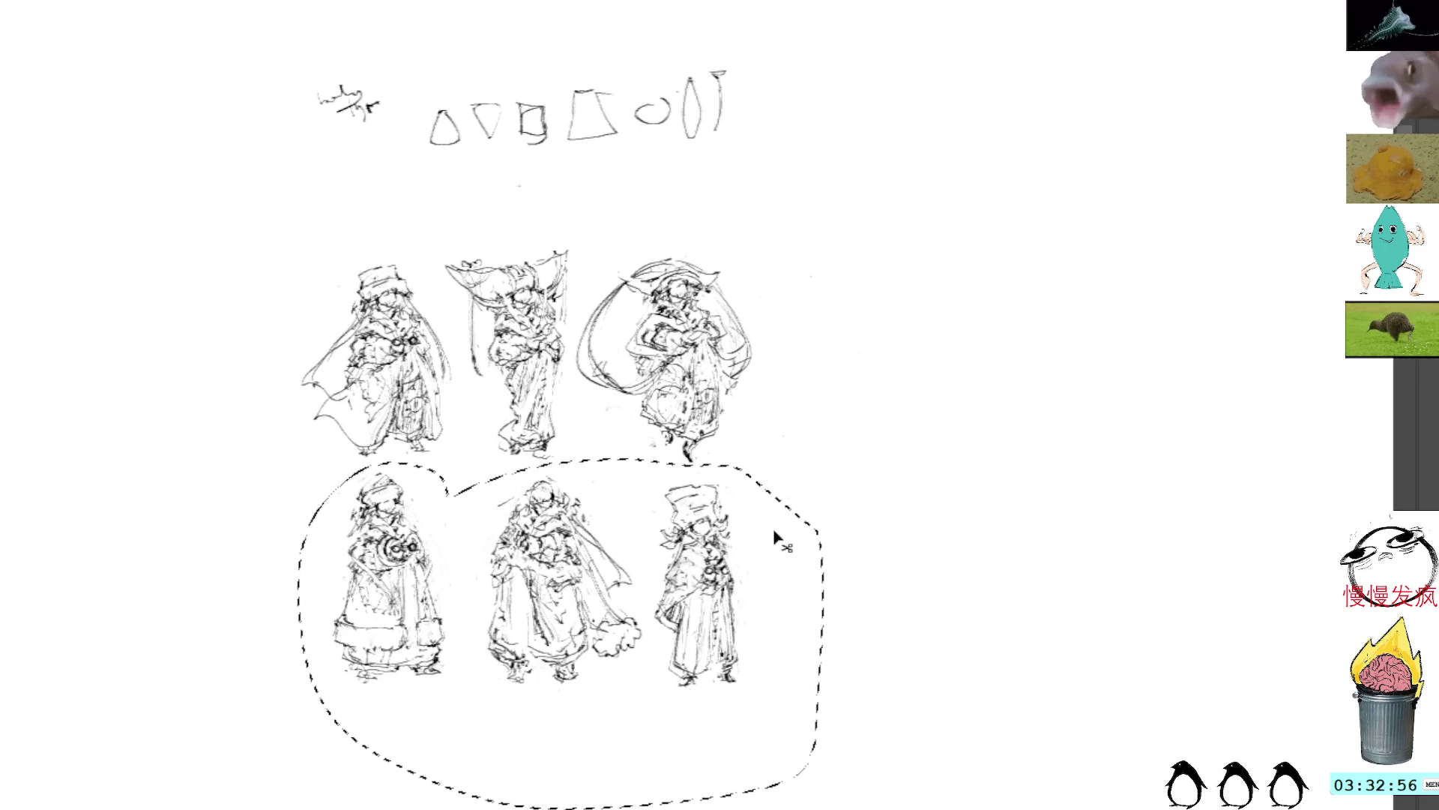
mouse_move(632, 645)
mouse_down()
mouse_move(570, 645)
mouse_move(643, 539)
mouse_up()
key(Return)
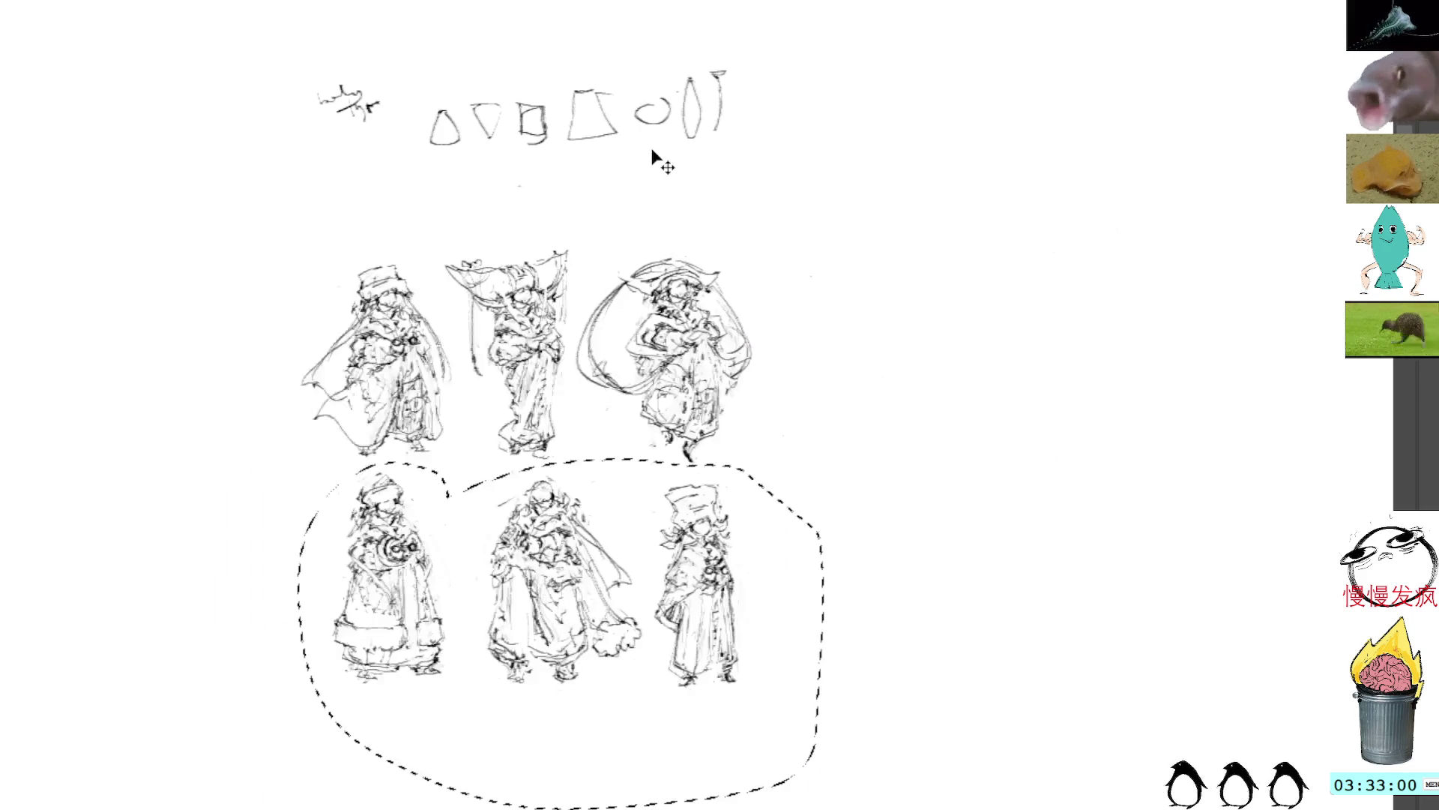
key(v)
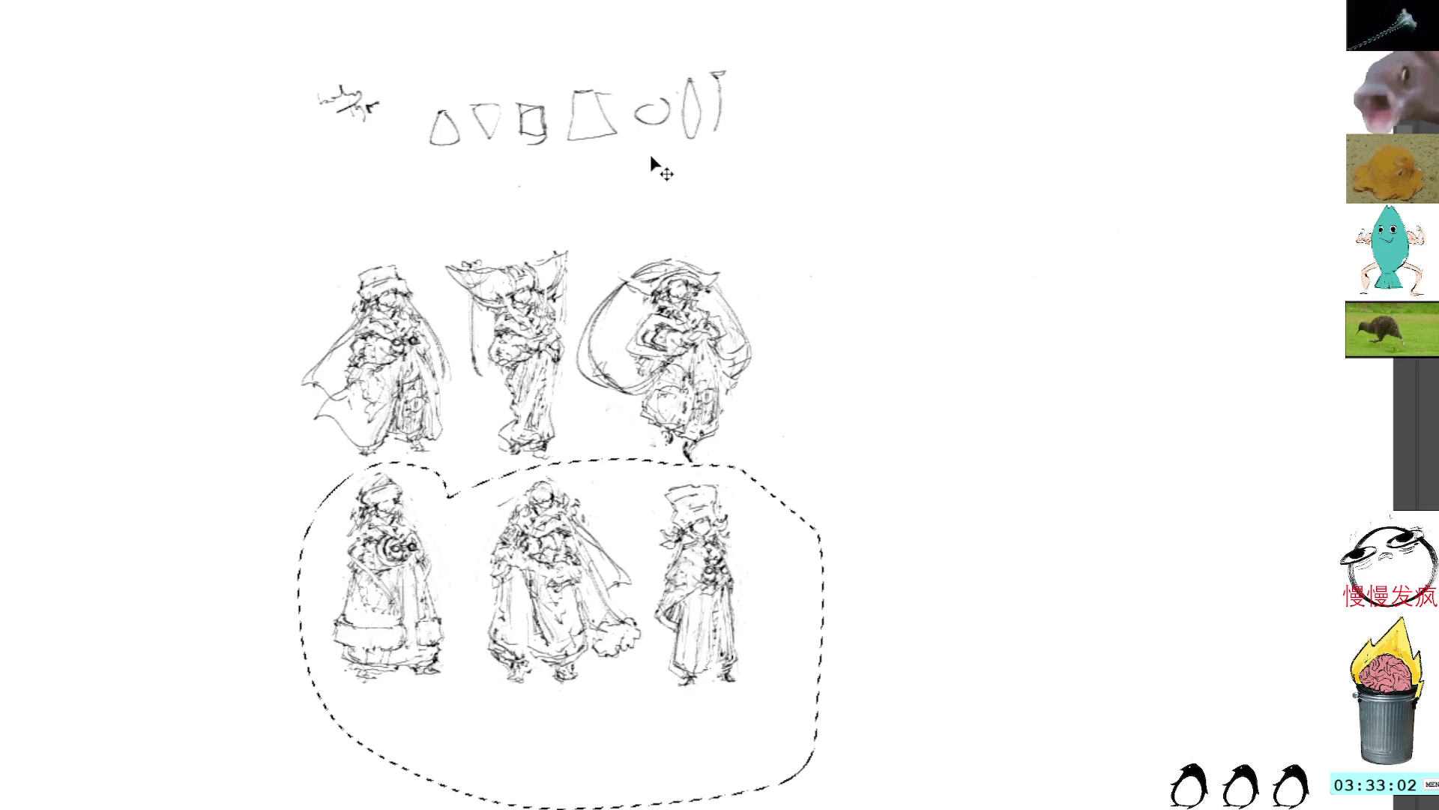
key(l)
key(v)
key(ctrl+t)
mouse_move(557, 806)
mouse_down()
mouse_move(529, 805)
mouse_move(562, 806)
mouse_up()
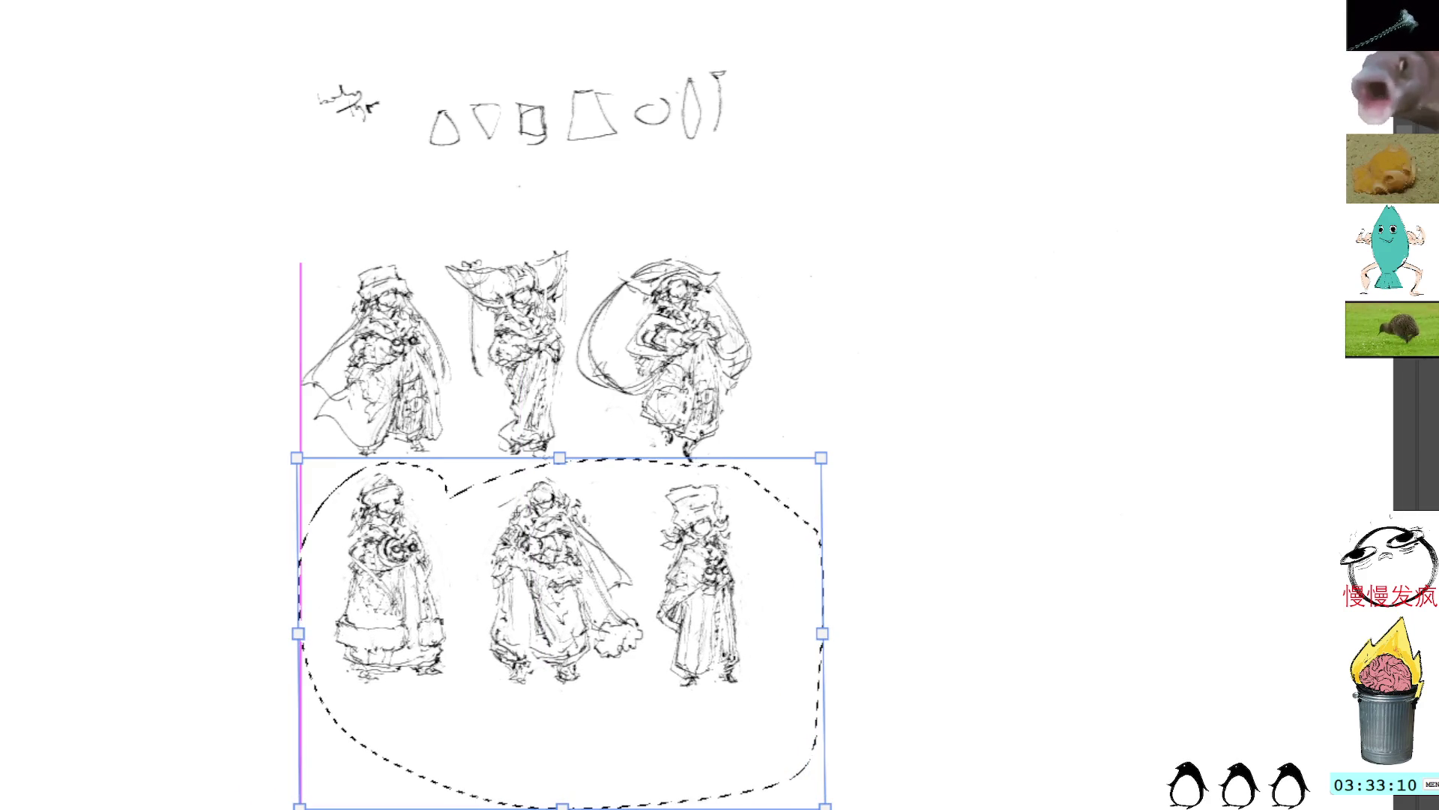
key(Return)
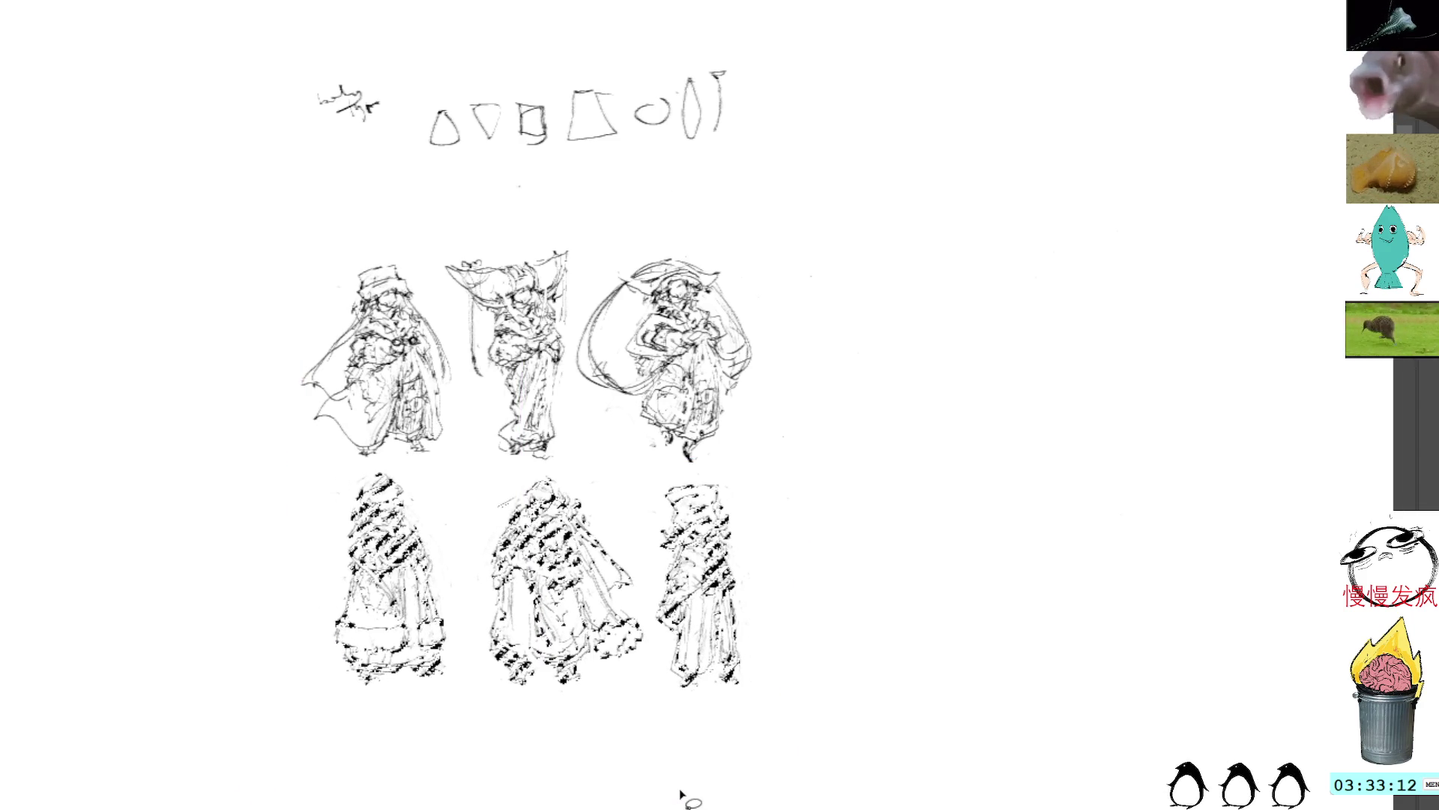
Move the lower-right figure to the bottom row's left end with a slight lean
mouse_move(727, 464)
mouse_down()
mouse_move(649, 563)
mouse_move(678, 686)
mouse_move(758, 472)
mouse_up()
key(ctrl+t)
mouse_move(726, 604)
mouse_down()
mouse_move(277, 571)
mouse_move(267, 589)
mouse_move(287, 593)
mouse_up()
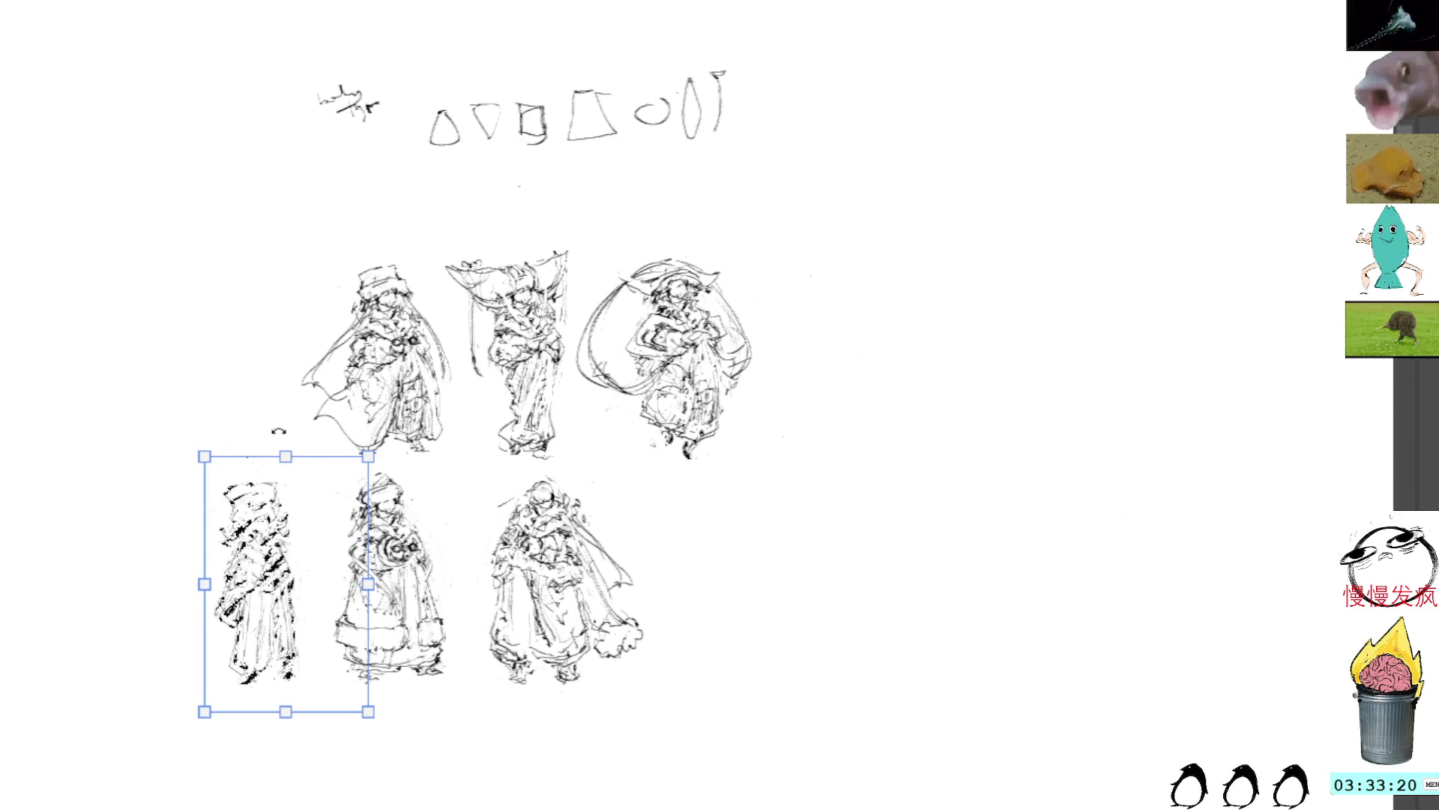
mouse_move(288, 459)
mouse_down()
mouse_move(315, 458)
mouse_move(300, 458)
mouse_up()
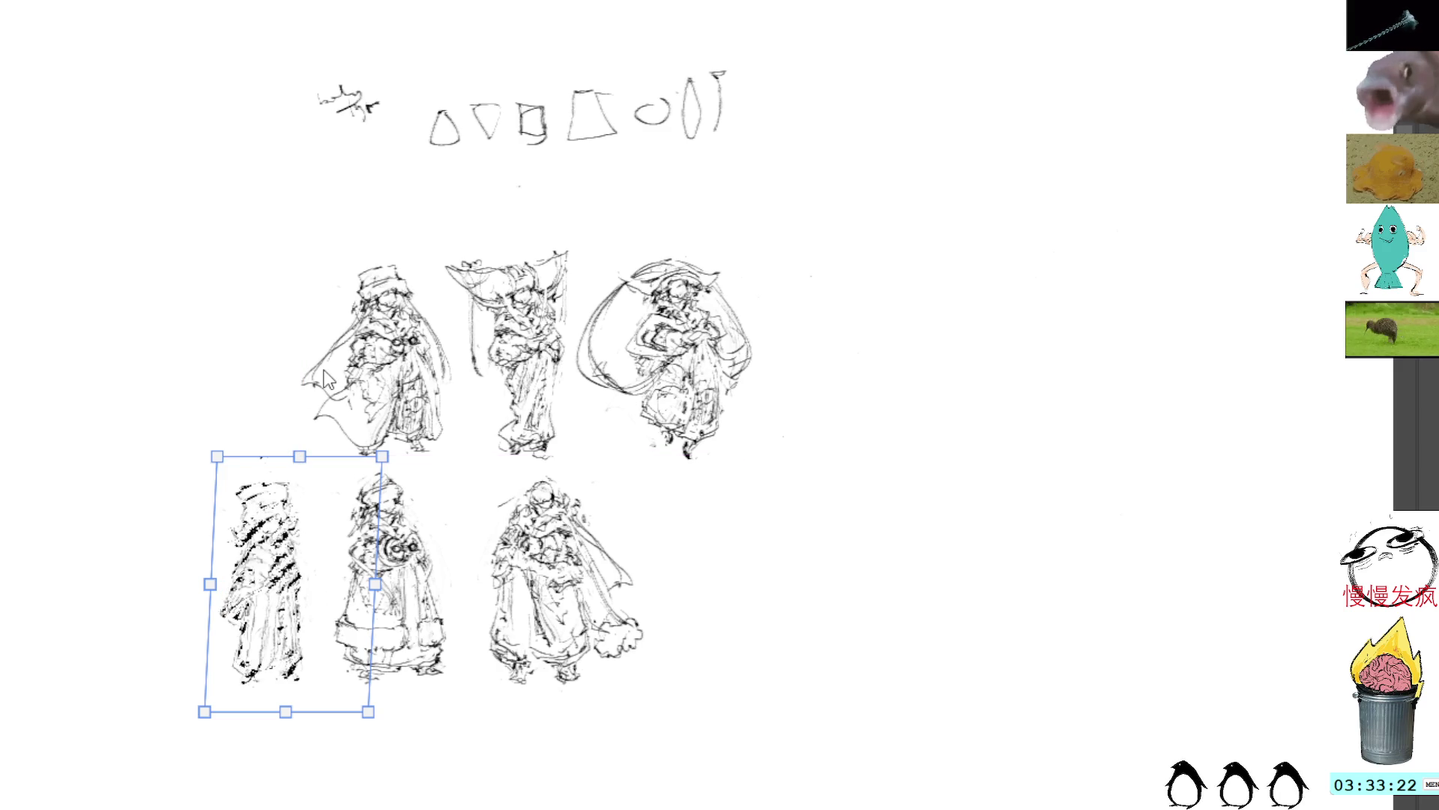
key(Return)
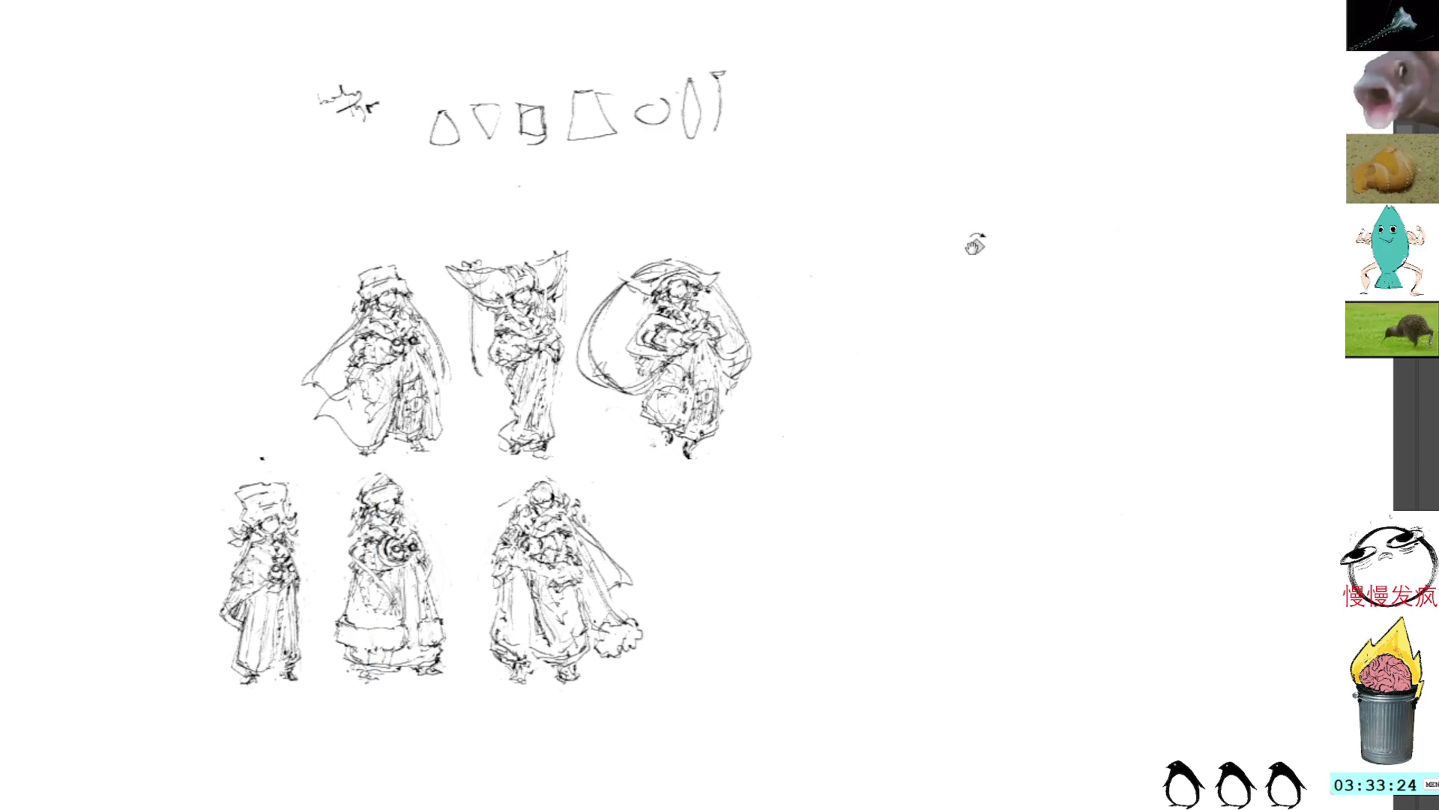
mouse_move(984, 290)
mouse_down()
mouse_move(906, 263)
mouse_move(915, 255)
mouse_move(882, 256)
mouse_move(867, 218)
mouse_up()
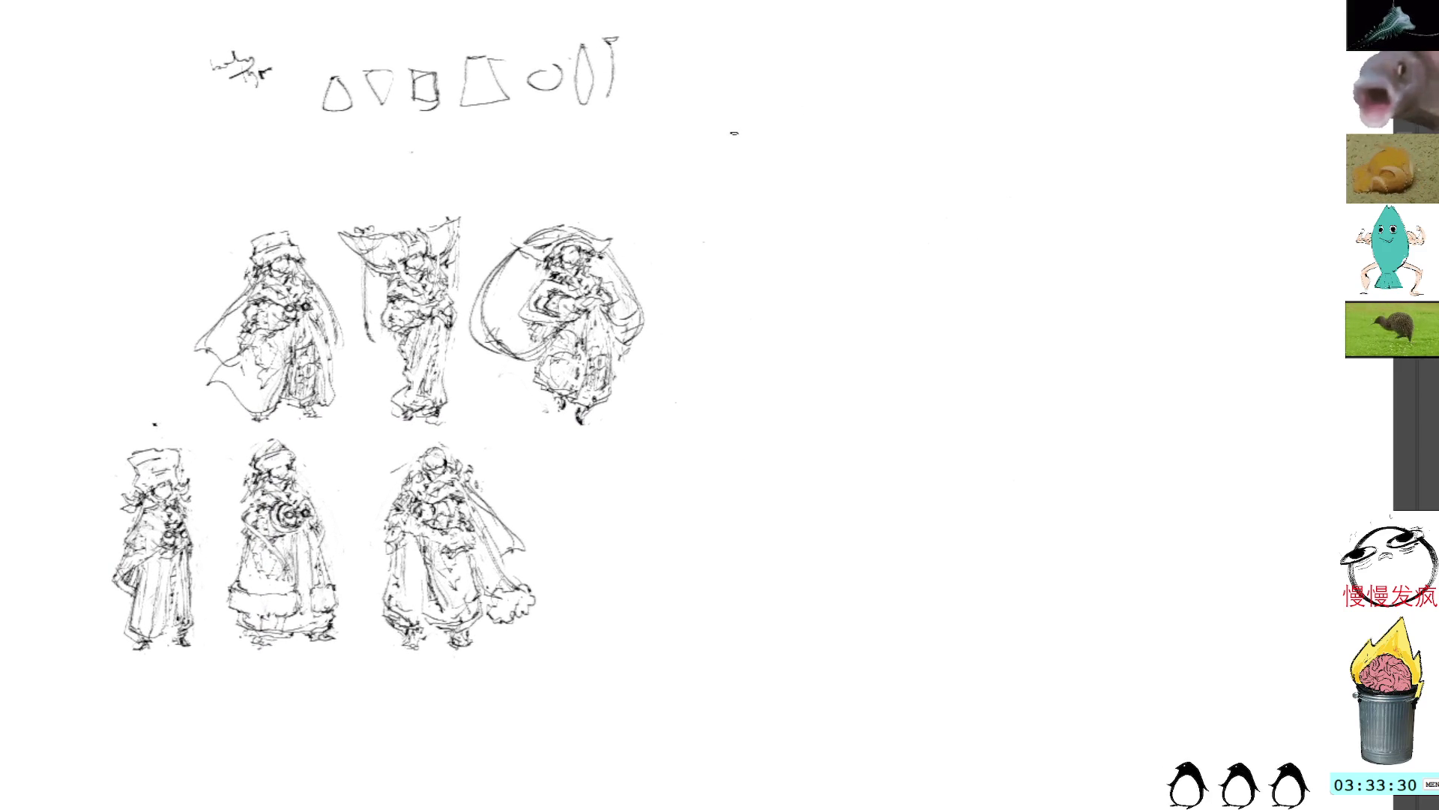
Sketch a new figure's head, legs, cloak and shoulder right of the rows, deleting stray lower strokes
mouse_move(833, 285)
mouse_down()
mouse_move(812, 296)
mouse_move(838, 323)
mouse_move(831, 347)
mouse_move(870, 383)
mouse_move(832, 366)
mouse_move(858, 386)
mouse_move(820, 409)
mouse_up()
mouse_move(877, 362)
mouse_down()
mouse_move(874, 398)
mouse_move(817, 429)
mouse_move(820, 473)
mouse_up()
drag(862, 412, 843, 455)
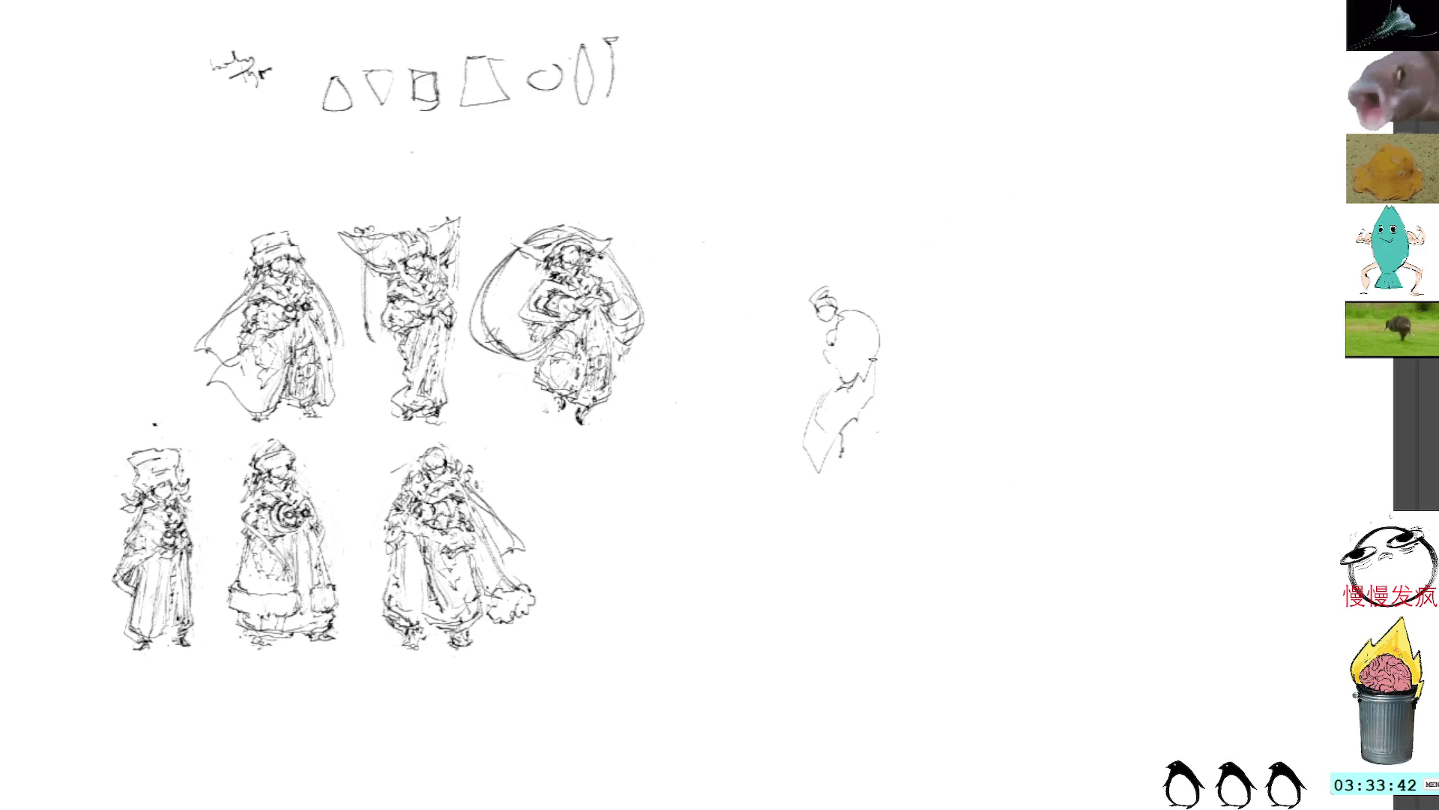
mouse_move(839, 383)
mouse_down()
mouse_move(817, 396)
mouse_move(862, 439)
mouse_up()
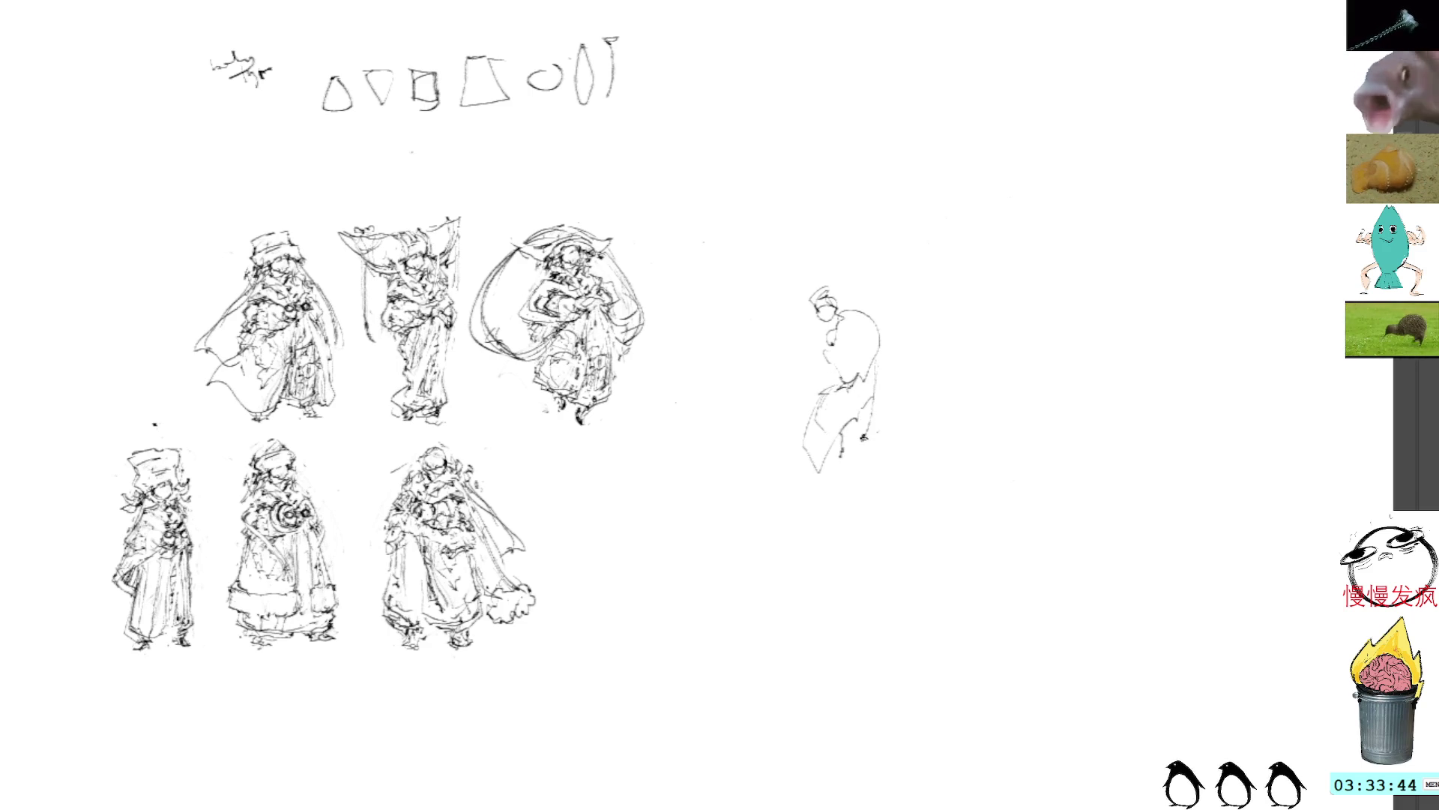
drag(855, 307, 880, 347)
mouse_move(814, 418)
mouse_down()
mouse_move(847, 442)
mouse_move(825, 512)
mouse_move(825, 480)
mouse_up()
key(Delete)
key(ctrl+d)
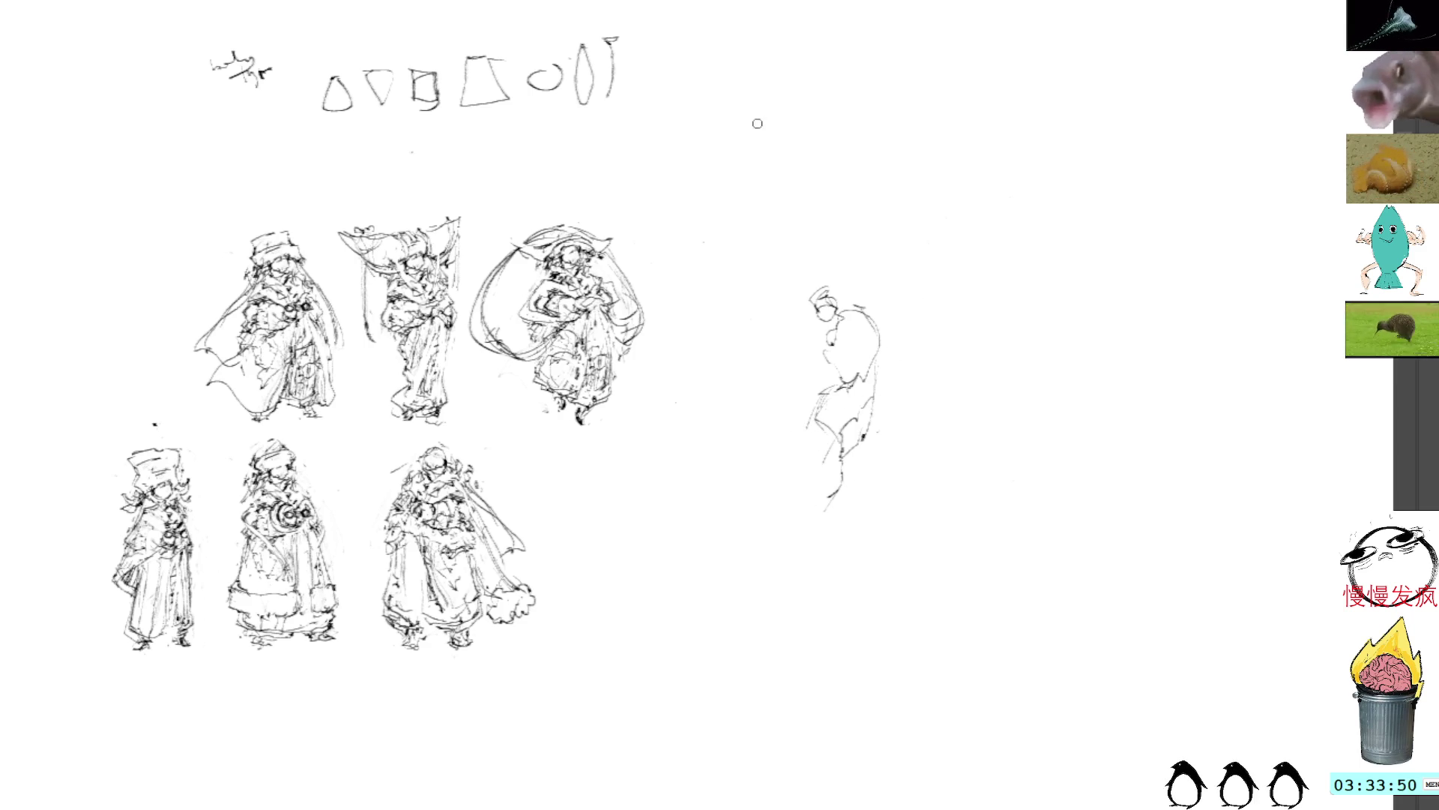
Rework the new figure's shoulder, chest, torso and legs
mouse_move(853, 308)
mouse_down()
mouse_move(839, 346)
mouse_move(847, 330)
mouse_move(899, 337)
mouse_move(841, 344)
mouse_move(841, 359)
mouse_move(893, 342)
mouse_move(821, 321)
mouse_move(847, 305)
mouse_up()
key(ctrl+z)
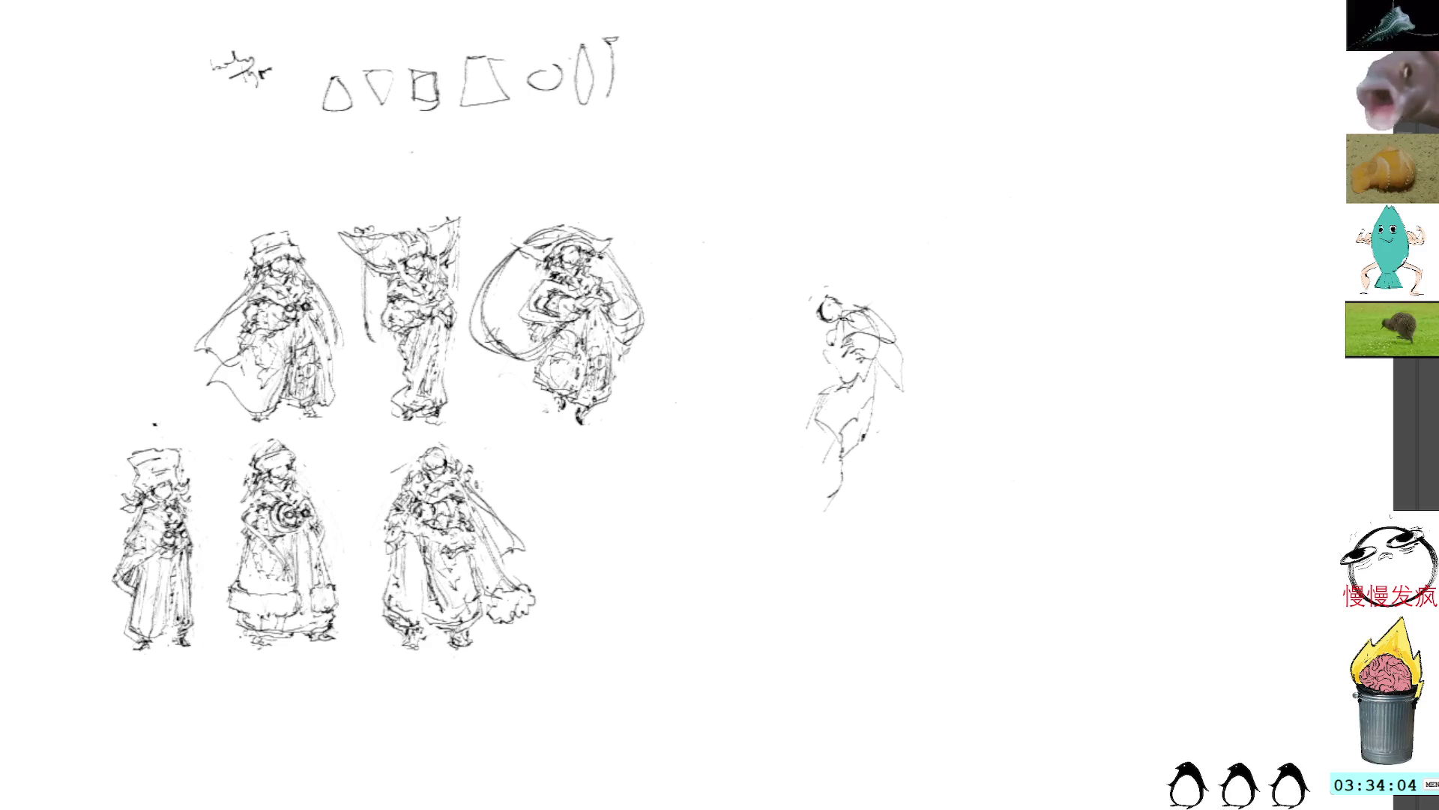
mouse_move(843, 337)
mouse_down()
mouse_move(826, 367)
mouse_move(841, 383)
mouse_move(827, 365)
mouse_move(871, 376)
mouse_move(831, 393)
mouse_move(824, 438)
mouse_up()
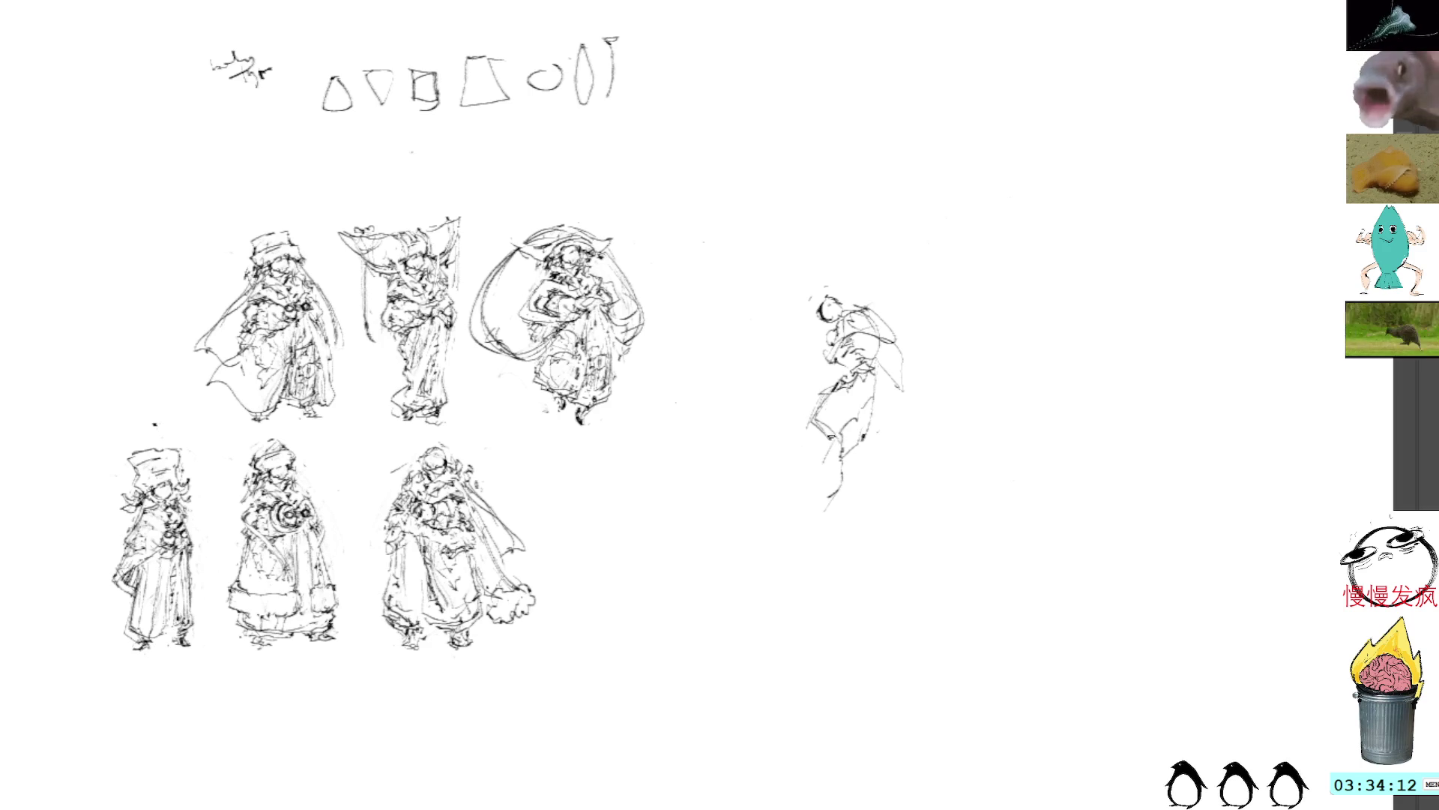
drag(868, 390, 834, 433)
Lasso the rough right-hand gesture sketch and delete it
mouse_move(873, 264)
mouse_down()
mouse_move(821, 551)
mouse_move(870, 267)
mouse_up()
key(ctrl+t)
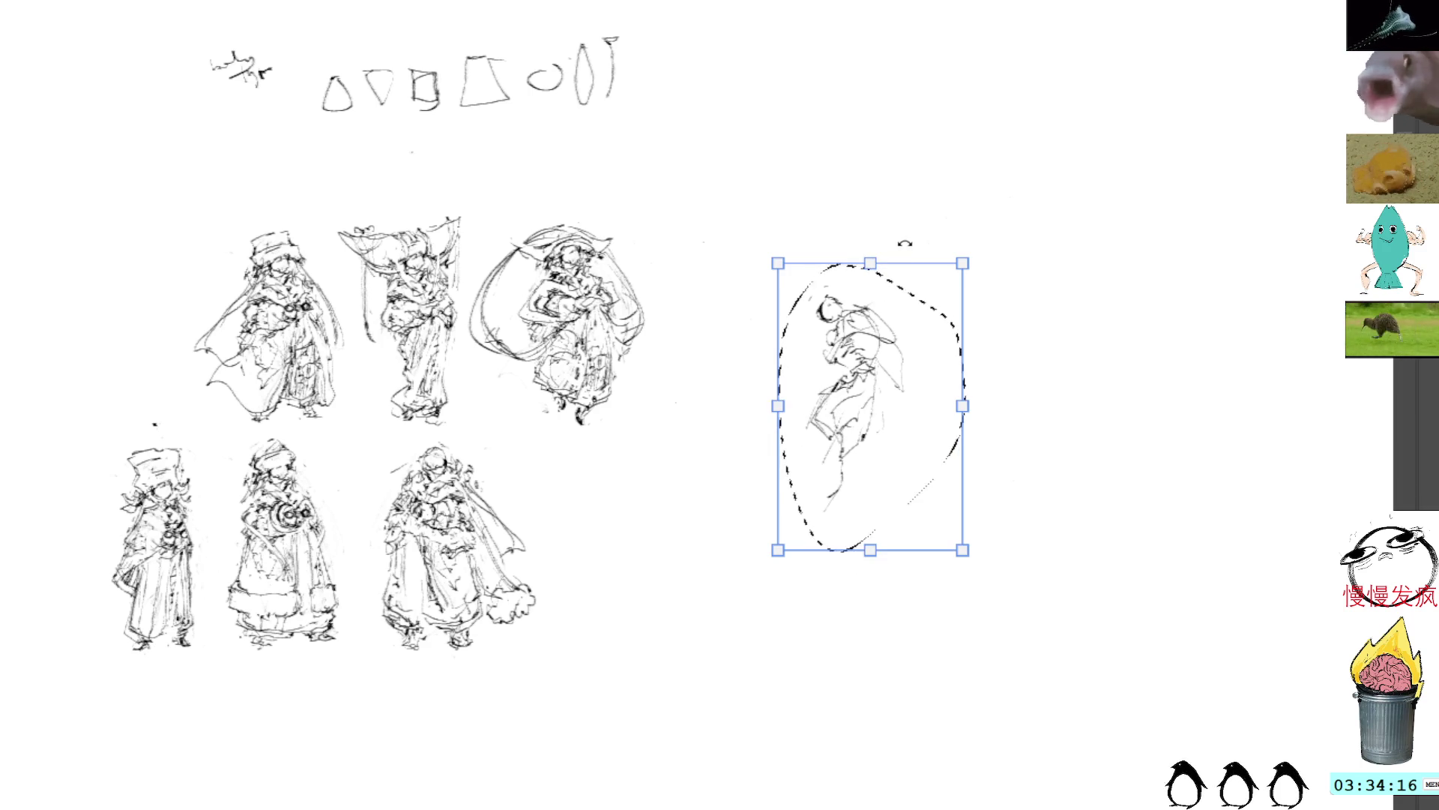
key(Escape)
key(Delete)
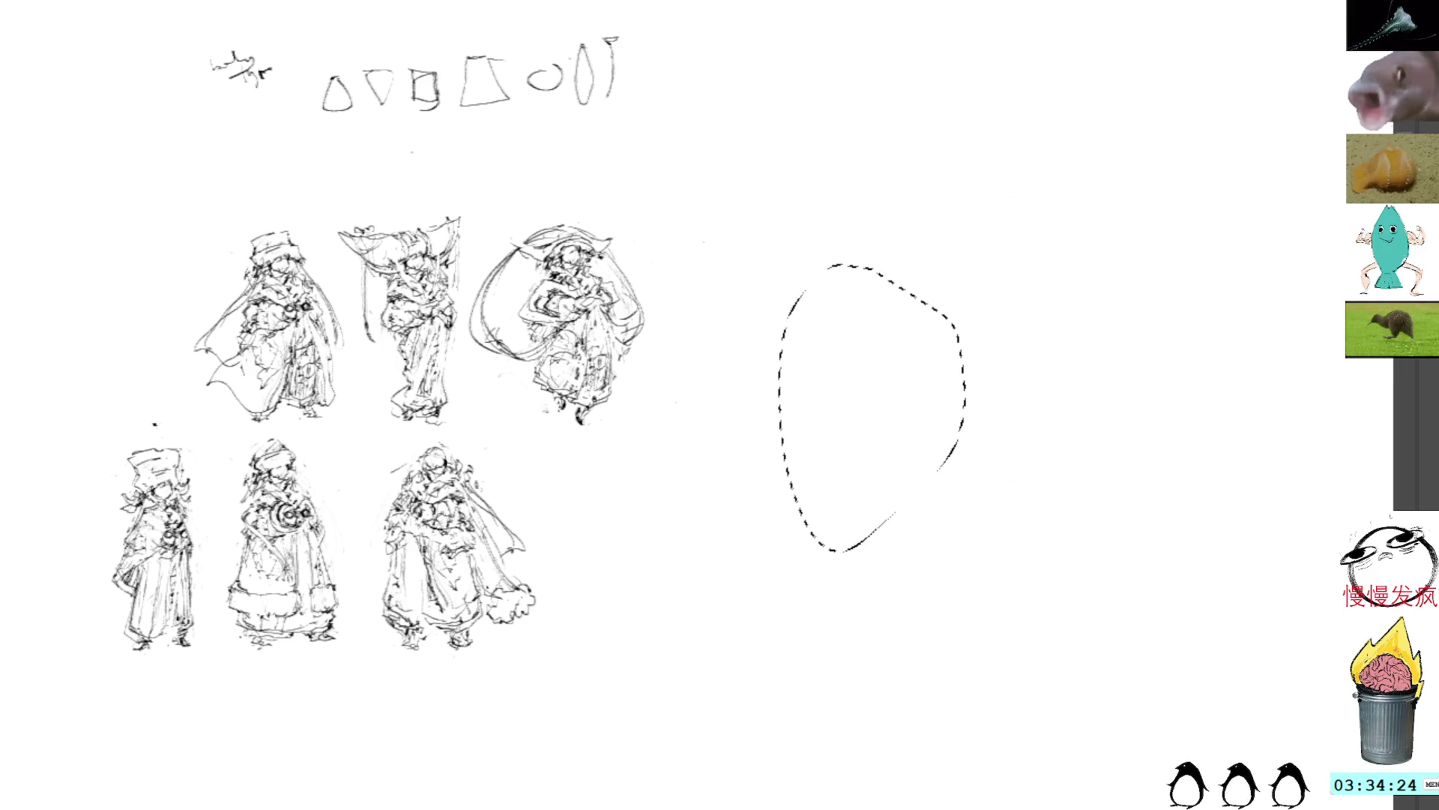
key(ctrl+d)
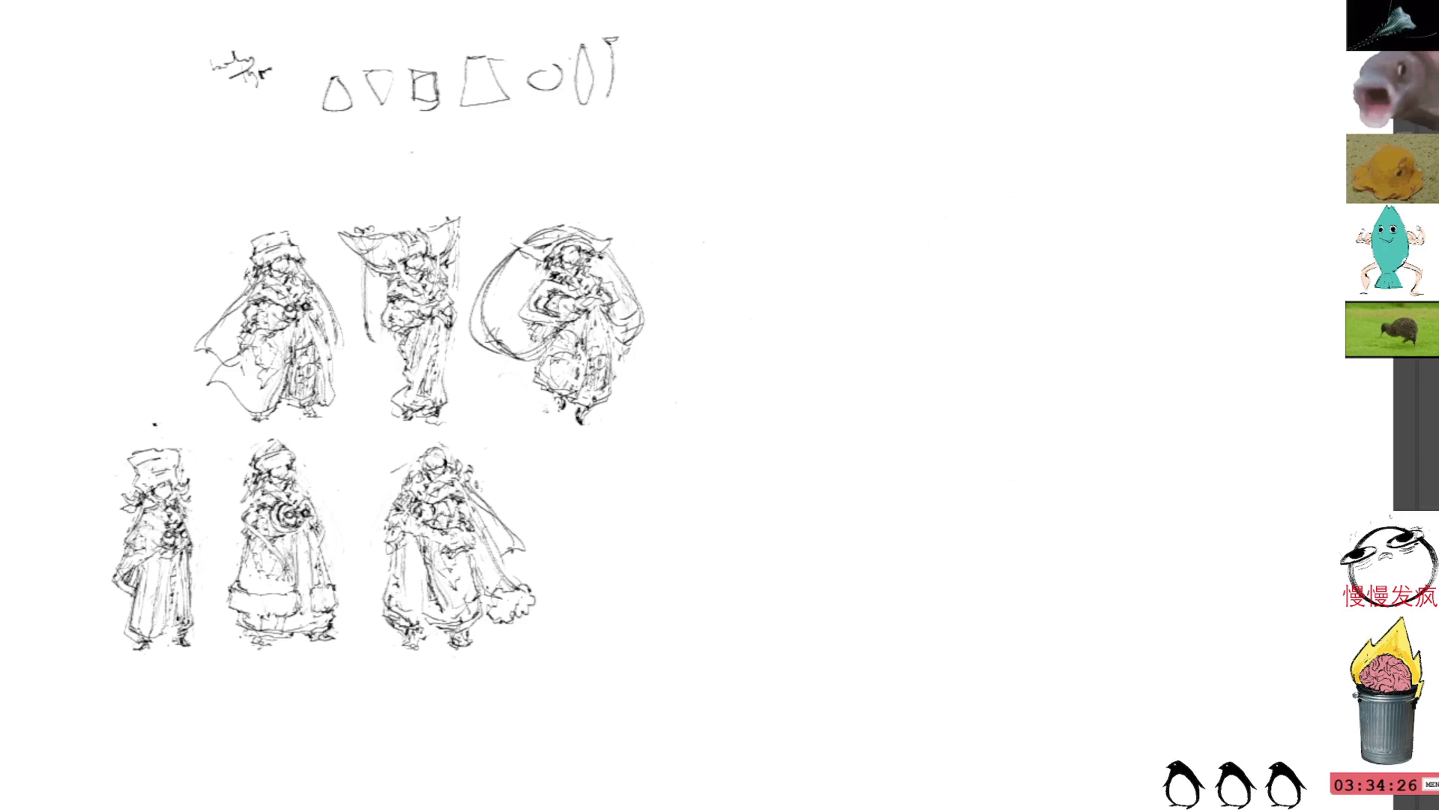
drag(825, 266, 795, 300)
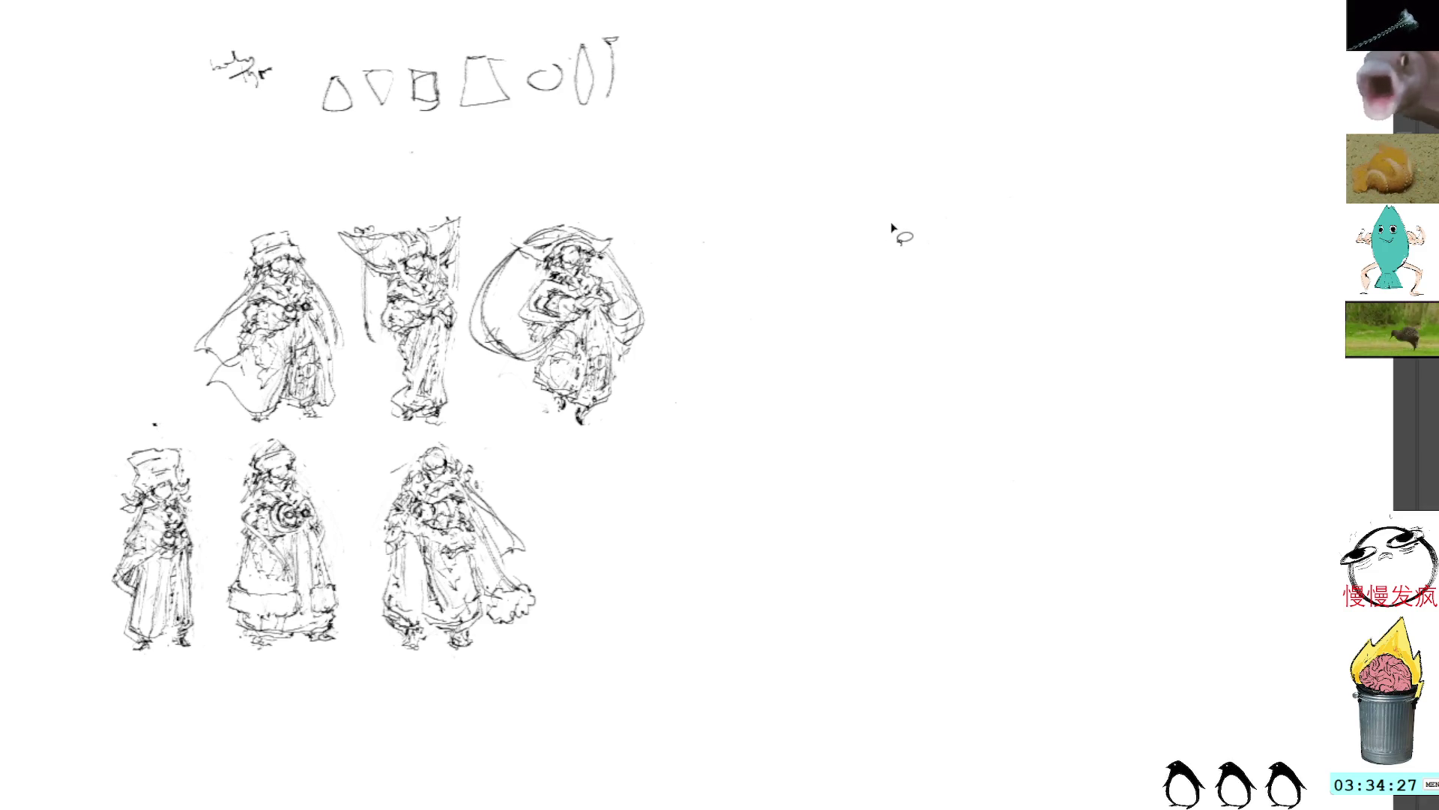
Paste a copy of the top-left figure into the blank space on the right
key(ctrl+v)
drag(589, 325, 901, 325)
key(Return)
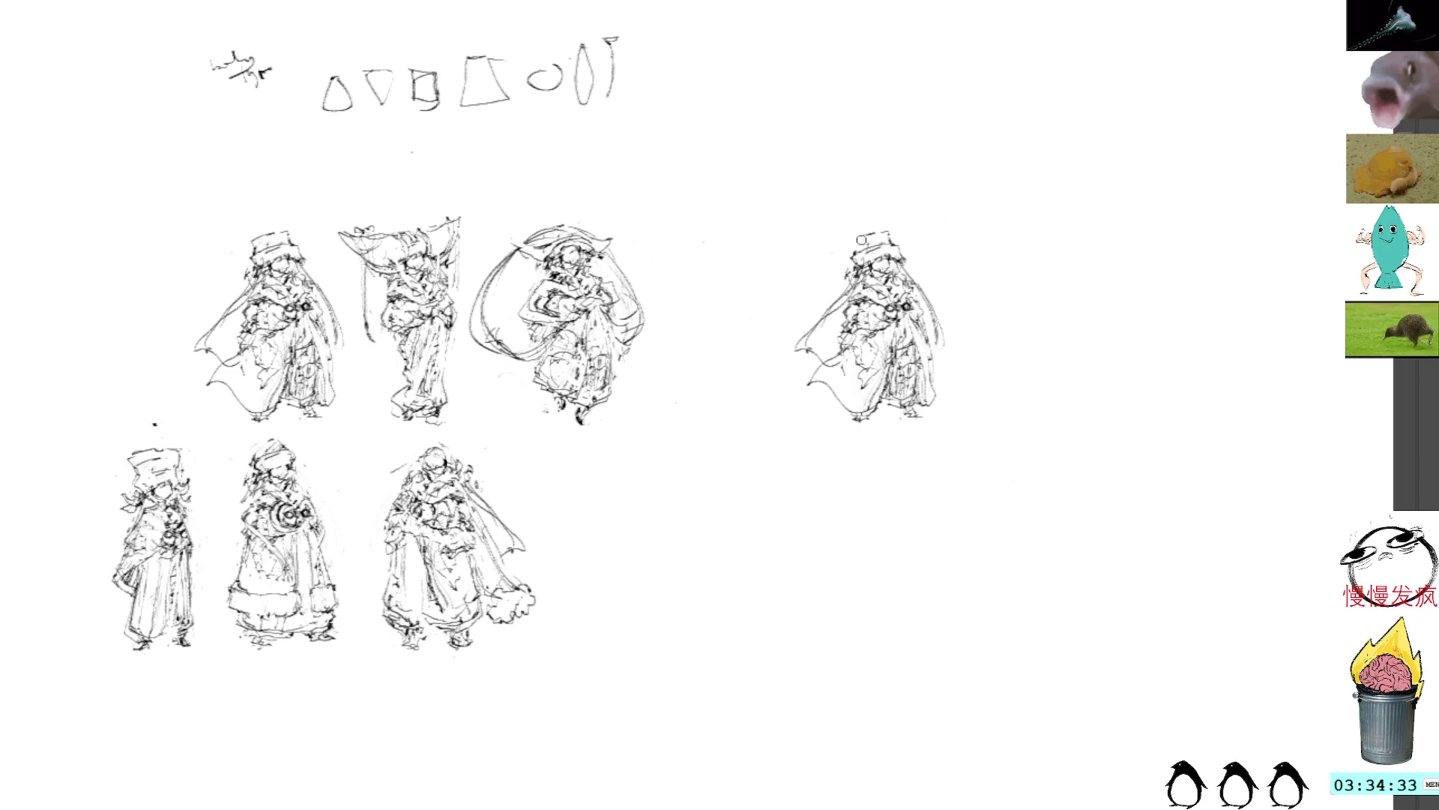
Darken the copy's hat and remove the extra cape strokes
drag(889, 235, 896, 249)
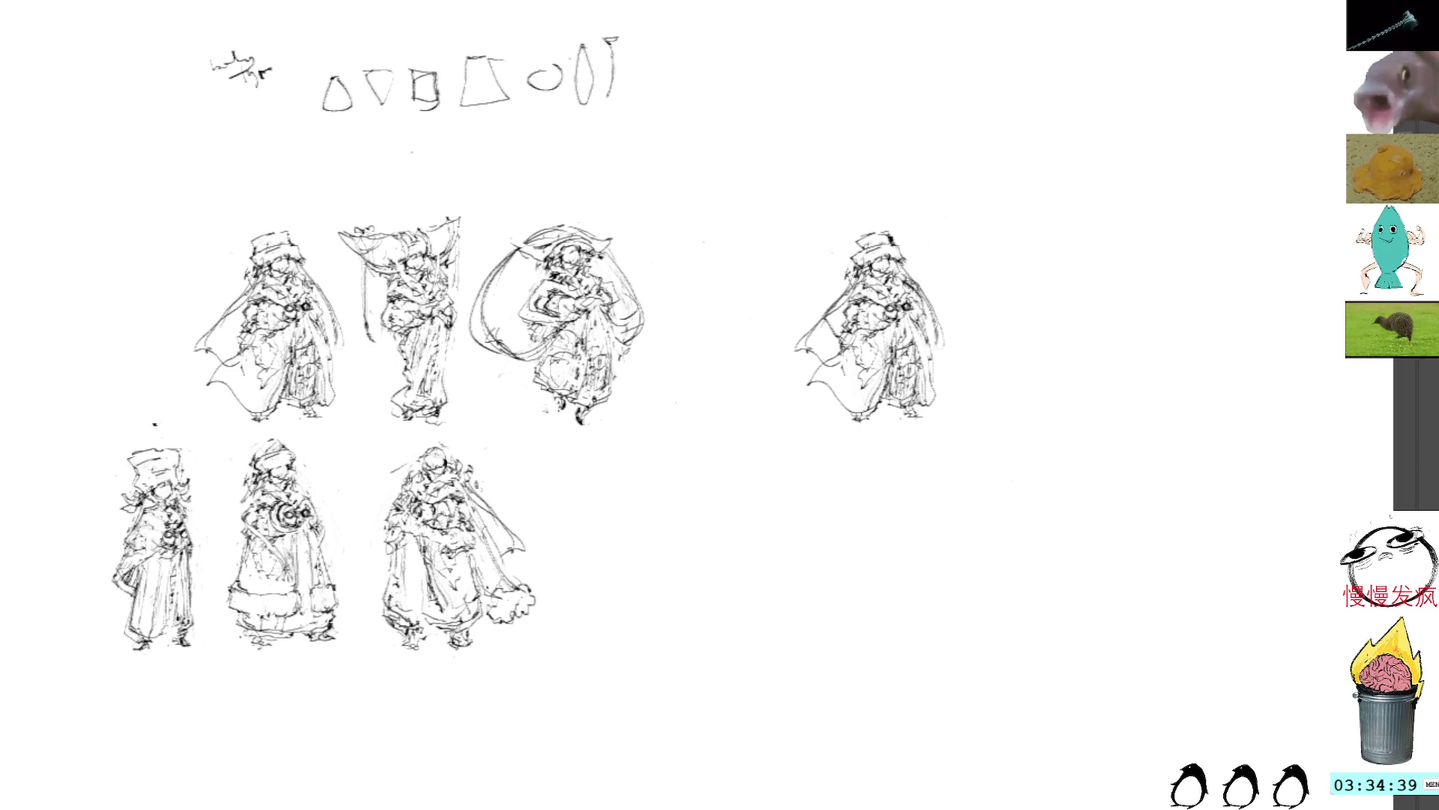
mouse_move(823, 367)
mouse_down()
mouse_move(843, 347)
mouse_move(816, 299)
mouse_move(817, 367)
mouse_up()
key(ctrl+z)
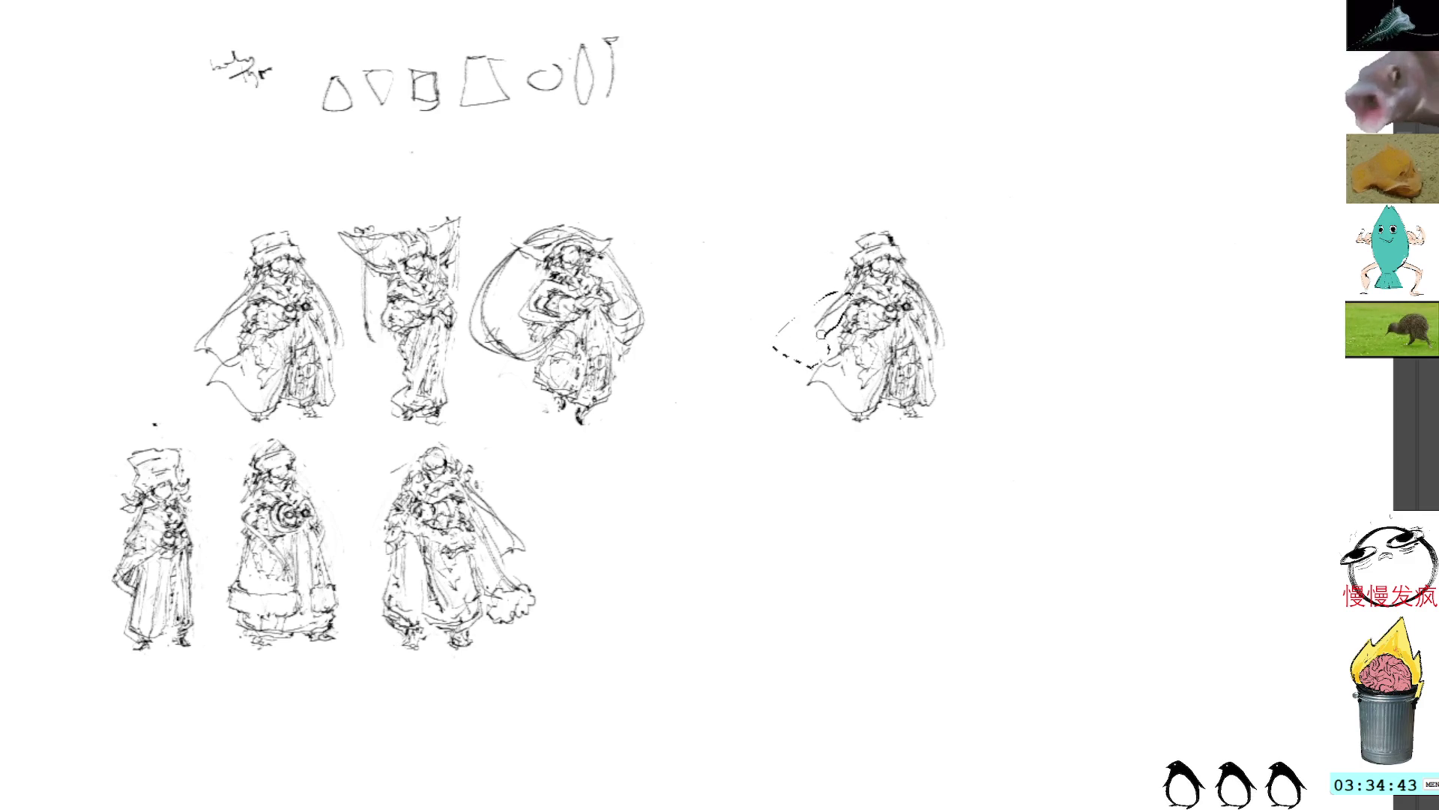
key(ctrl+z)
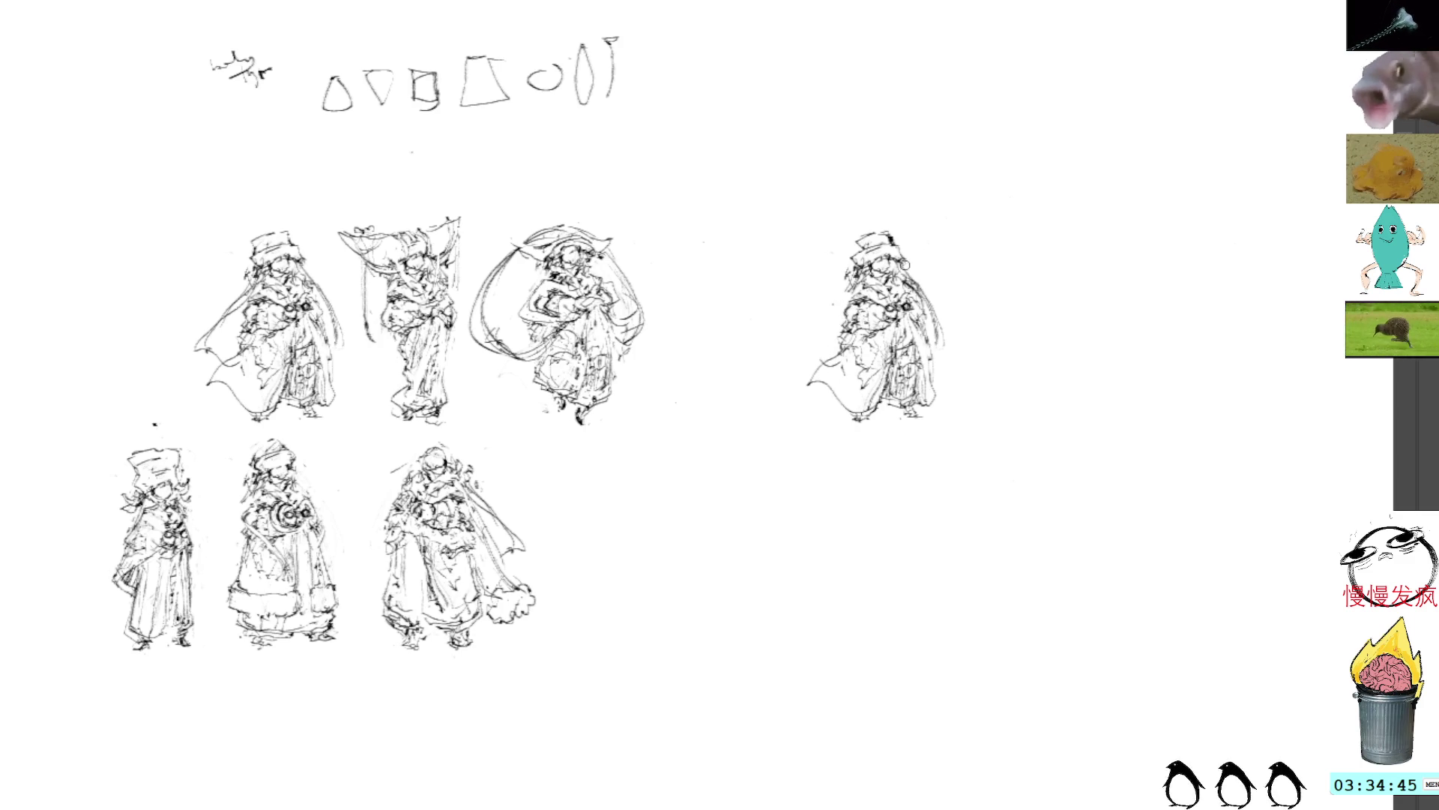
key(ctrl+z)
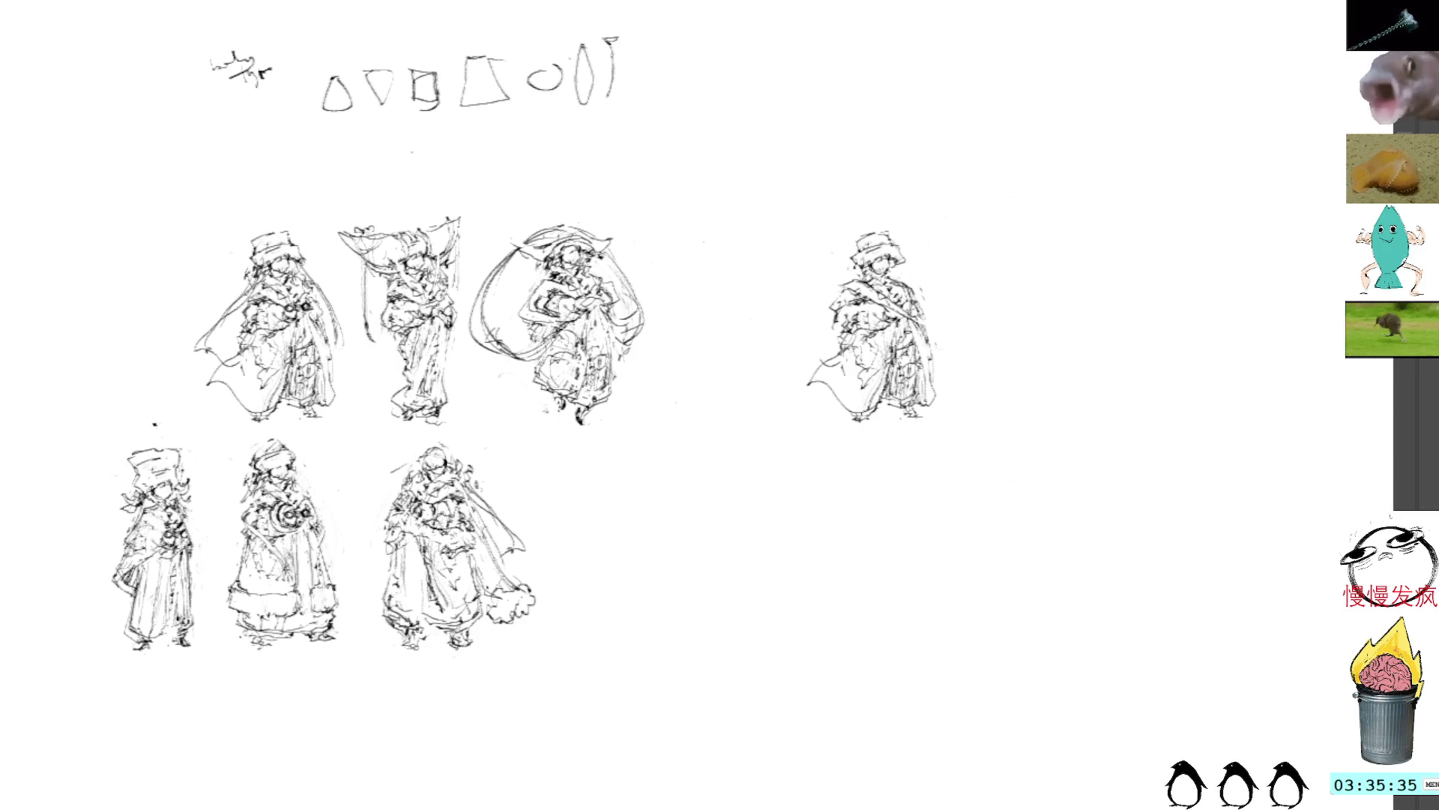
mouse_move(930, 330)
mouse_down()
mouse_move(884, 374)
mouse_move(974, 389)
mouse_move(952, 330)
mouse_up()
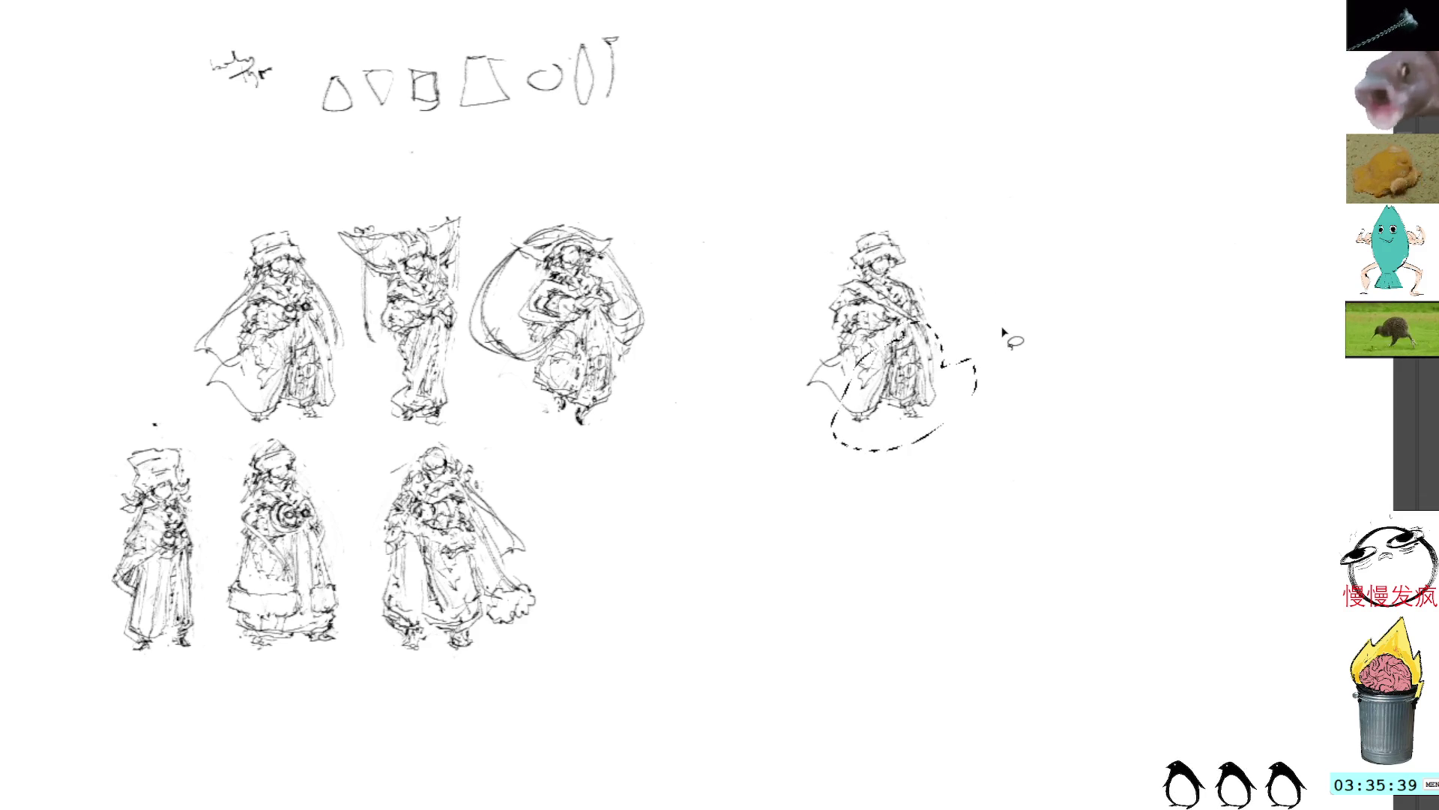
Erase the lines at the copy's feet and add strokes down its right edge and lower robe
key(ctrl+shift+a)
key(b)
mouse_move(837, 390)
mouse_down()
mouse_move(877, 434)
mouse_move(870, 389)
mouse_move(929, 416)
mouse_move(919, 365)
mouse_move(892, 401)
mouse_move(919, 346)
mouse_move(861, 375)
mouse_up()
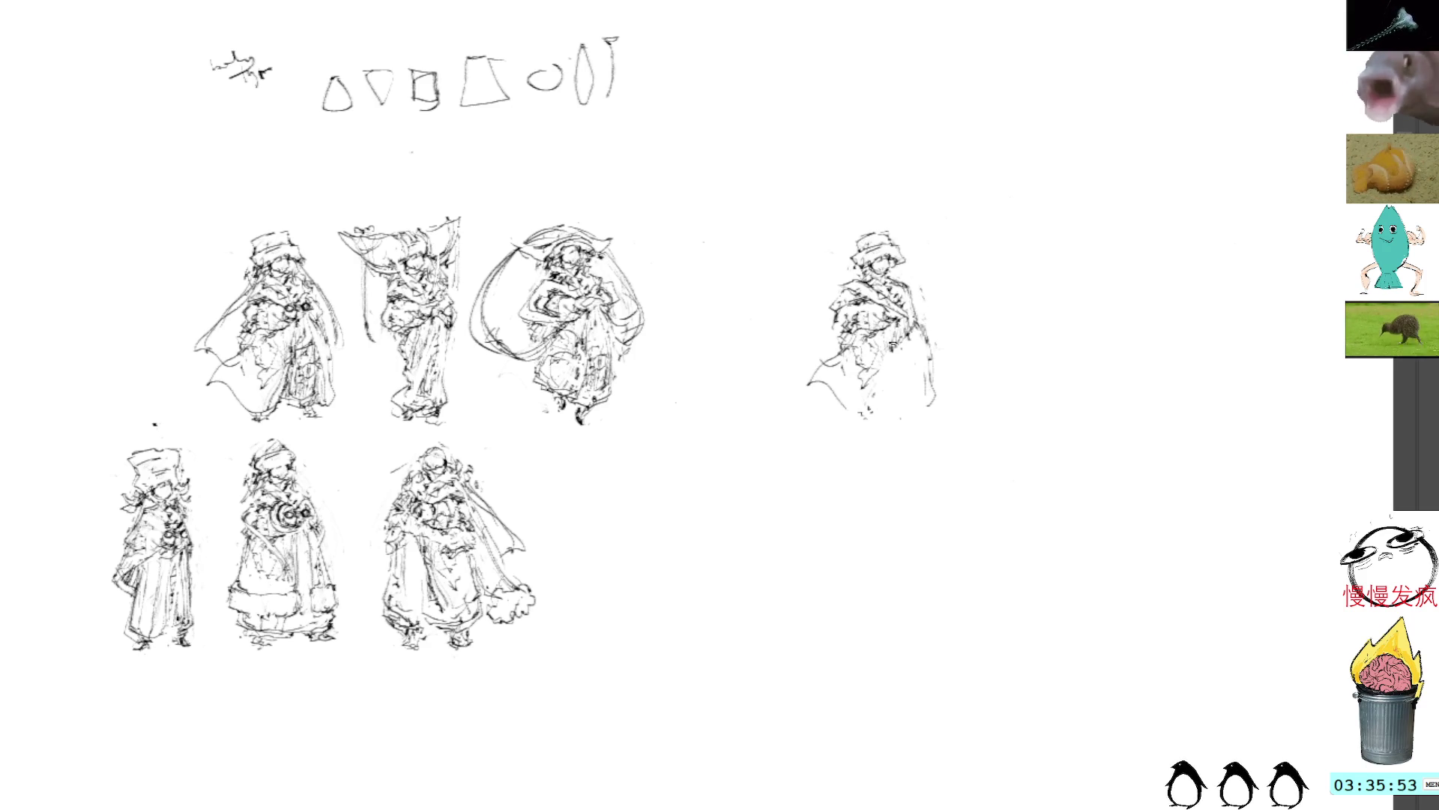
drag(920, 351, 925, 435)
drag(837, 407, 851, 448)
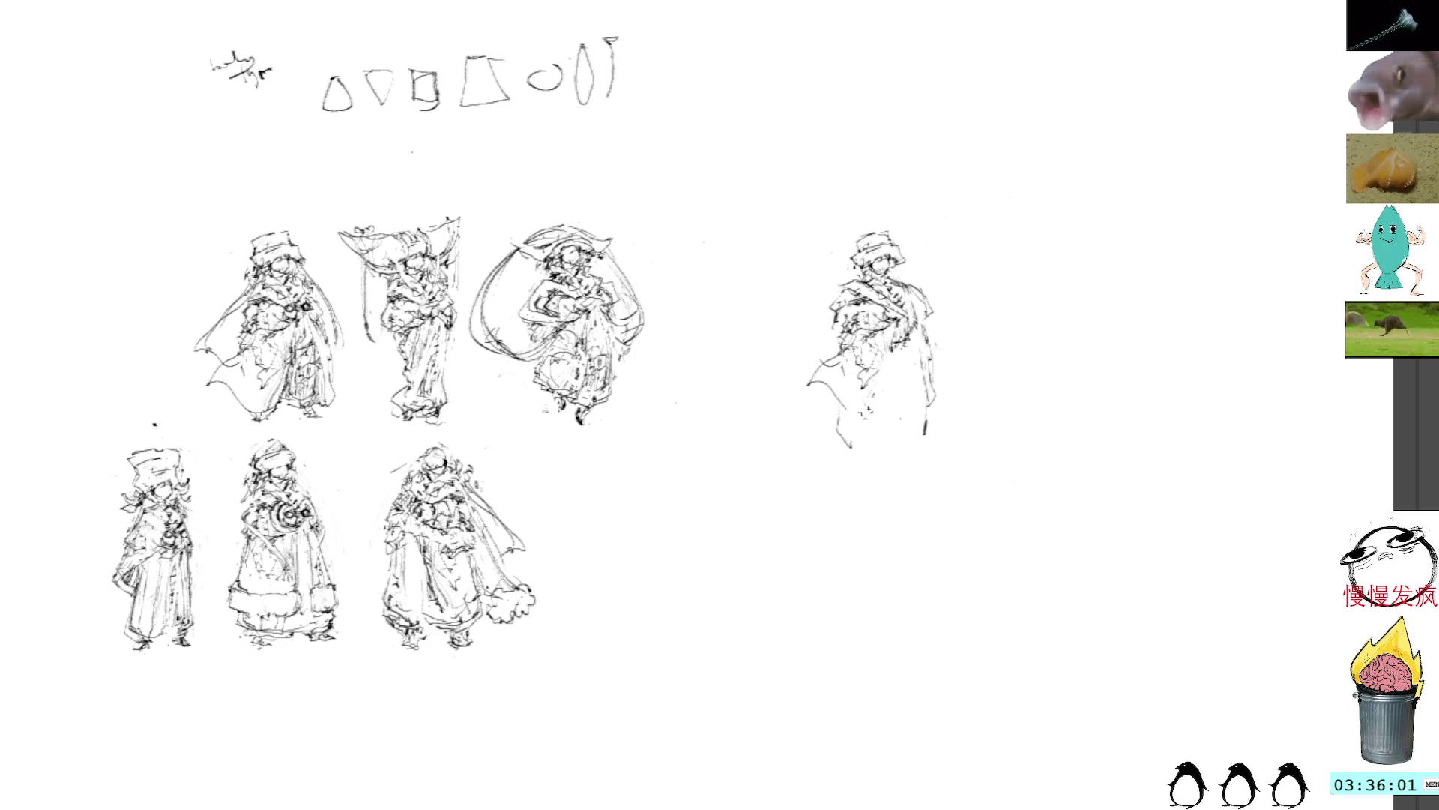
Add marks along the copy's chest, left and lower-right edges, plus a gesture line at far right
mouse_move(838, 293)
mouse_down()
mouse_move(820, 349)
mouse_move(834, 316)
mouse_up()
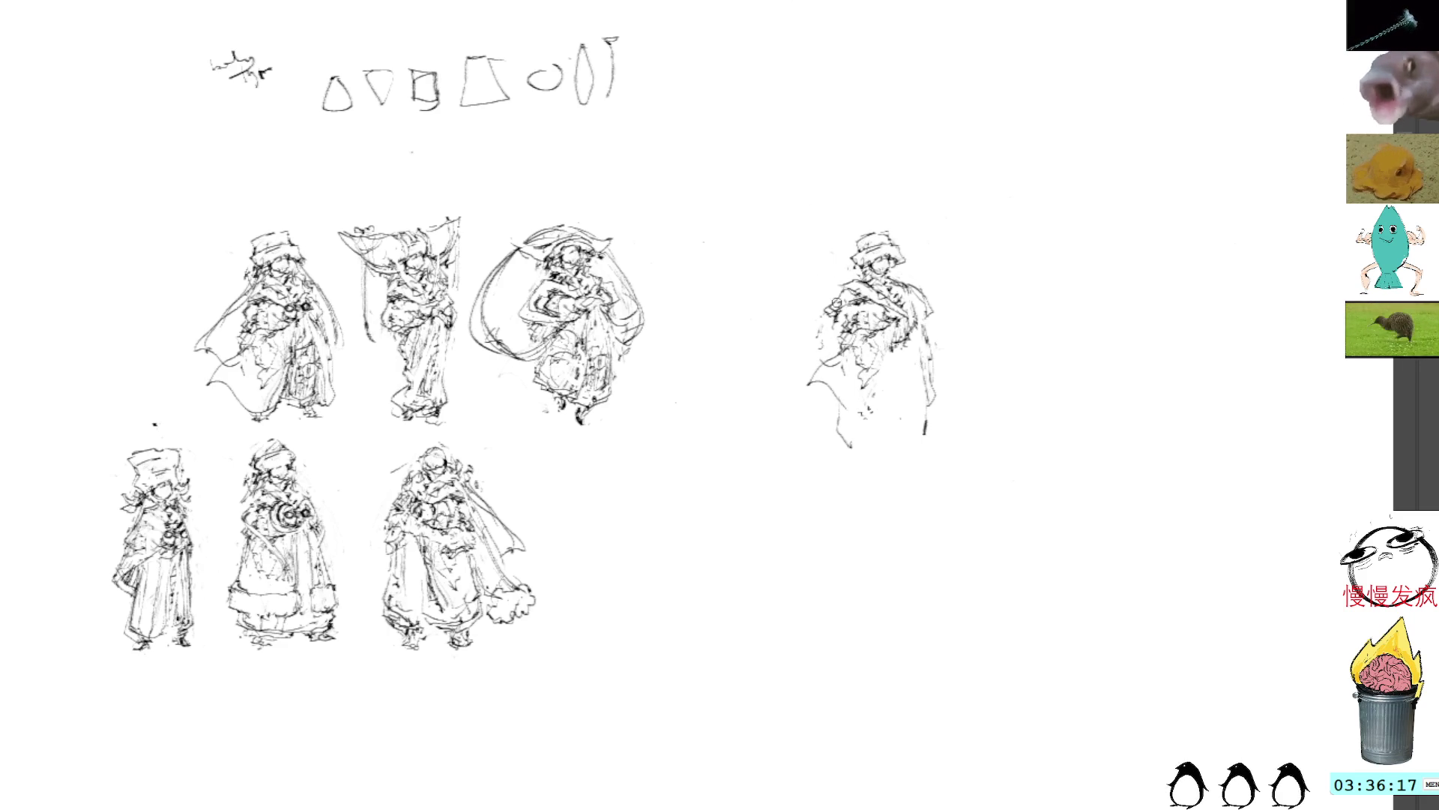
drag(832, 310, 811, 343)
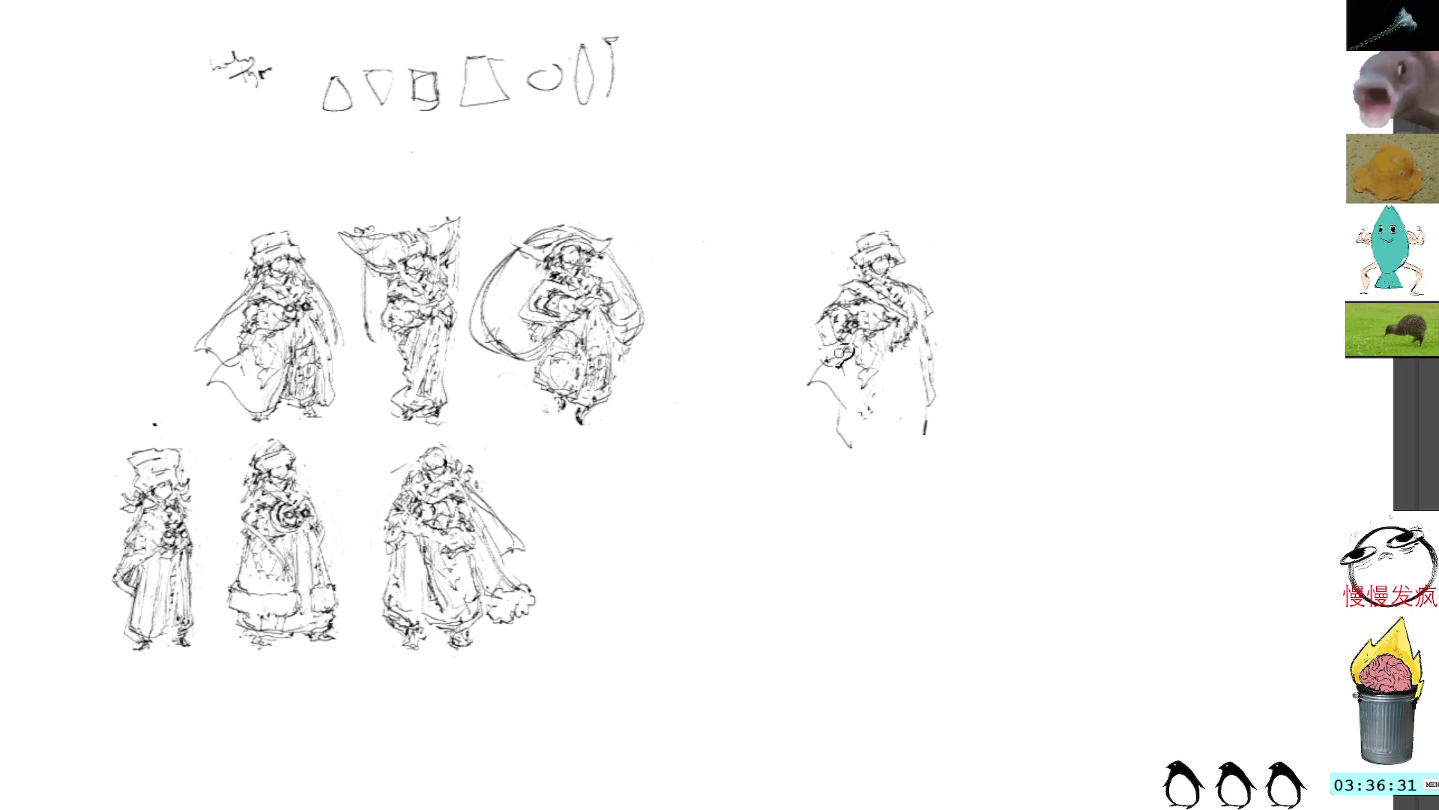
mouse_move(838, 350)
mouse_down()
mouse_move(799, 375)
mouse_move(841, 361)
mouse_up()
key(ctrl+z)
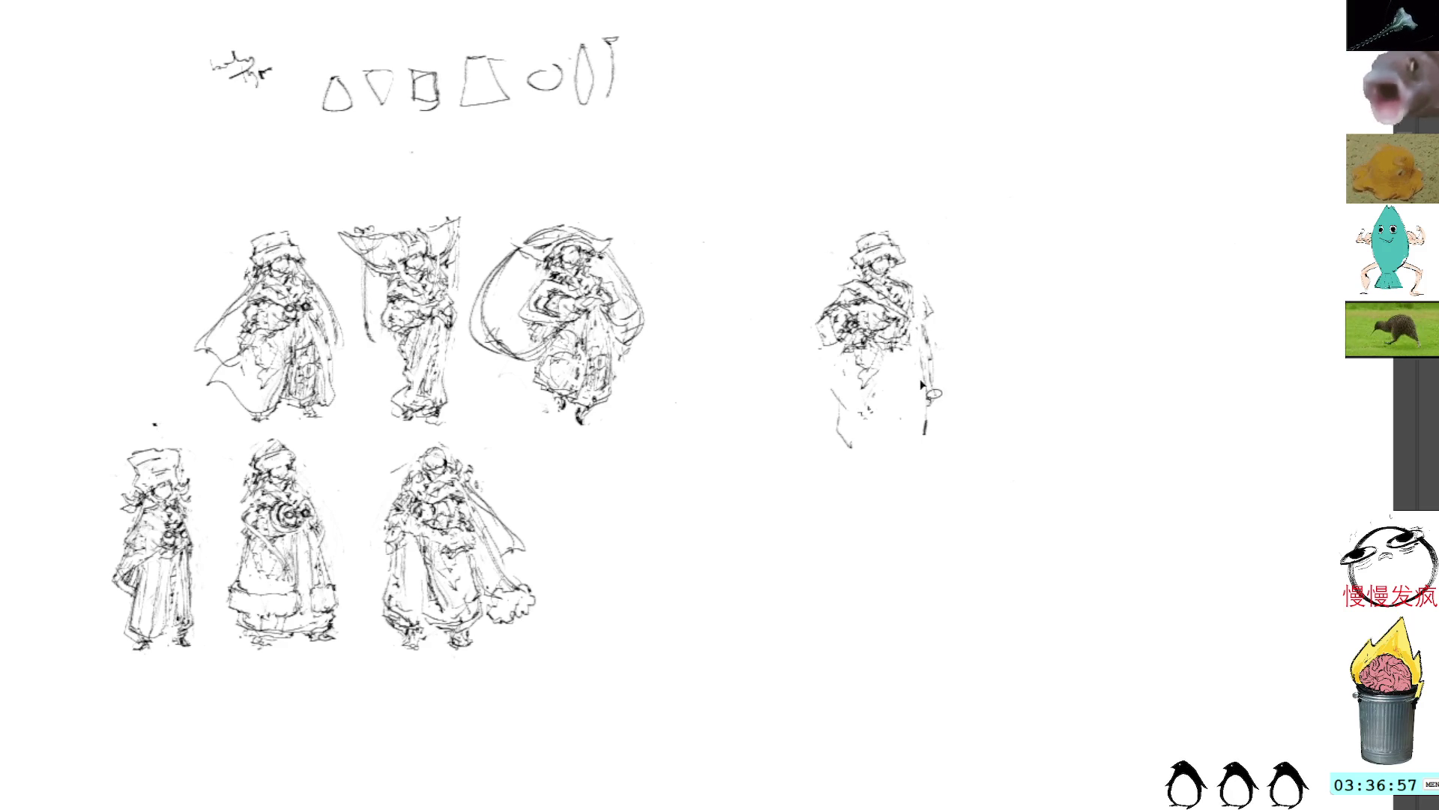
mouse_move(913, 356)
mouse_down()
mouse_move(910, 426)
mouse_move(866, 450)
mouse_up()
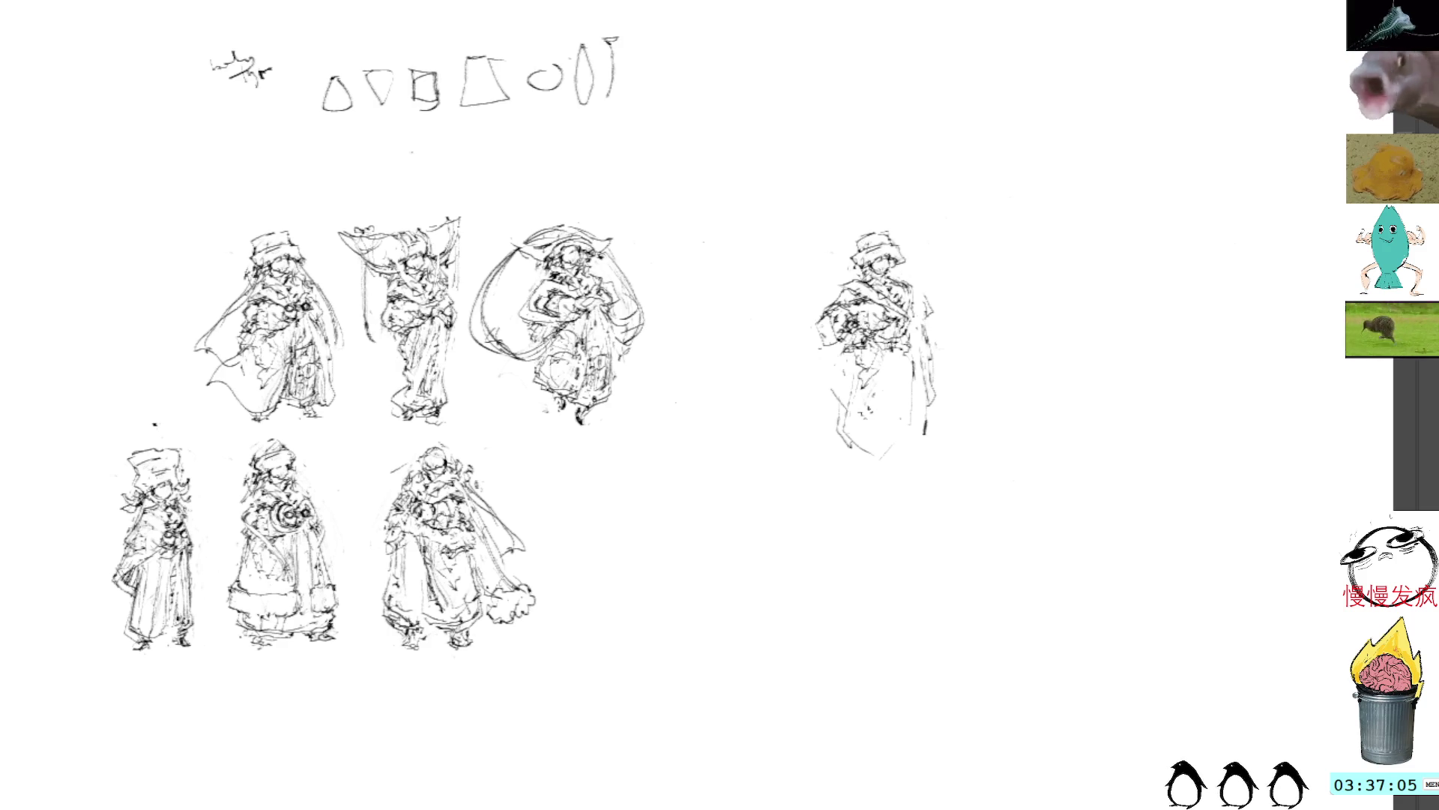
mouse_move(1123, 80)
mouse_down()
mouse_move(1087, 210)
mouse_move(1153, 322)
mouse_up()
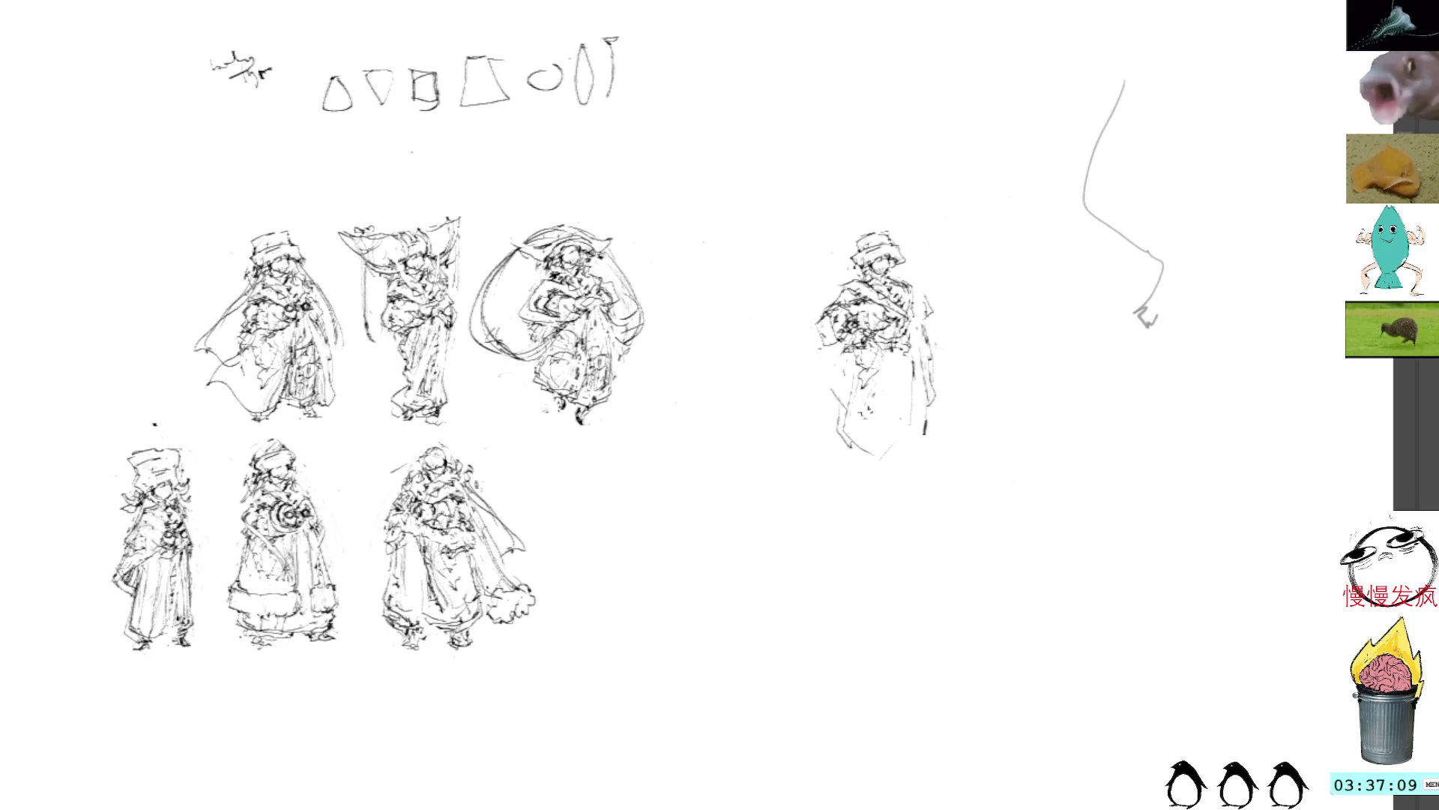
Redo the long curved gesture line at far right and add marks below its end
key(ctrl+z)
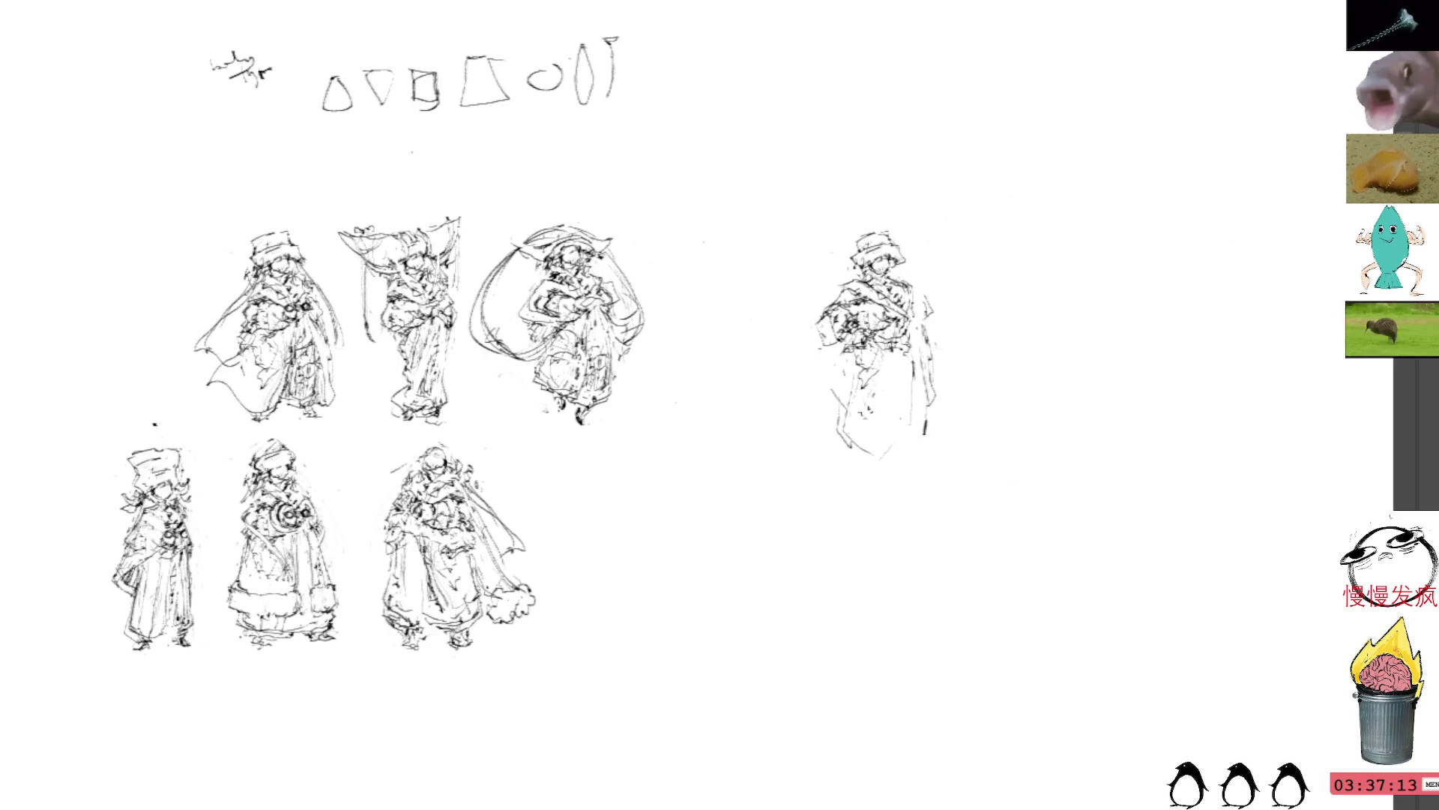
mouse_move(1089, 138)
mouse_down()
mouse_move(1140, 319)
mouse_move(1132, 346)
mouse_up()
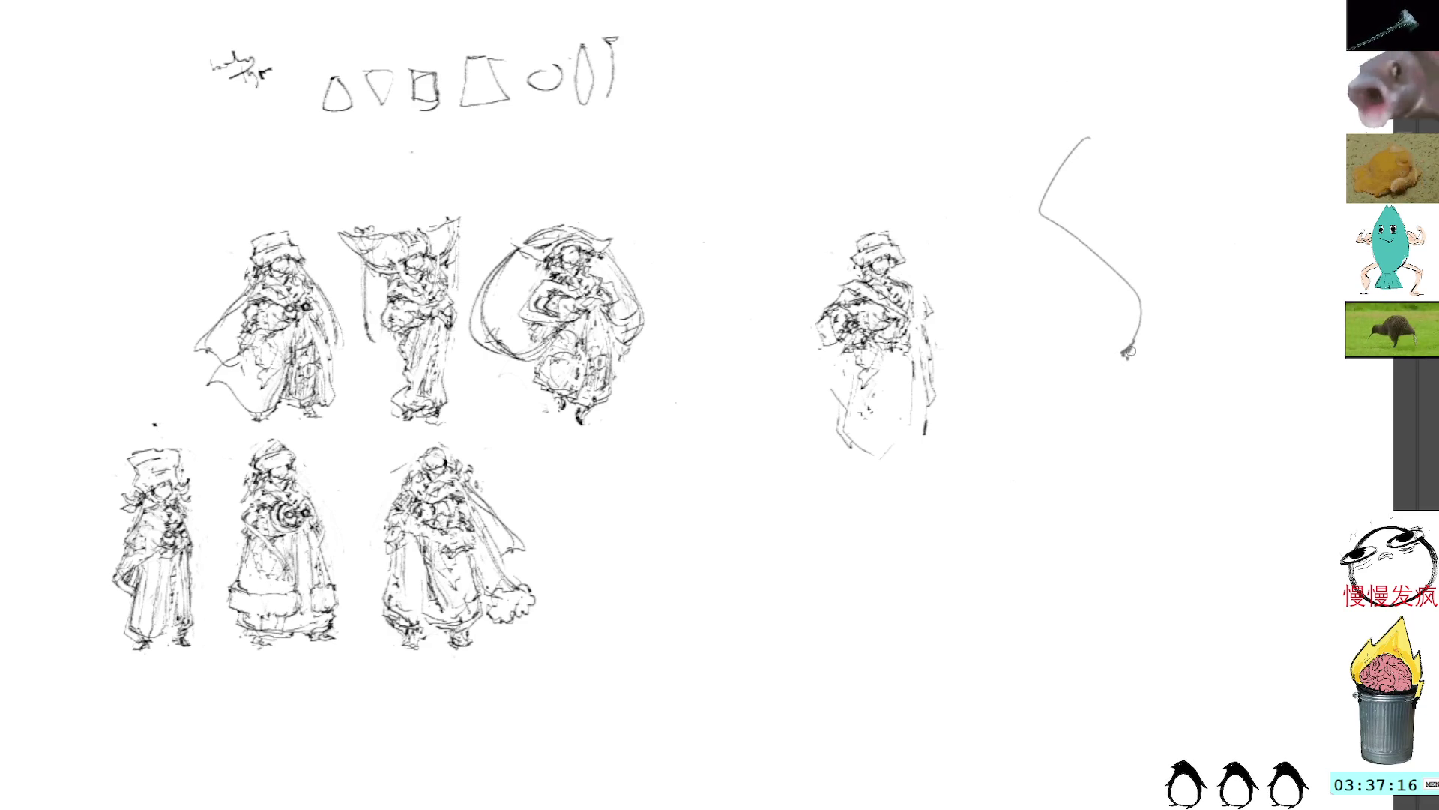
drag(1142, 333, 1143, 415)
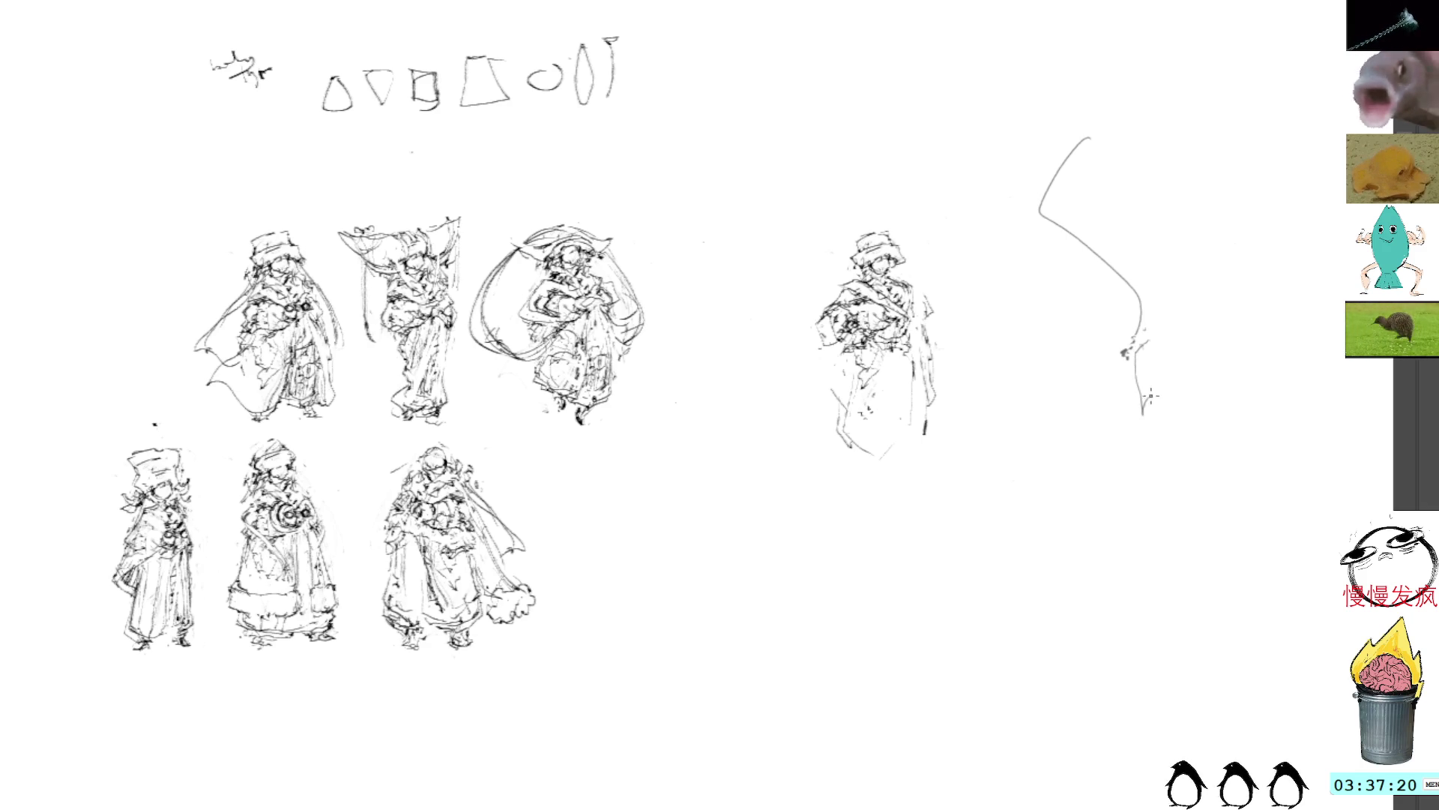
mouse_move(1138, 338)
mouse_down()
mouse_move(1143, 368)
mouse_move(1152, 348)
mouse_up()
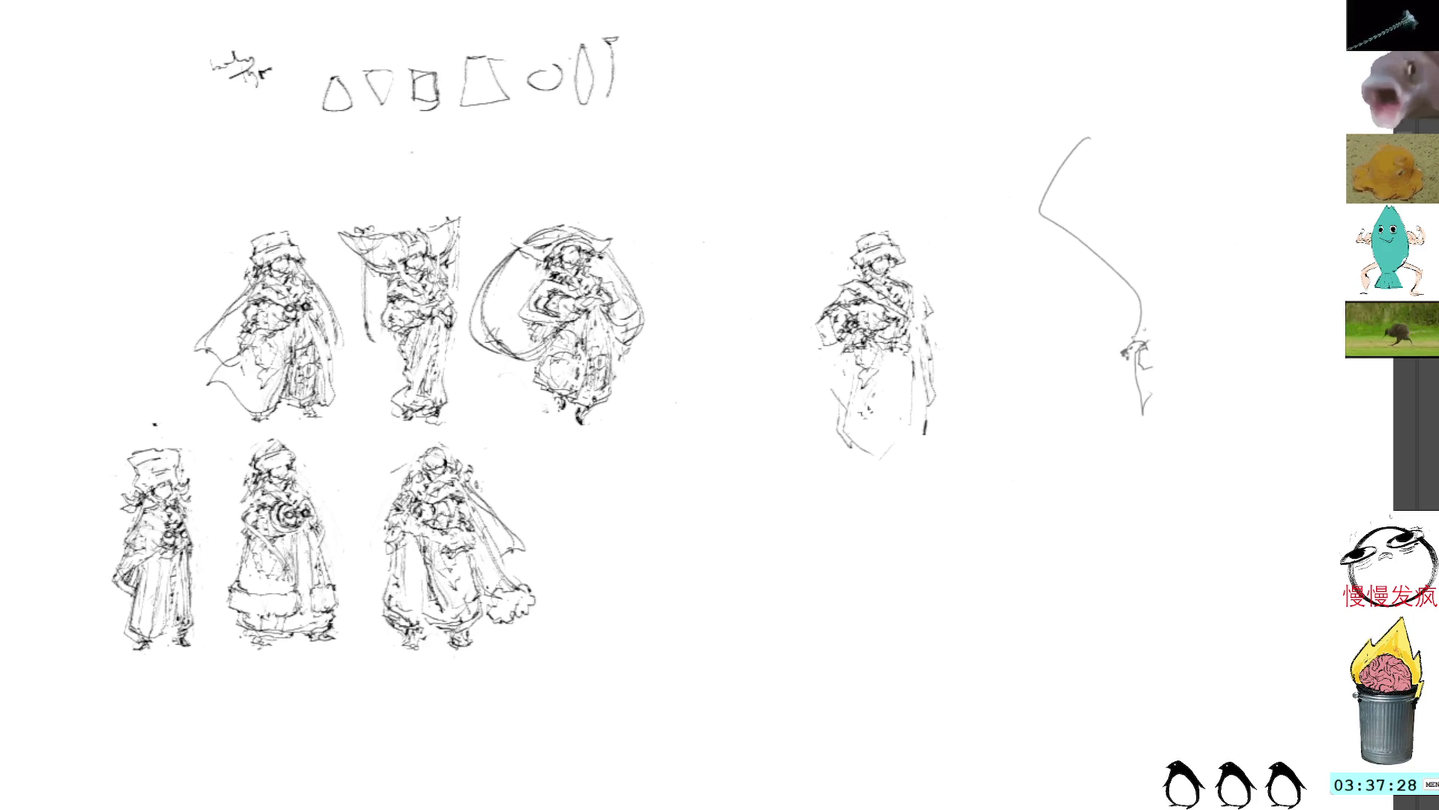
drag(1147, 339, 1166, 433)
Sketch the small figure's body, right edge, round head and hood beneath the curve
drag(1167, 354, 1167, 422)
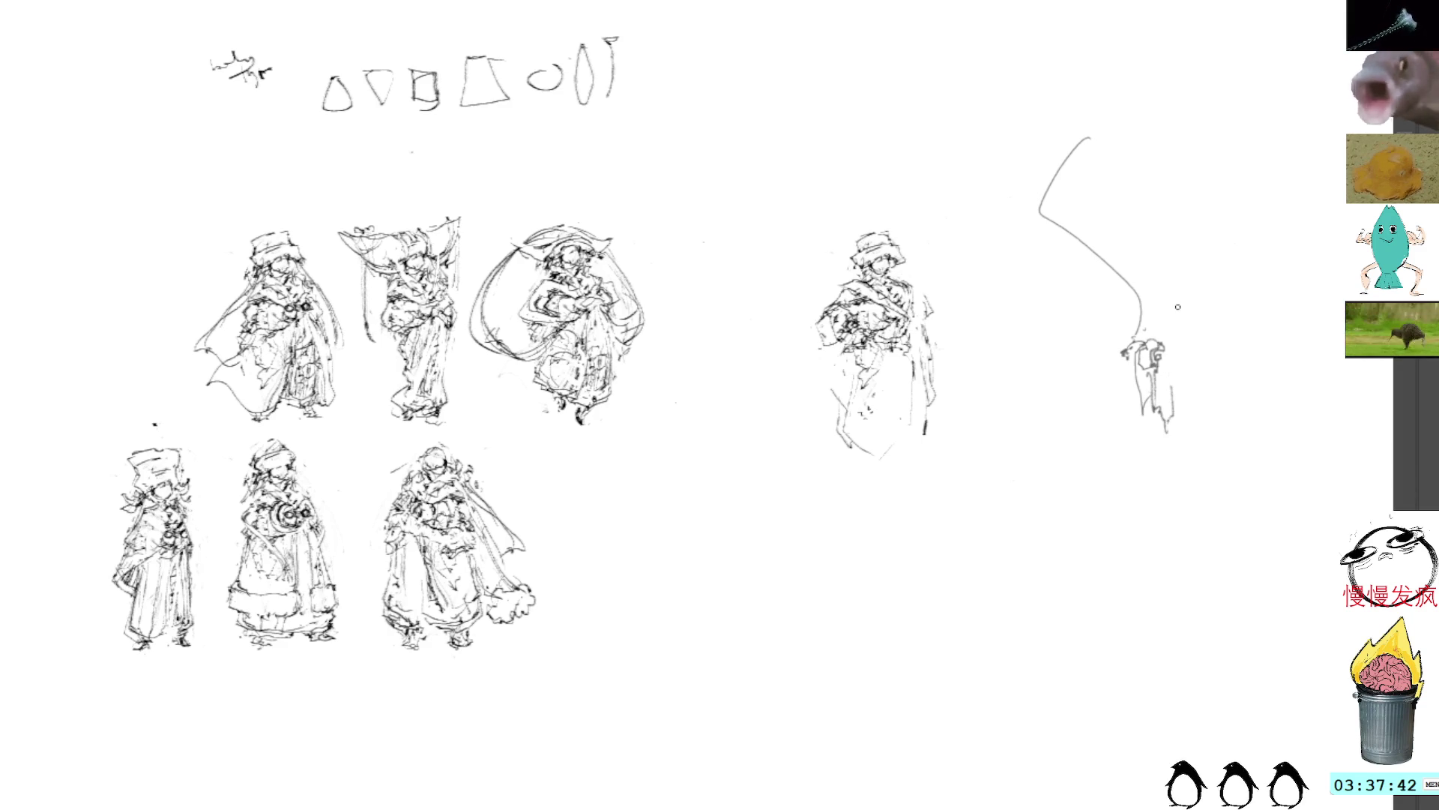
drag(1177, 361, 1175, 409)
mouse_move(1170, 341)
mouse_down()
mouse_move(1171, 390)
mouse_move(1161, 307)
mouse_up()
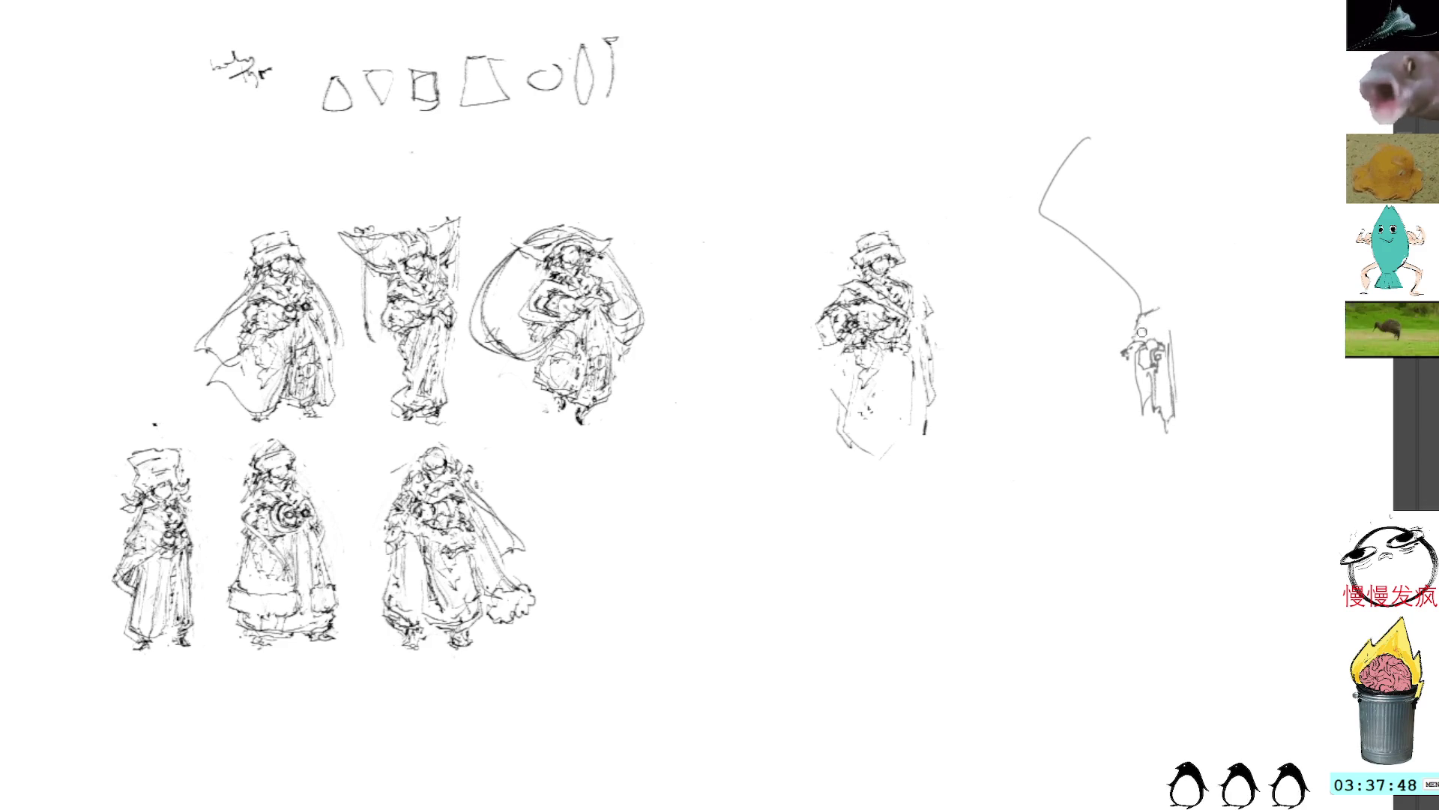
mouse_move(1139, 323)
mouse_down()
mouse_move(1163, 309)
mouse_move(1186, 348)
mouse_move(1172, 378)
mouse_up()
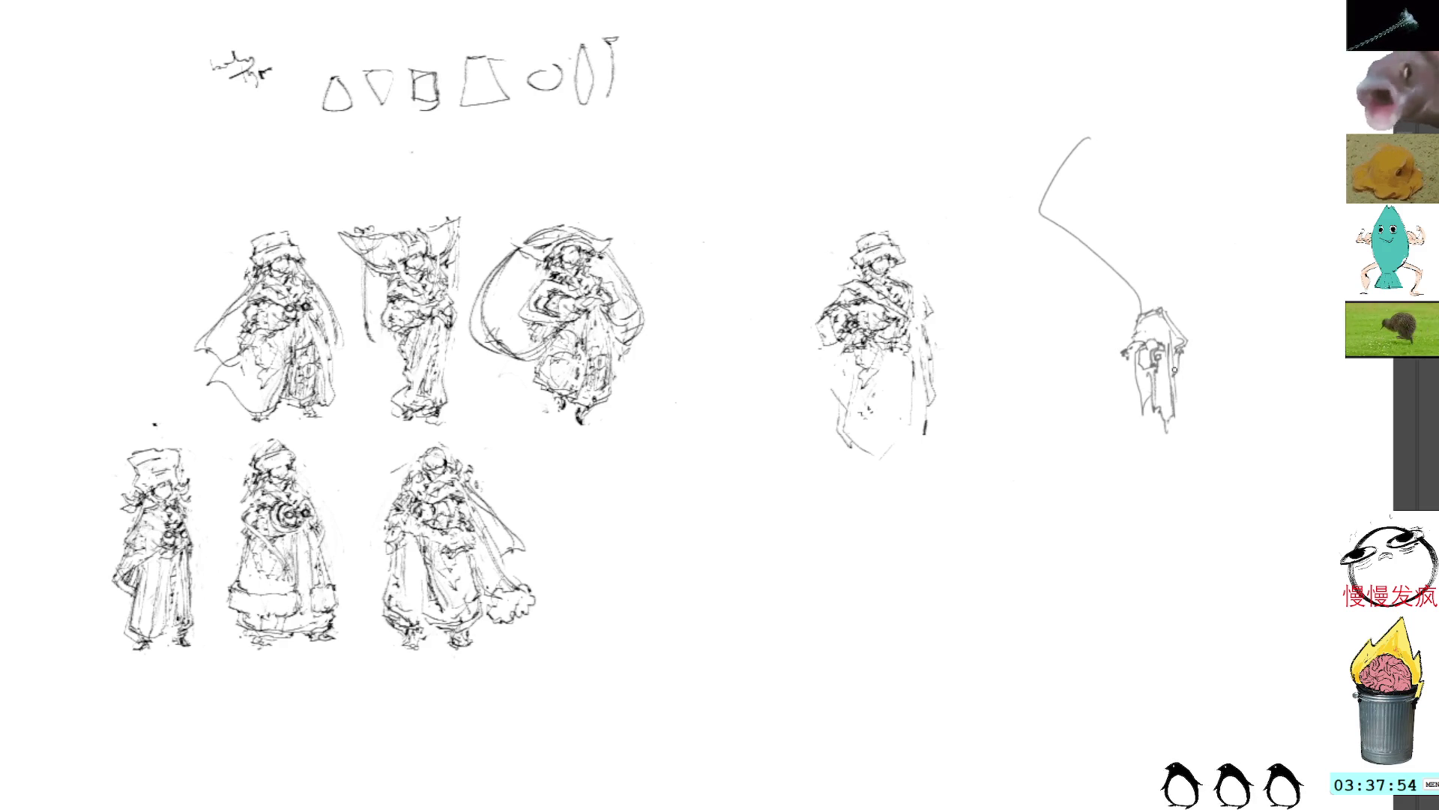
mouse_move(1189, 332)
mouse_down()
mouse_move(1201, 349)
mouse_move(1192, 372)
mouse_move(1183, 353)
mouse_move(1173, 388)
mouse_up()
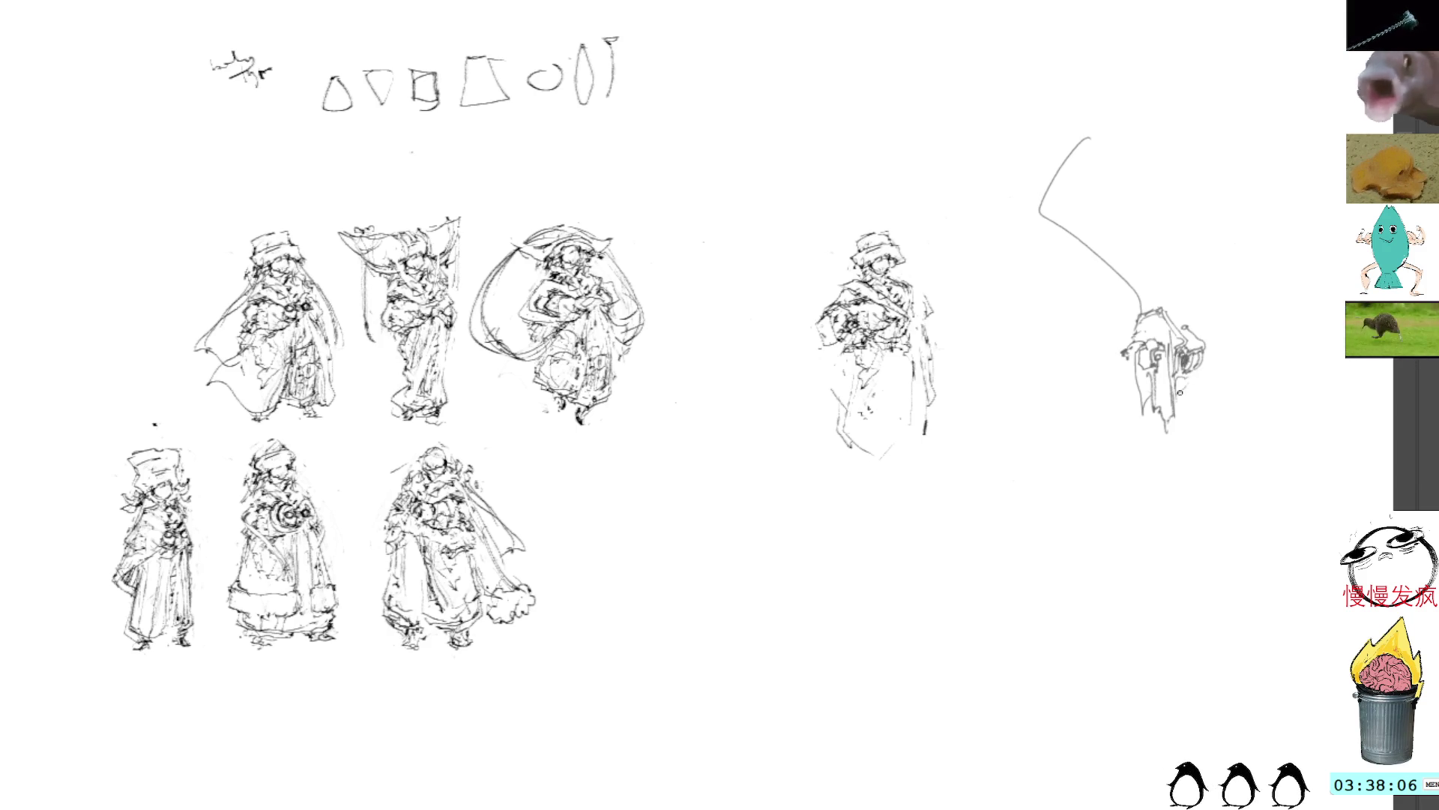
mouse_move(1186, 321)
mouse_down()
mouse_move(1149, 279)
mouse_move(1130, 296)
mouse_move(1153, 303)
mouse_move(1132, 339)
mouse_move(1159, 327)
mouse_move(1159, 343)
mouse_up()
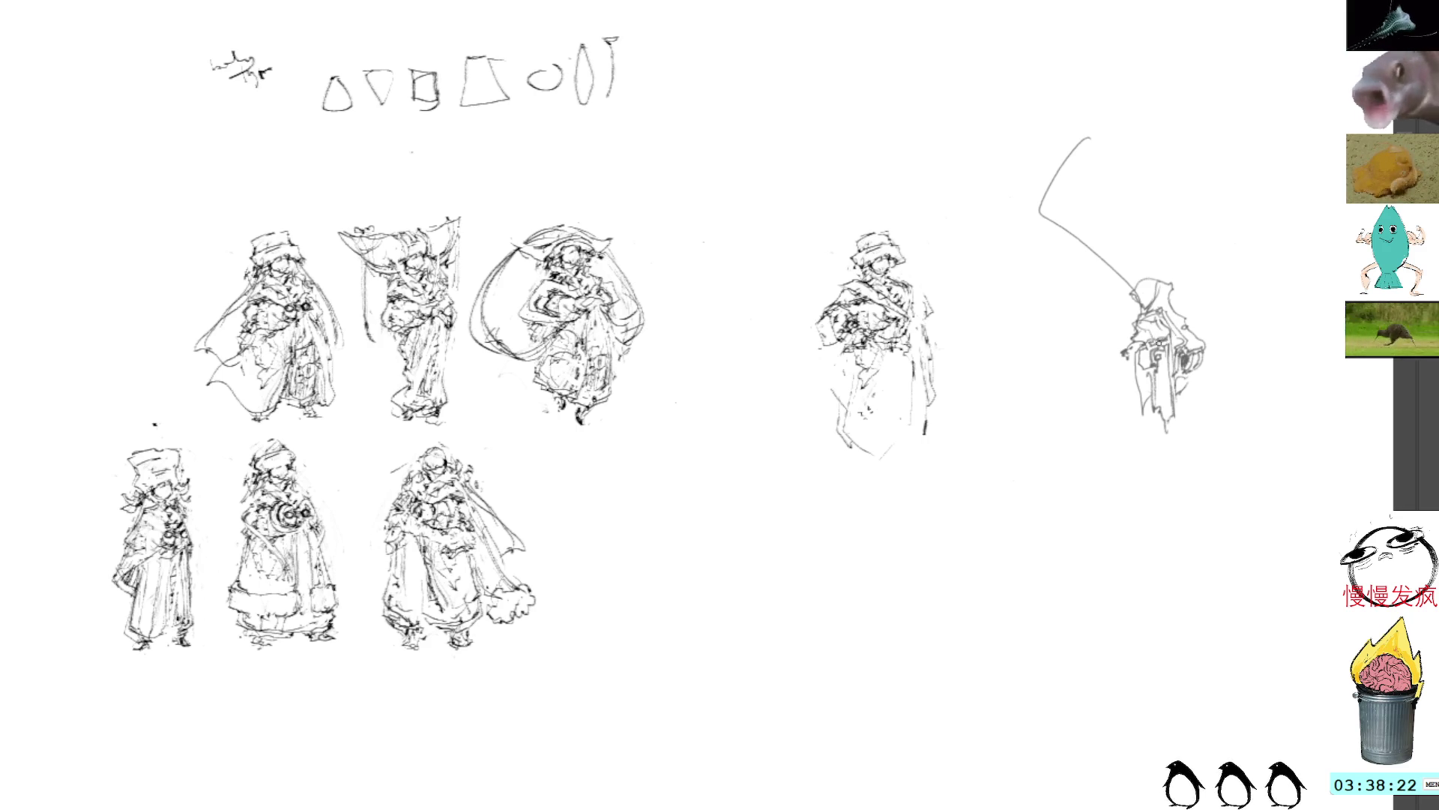
drag(1128, 295, 1117, 254)
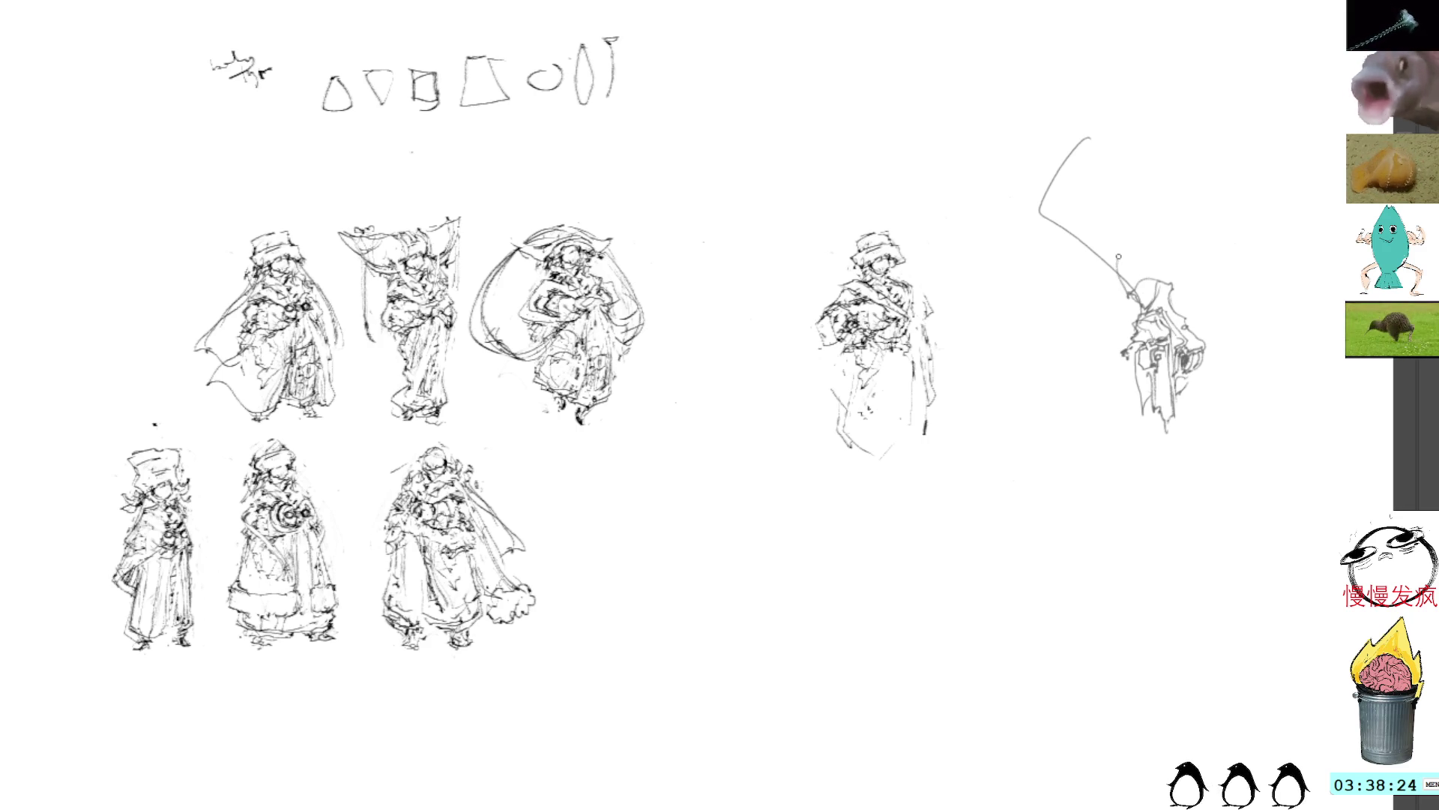
mouse_move(1131, 306)
mouse_down()
mouse_move(1114, 275)
mouse_move(1163, 261)
mouse_move(1180, 293)
mouse_move(1160, 270)
mouse_move(1174, 278)
mouse_up()
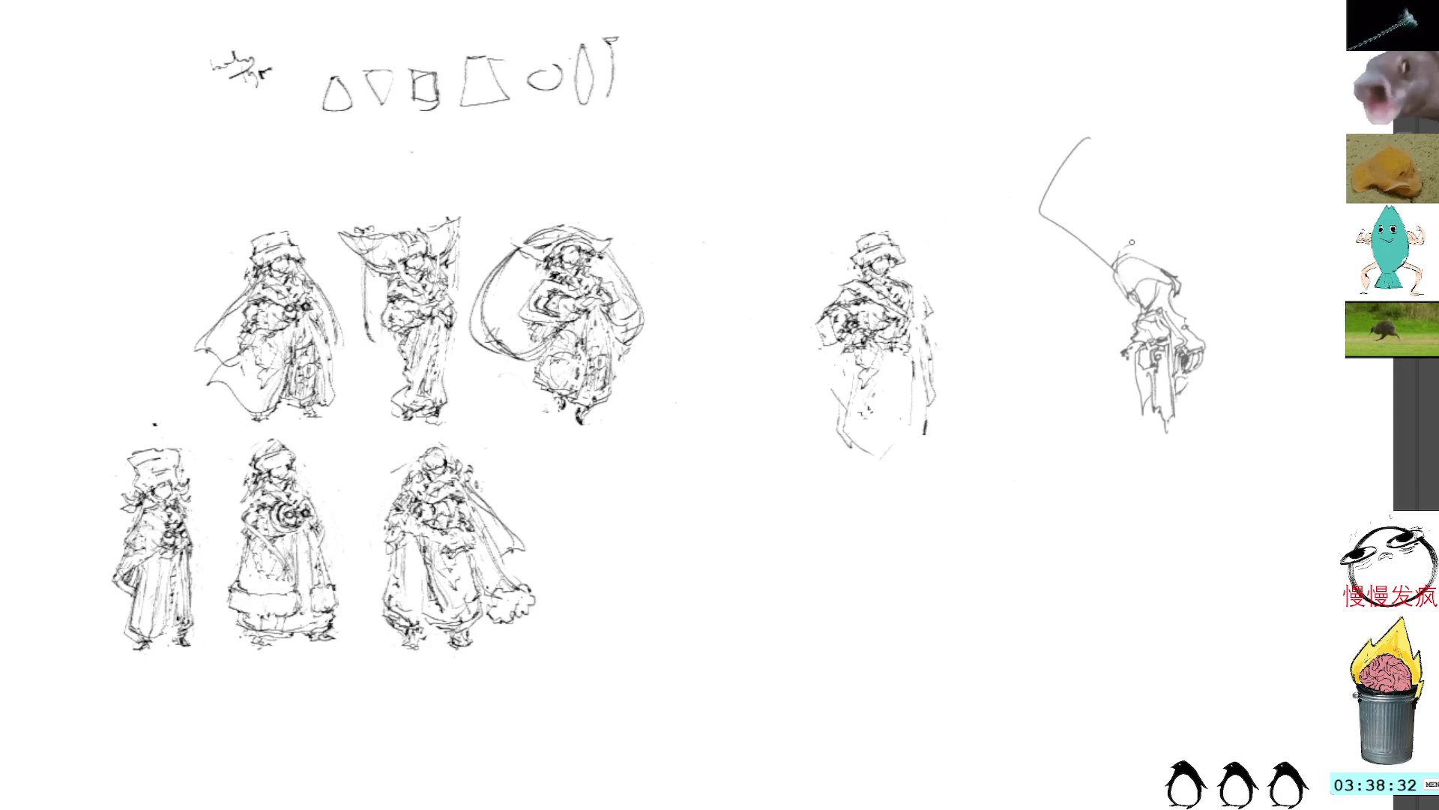
drag(1125, 248, 1129, 246)
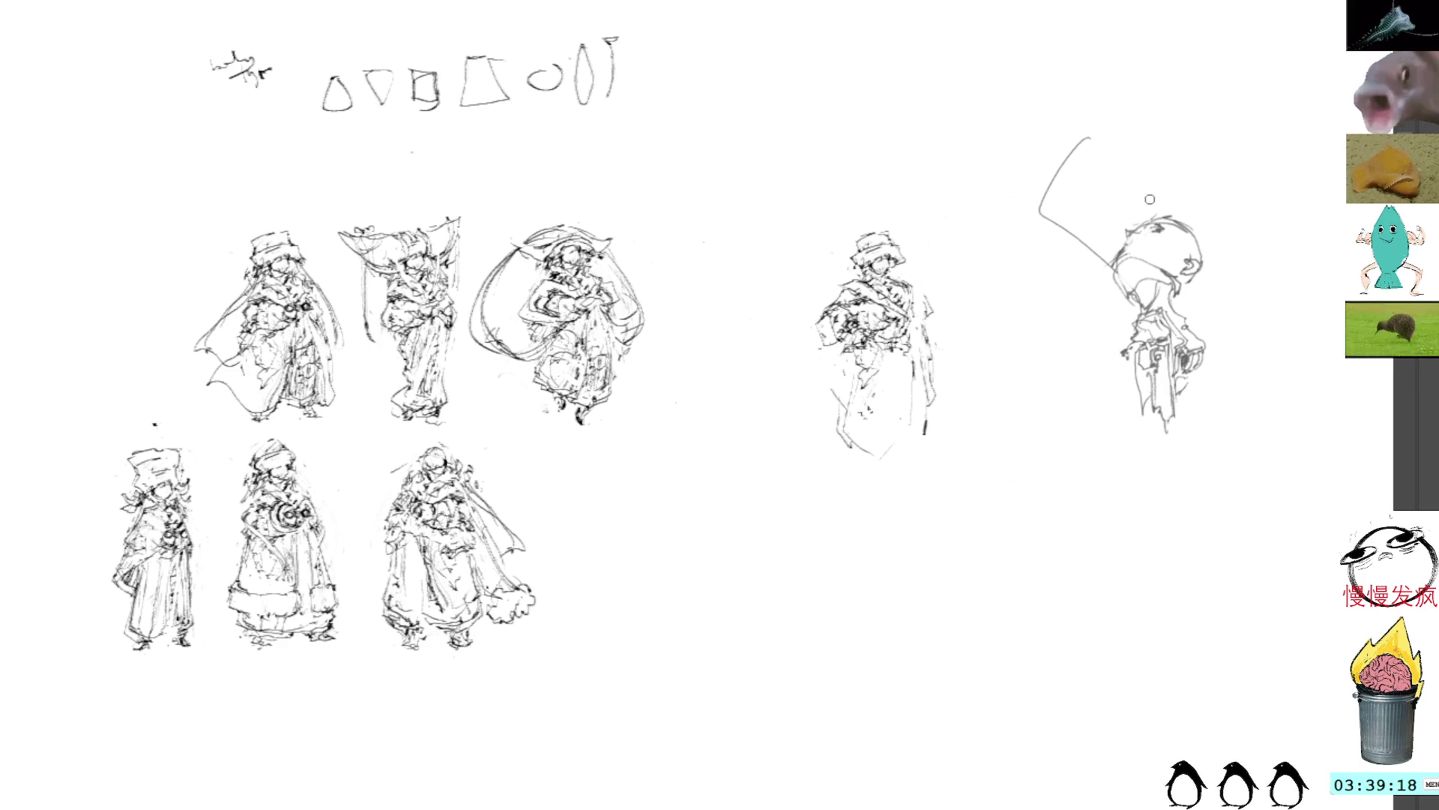
Arc a line down the head's right side and delete most of the looping stroke beside it
mouse_move(1179, 217)
mouse_down()
mouse_move(1208, 251)
mouse_move(1199, 278)
mouse_up()
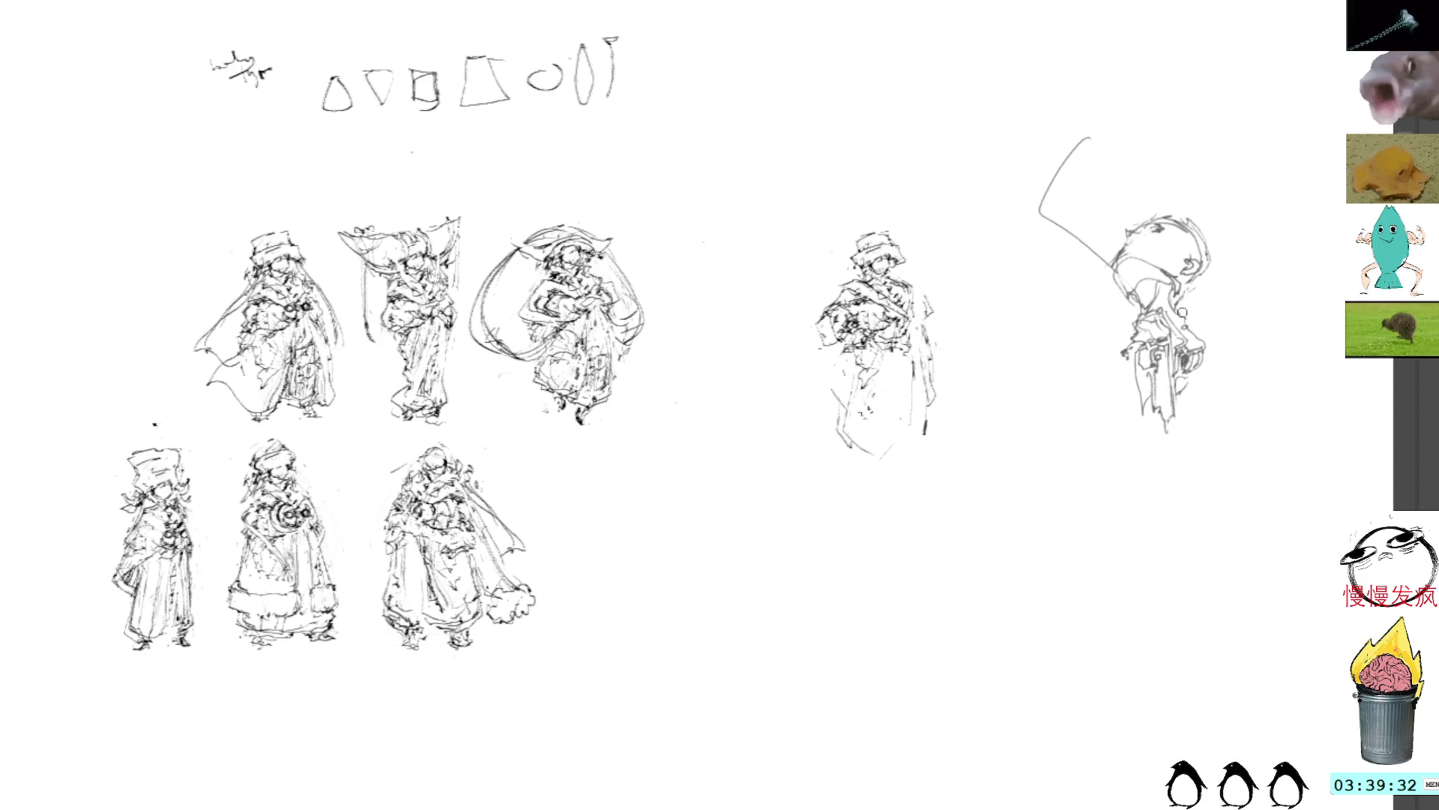
mouse_move(1194, 324)
mouse_down()
mouse_move(1255, 343)
mouse_move(1199, 332)
mouse_move(1219, 345)
mouse_move(1278, 314)
mouse_up()
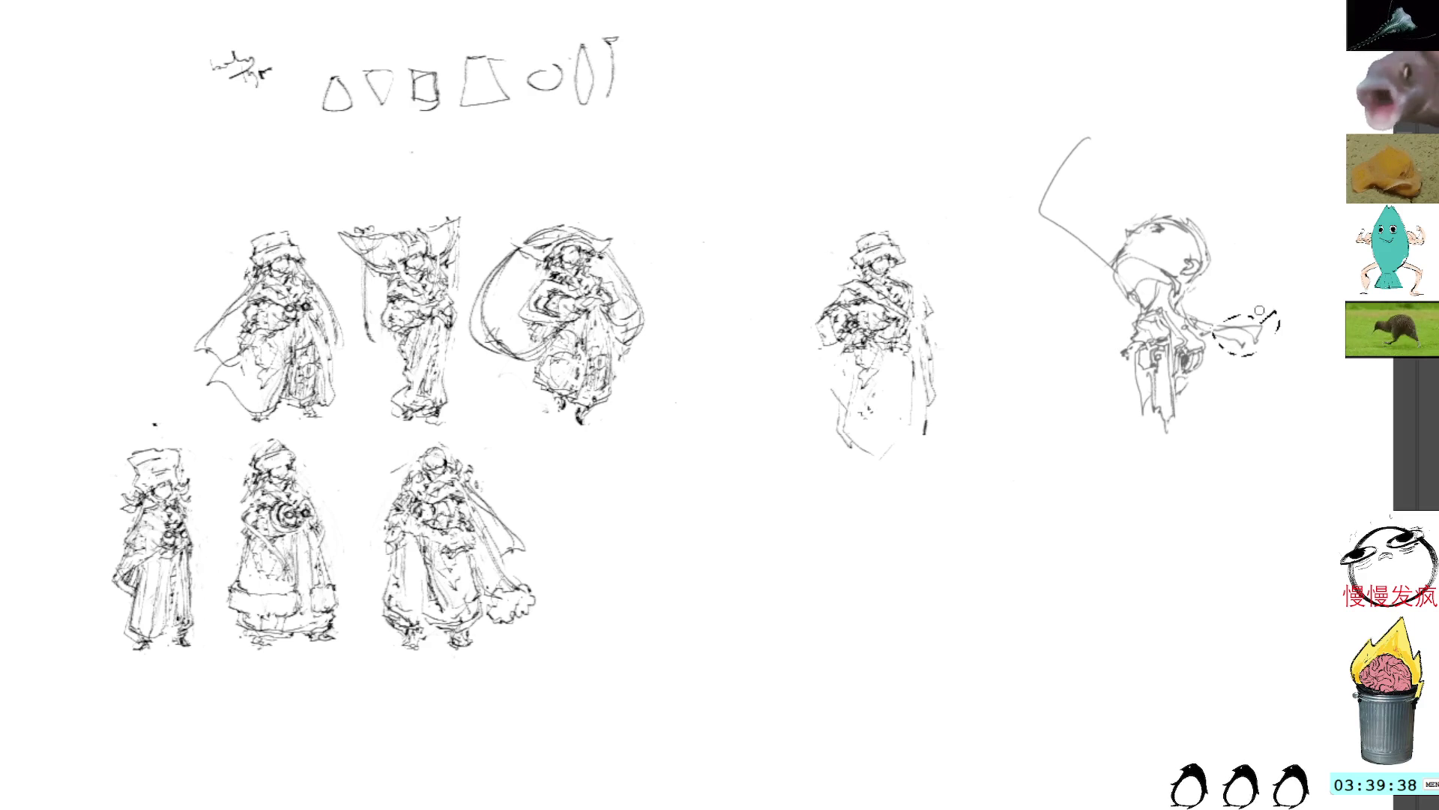
key(Delete)
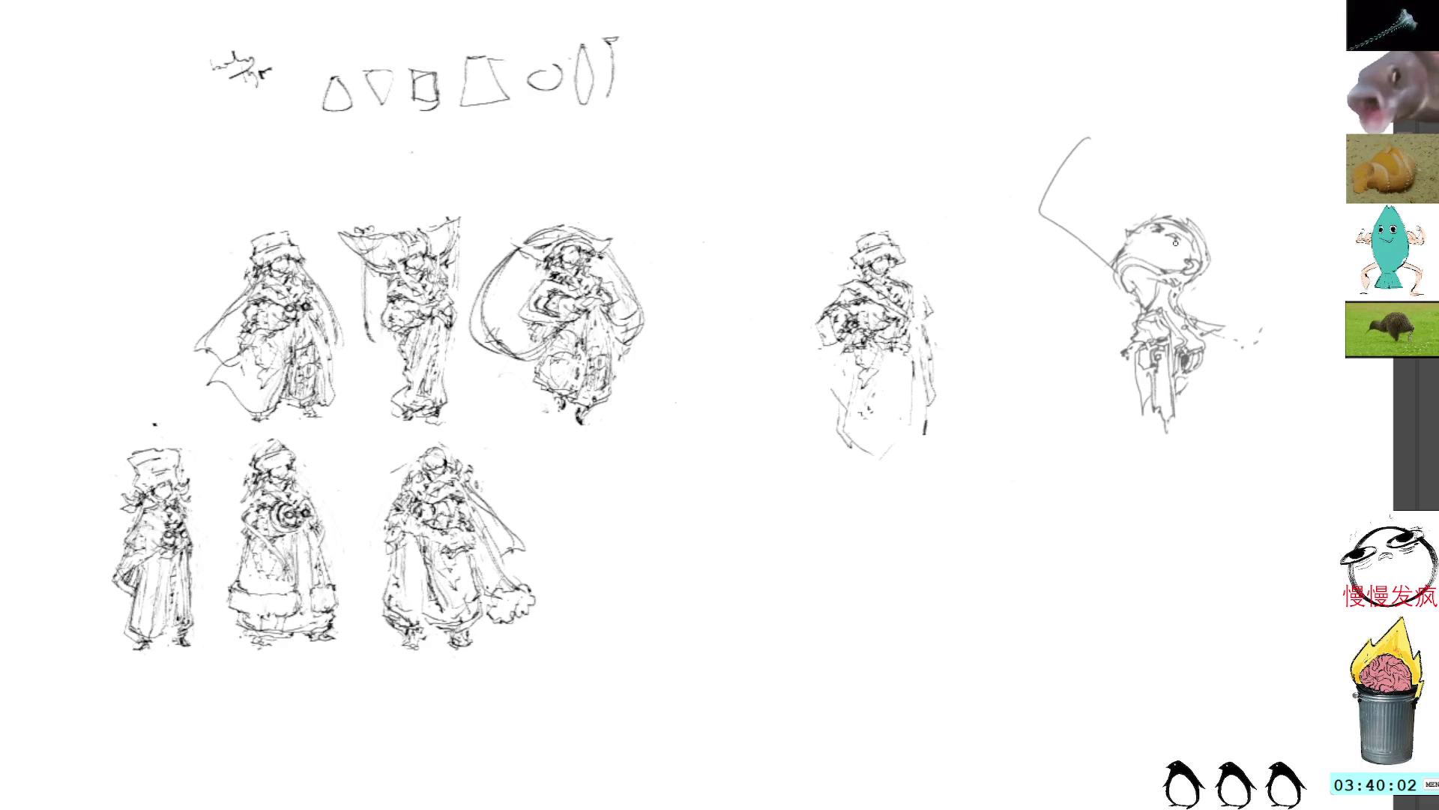
Add a pointed tuft on the head and a blade at the hand, with fuller side strokes
drag(1153, 212, 1168, 203)
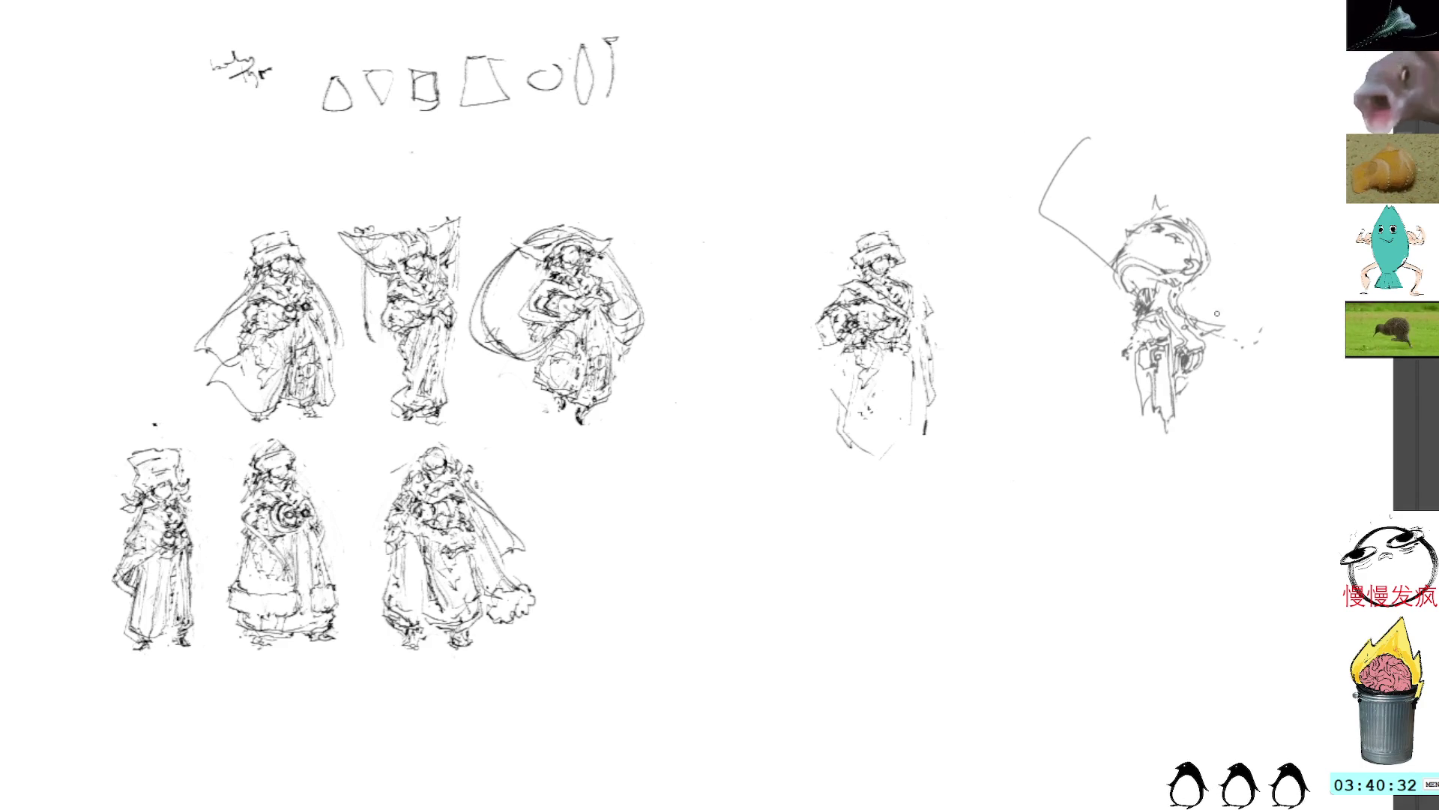
mouse_move(1188, 318)
mouse_down()
mouse_move(1250, 285)
mouse_move(1208, 315)
mouse_up()
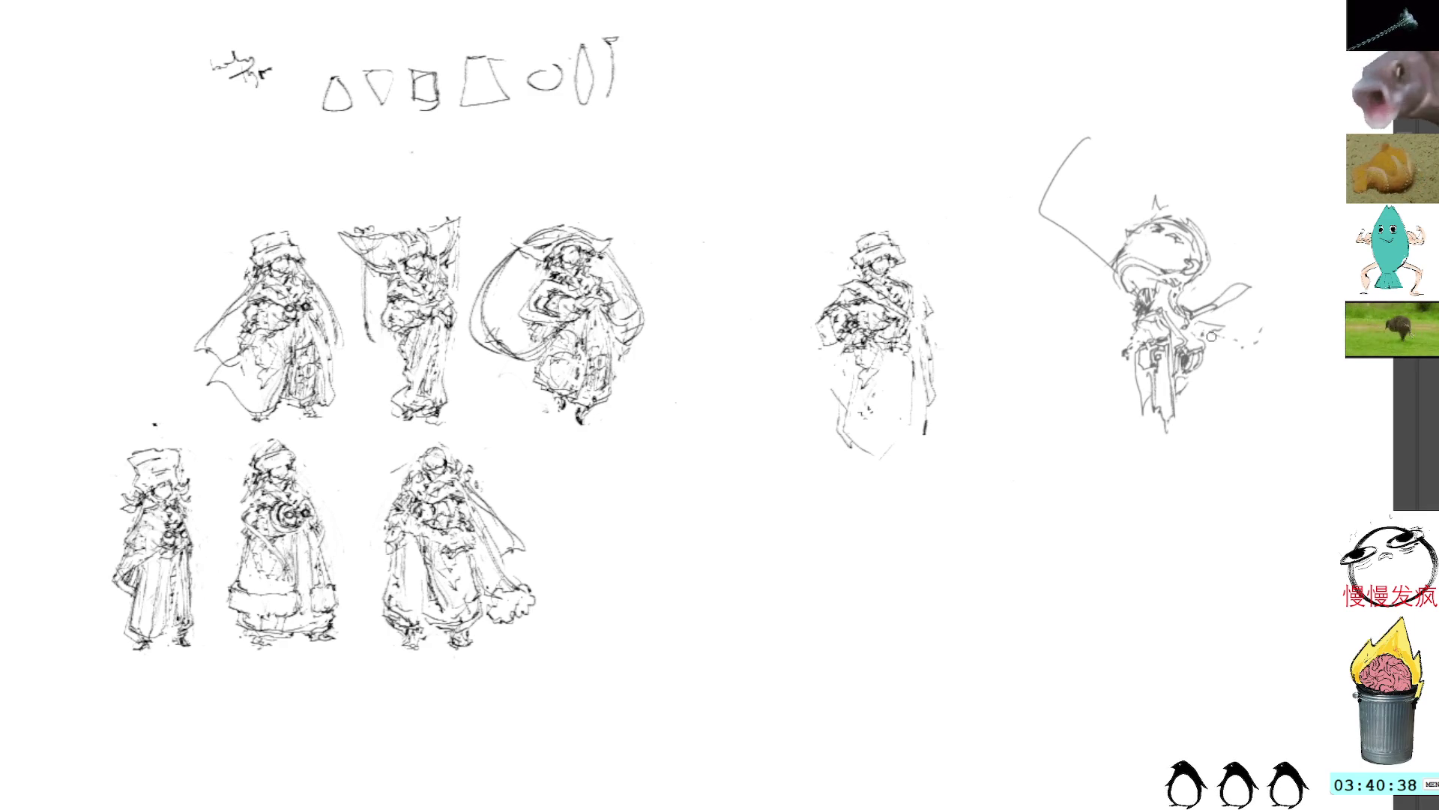
mouse_move(1248, 291)
mouse_down()
mouse_move(1221, 353)
mouse_move(1243, 358)
mouse_up()
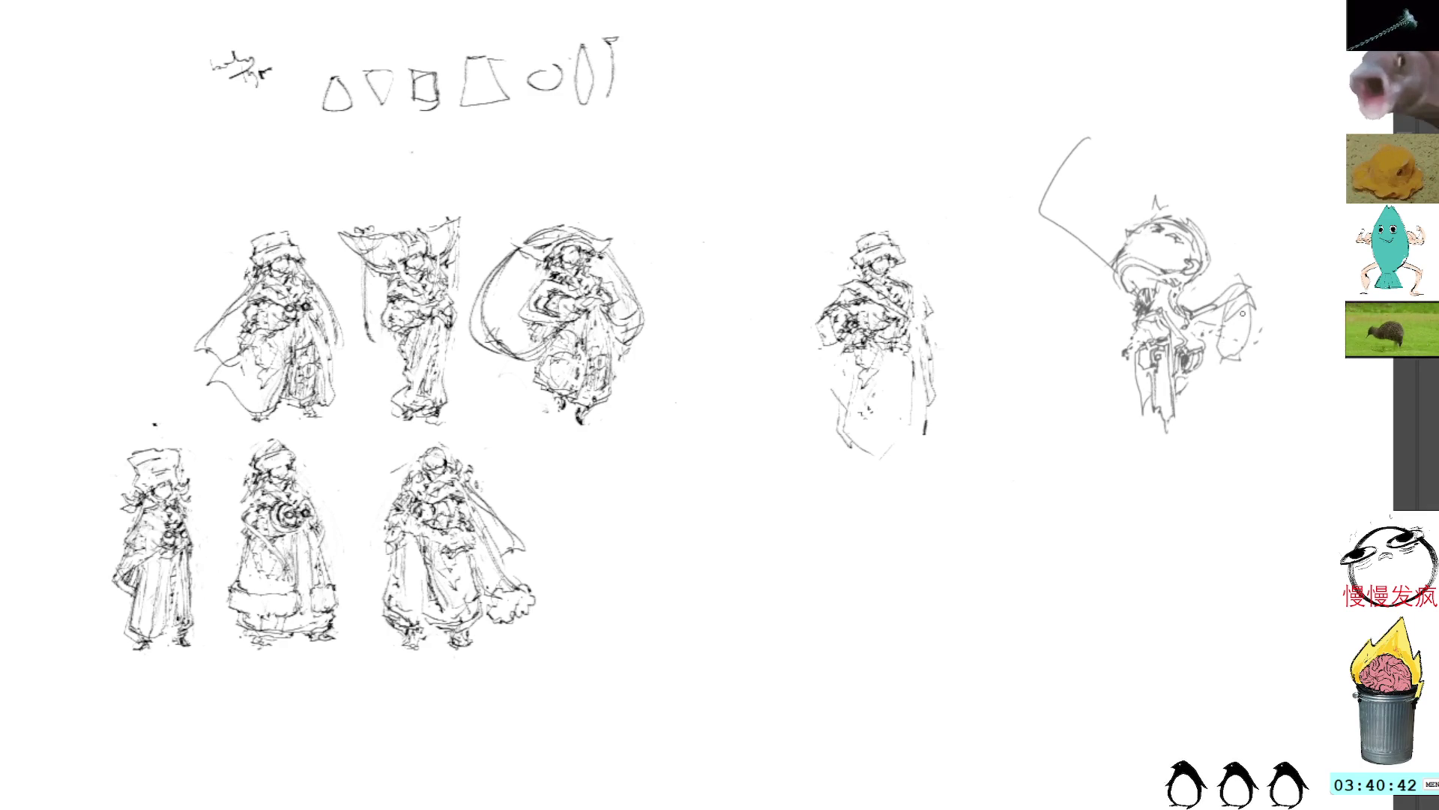
mouse_move(1251, 297)
mouse_down()
mouse_move(1226, 371)
mouse_move(1183, 401)
mouse_move(1193, 369)
mouse_move(1177, 382)
mouse_move(1190, 378)
mouse_up()
mouse_move(1209, 312)
mouse_down()
mouse_move(1178, 354)
mouse_move(1175, 341)
mouse_move(1192, 411)
mouse_up()
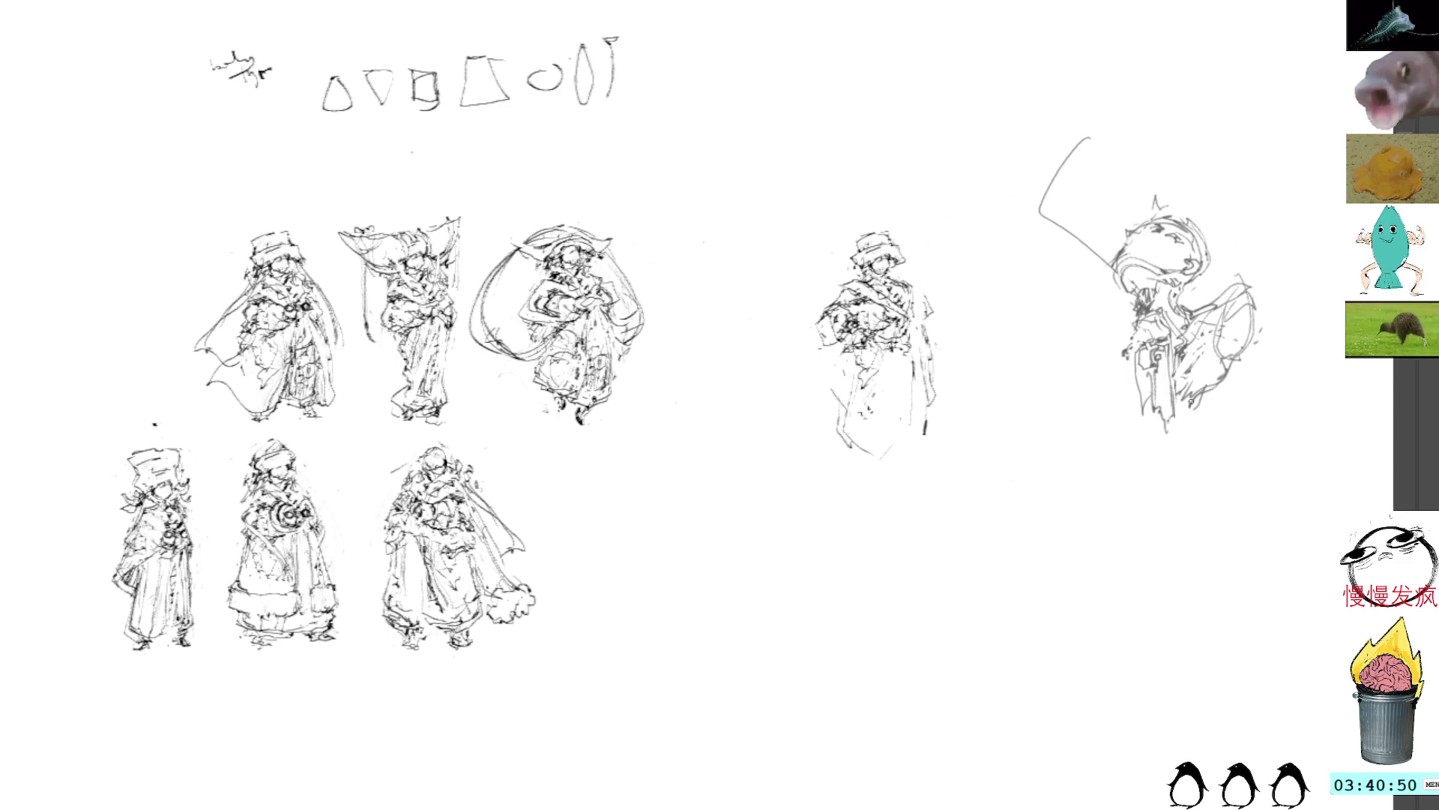
mouse_move(1118, 343)
mouse_down()
mouse_move(1143, 390)
mouse_move(1180, 371)
mouse_move(1183, 395)
mouse_up()
Sketch belt strokes at the waist and a circular form on the figure's back
drag(1181, 341, 1182, 359)
drag(1170, 346, 1166, 352)
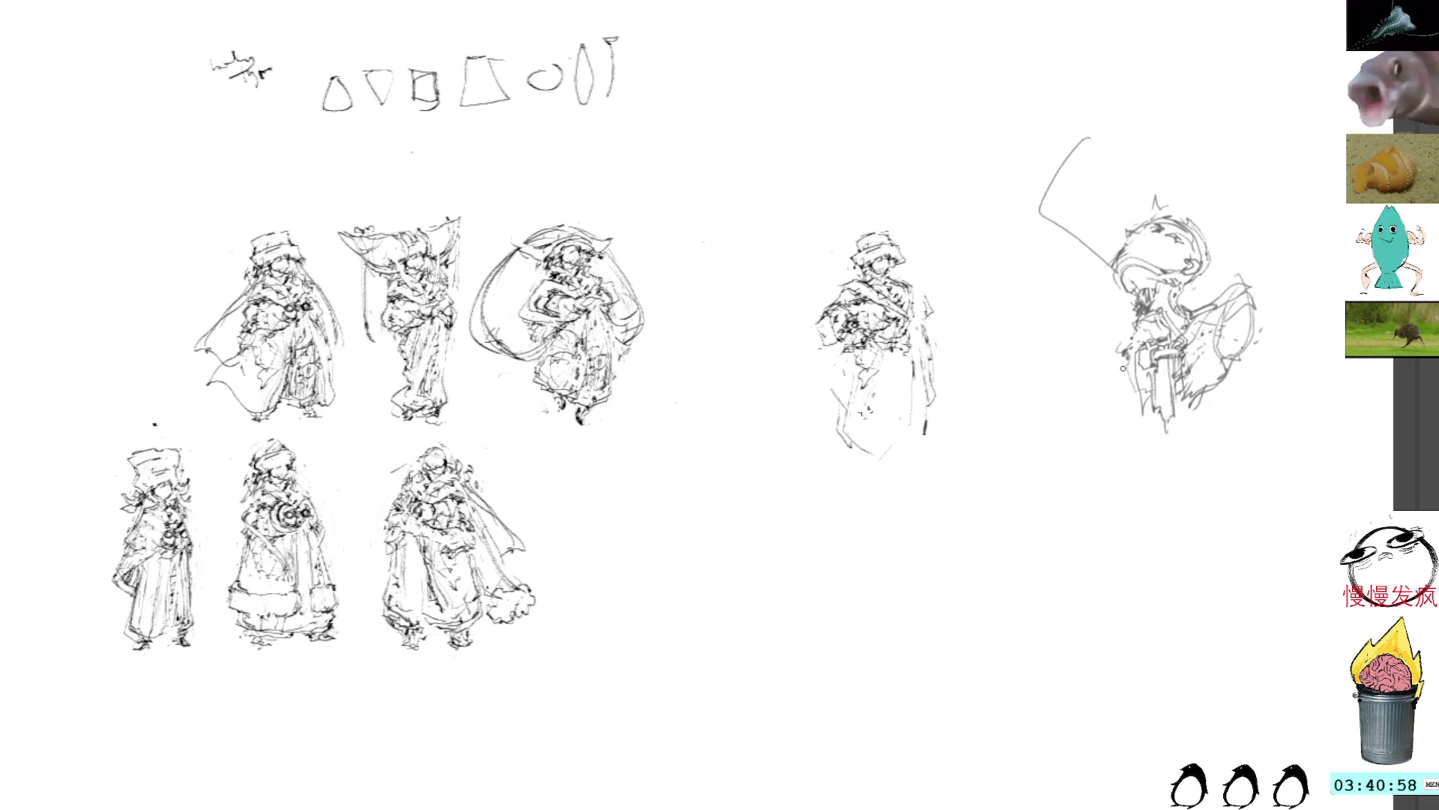
drag(1125, 363, 1121, 375)
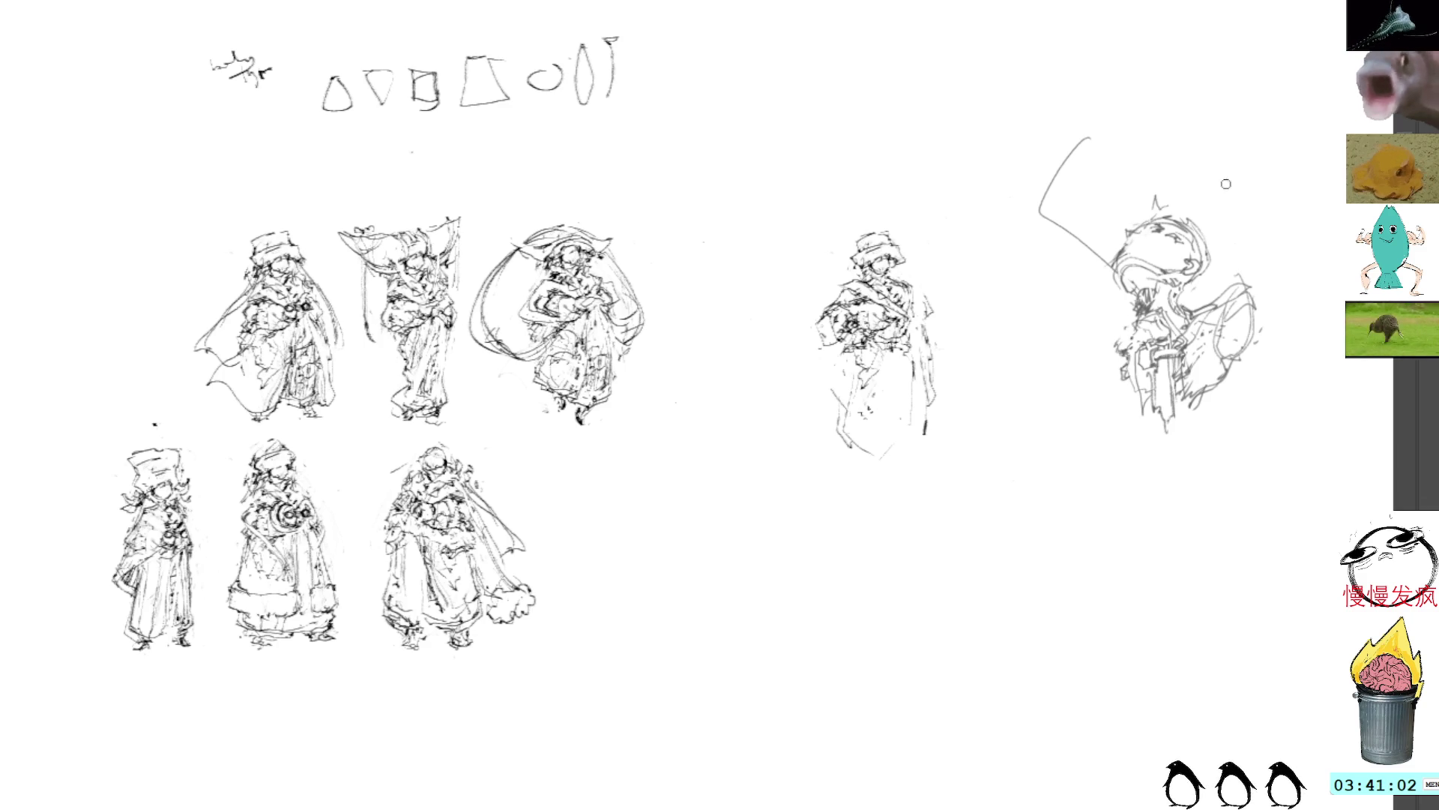
mouse_move(1250, 291)
mouse_down()
mouse_move(1235, 308)
mouse_move(1269, 299)
mouse_move(1272, 330)
mouse_move(1248, 296)
mouse_move(1274, 322)
mouse_move(1238, 311)
mouse_move(1270, 312)
mouse_up()
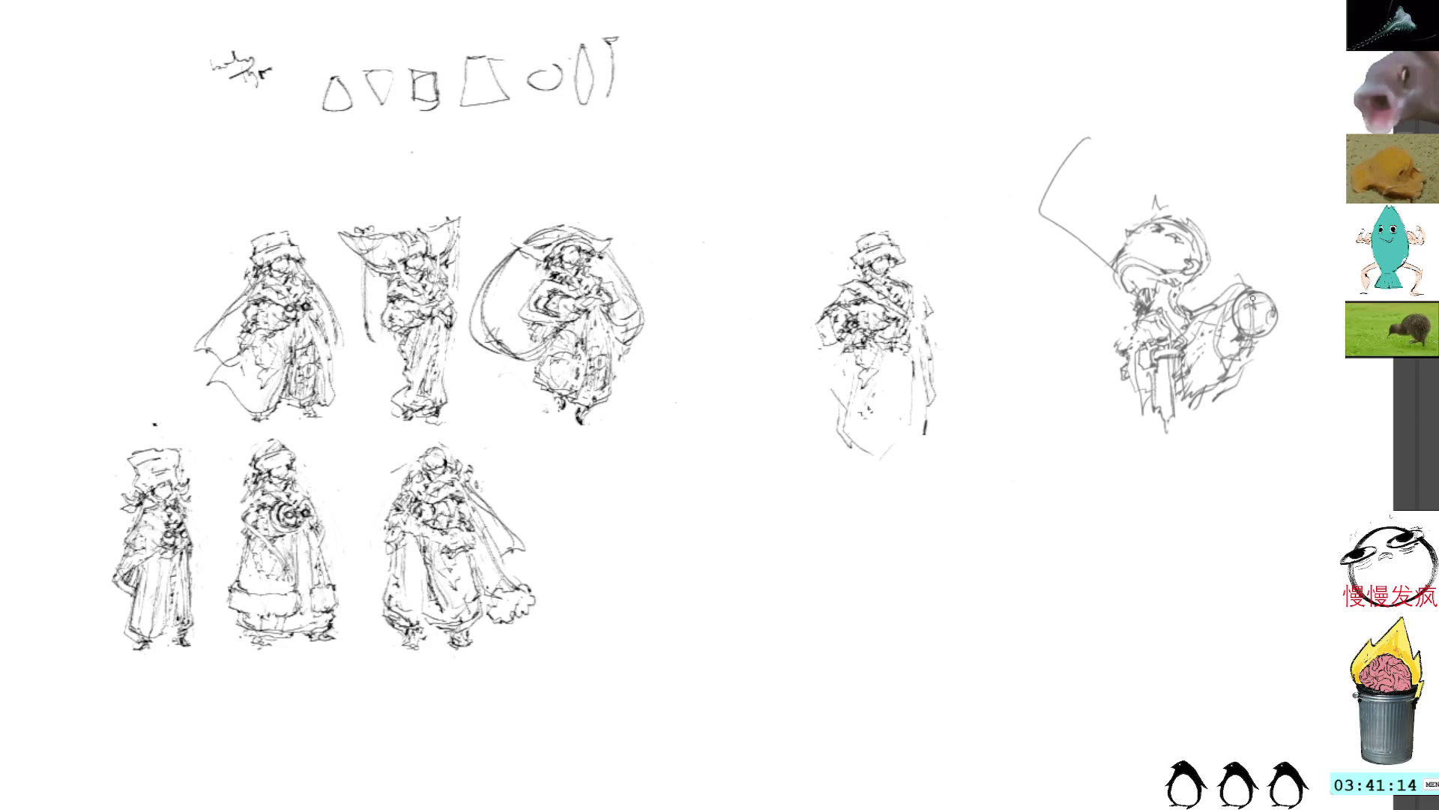
drag(1237, 303, 1263, 300)
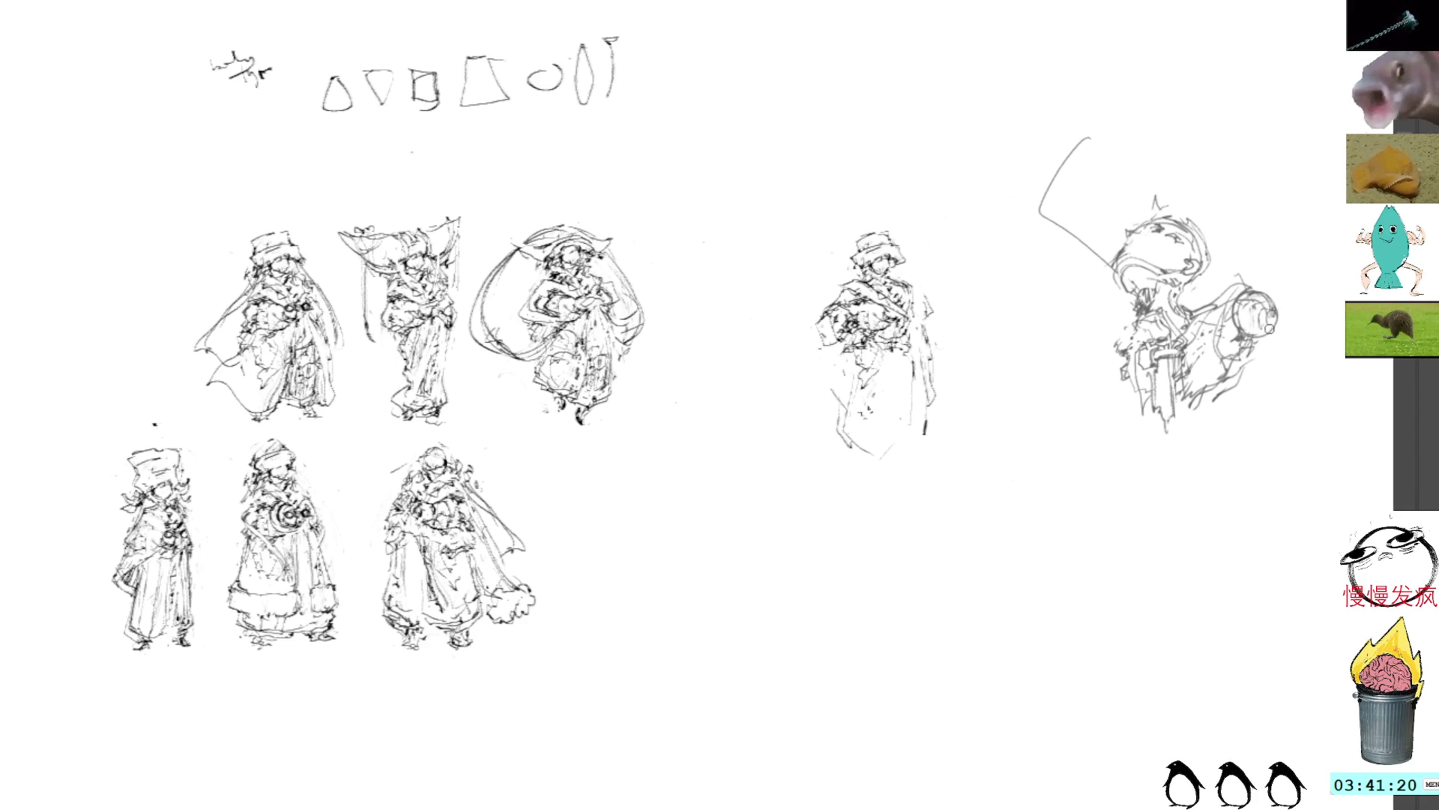
mouse_move(1270, 304)
mouse_down()
mouse_move(1279, 319)
mouse_move(1265, 323)
mouse_move(1283, 317)
mouse_move(1166, 312)
mouse_move(1132, 248)
mouse_up()
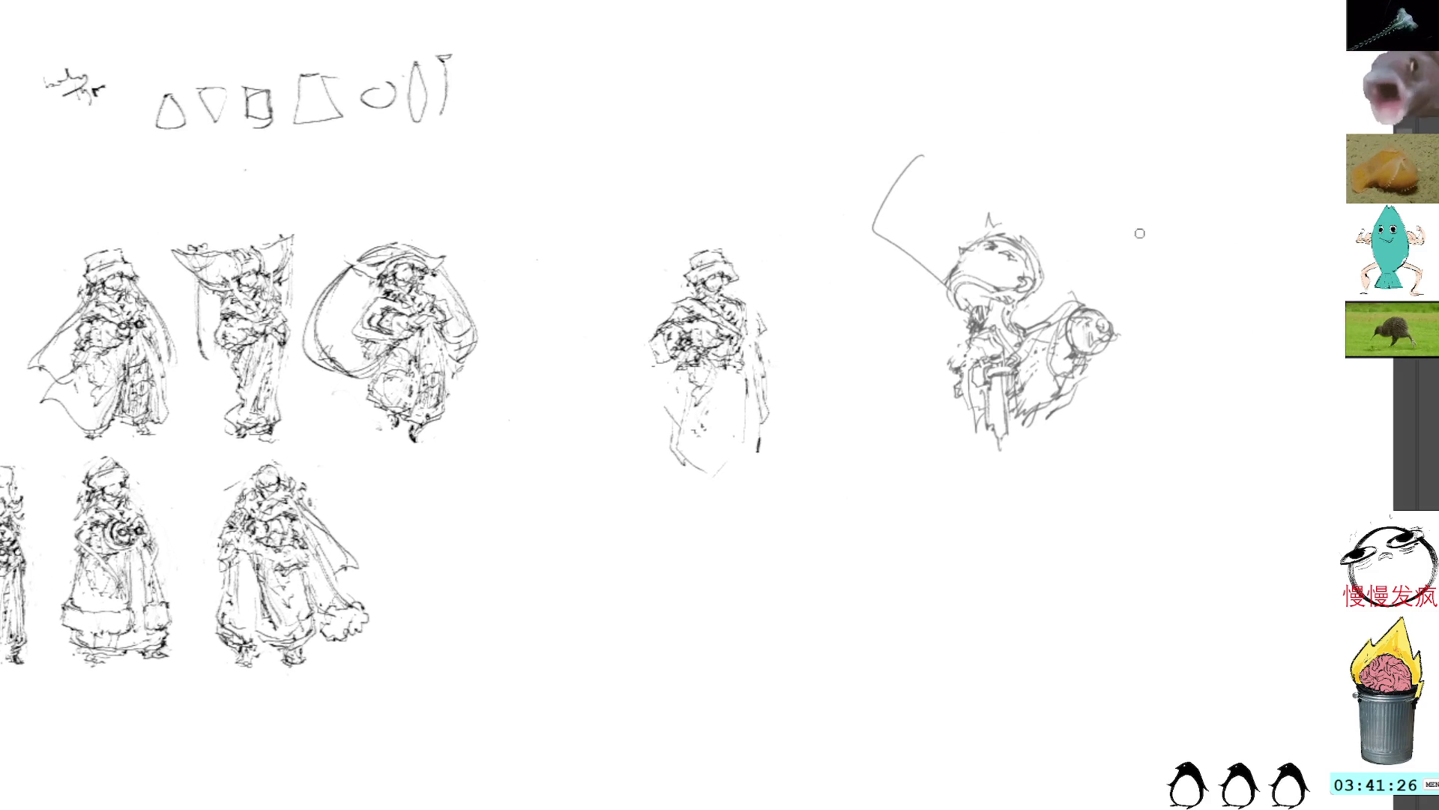
Rework the curves around the composition figure's head, face and shoulder
mouse_move(1120, 331)
mouse_down()
mouse_move(1101, 347)
mouse_move(1126, 332)
mouse_move(1120, 317)
mouse_move(1124, 335)
mouse_move(1093, 346)
mouse_move(1154, 430)
mouse_up()
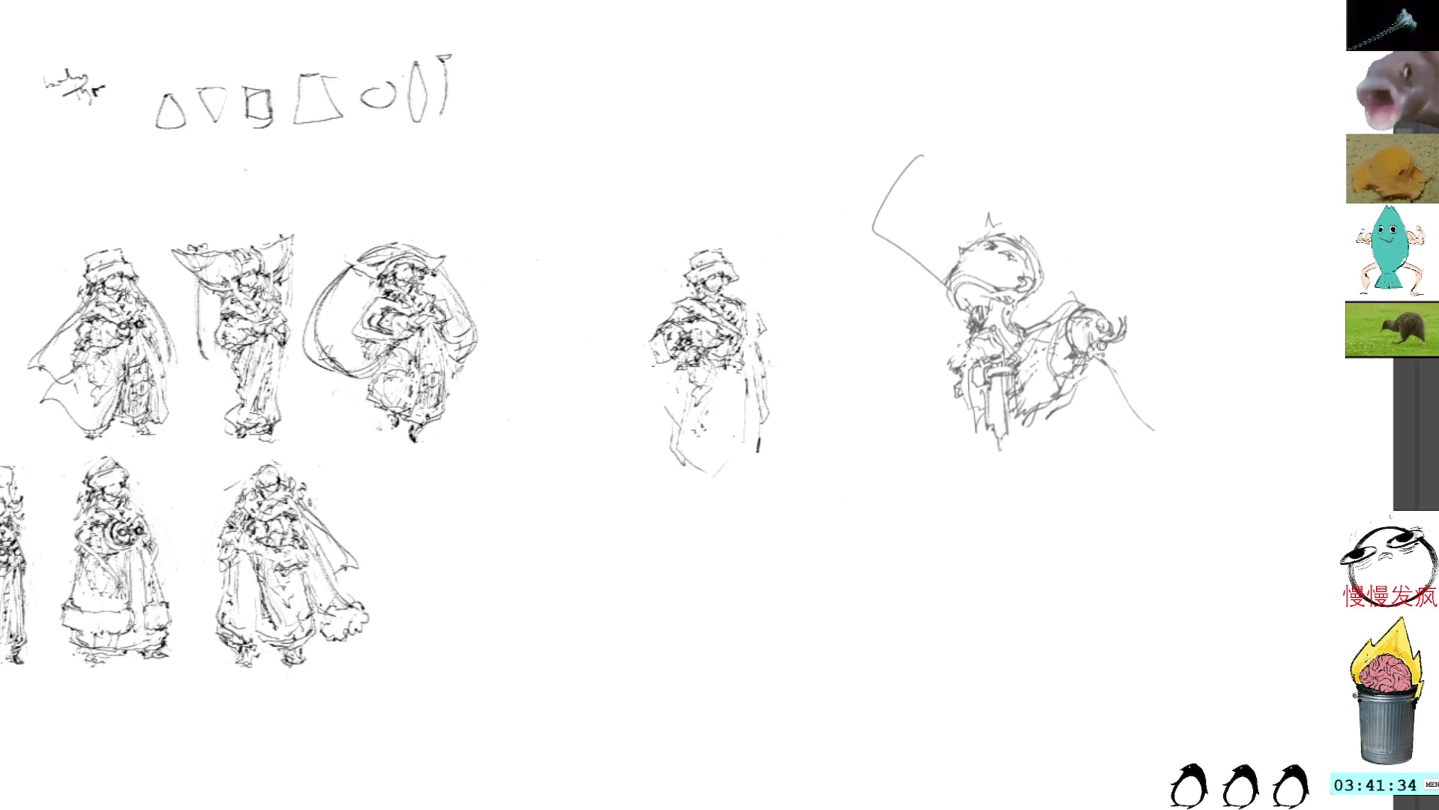
mouse_move(1121, 323)
mouse_down()
mouse_move(1096, 330)
mouse_move(1132, 327)
mouse_move(1145, 351)
mouse_up()
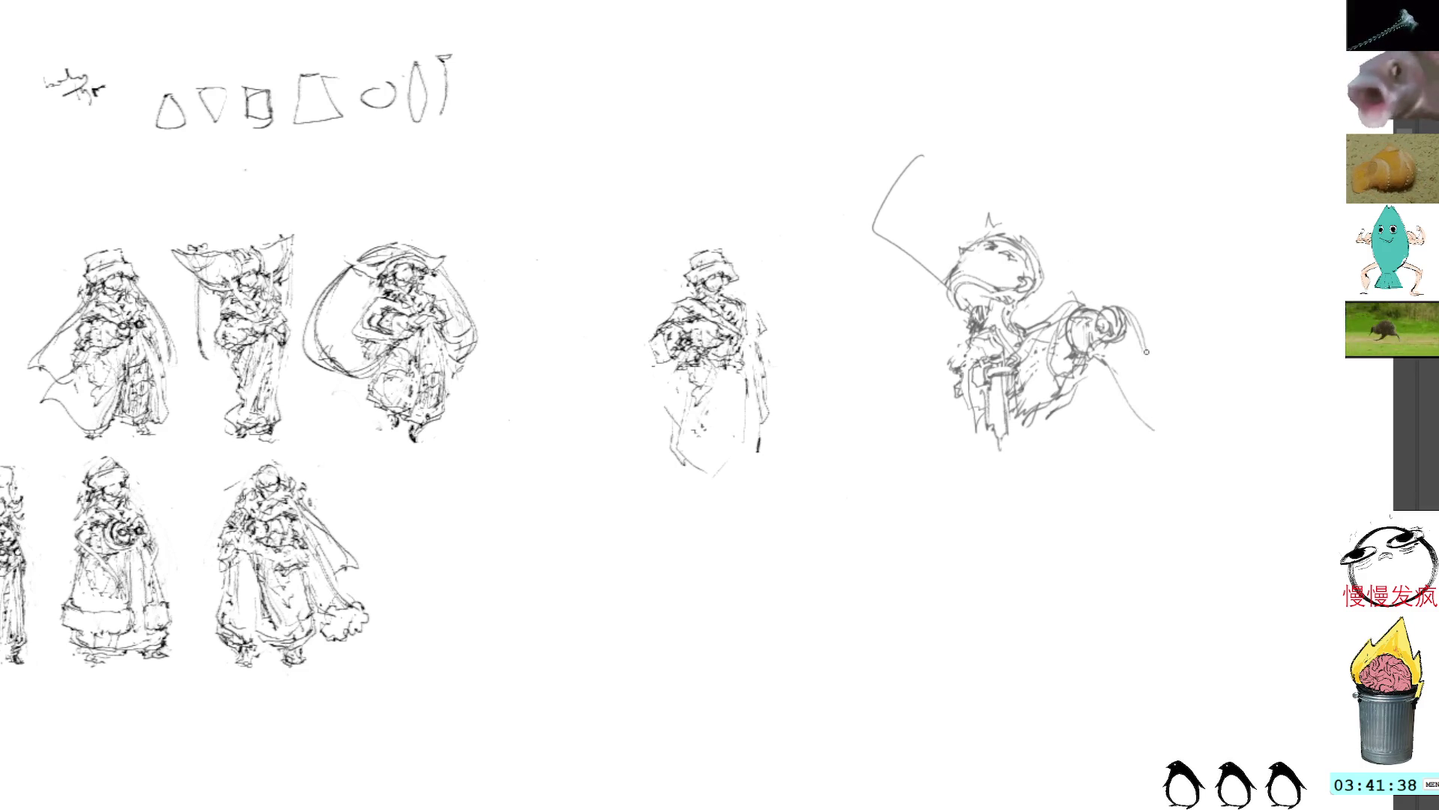
mouse_move(1105, 308)
mouse_down()
mouse_move(1145, 379)
mouse_move(1124, 405)
mouse_up()
mouse_move(1137, 318)
mouse_down()
mouse_move(1121, 408)
mouse_move(1130, 395)
mouse_up()
key(ctrl+z)
key(ctrl+z)
mouse_move(1146, 326)
mouse_down()
mouse_move(1131, 386)
mouse_move(1114, 378)
mouse_up()
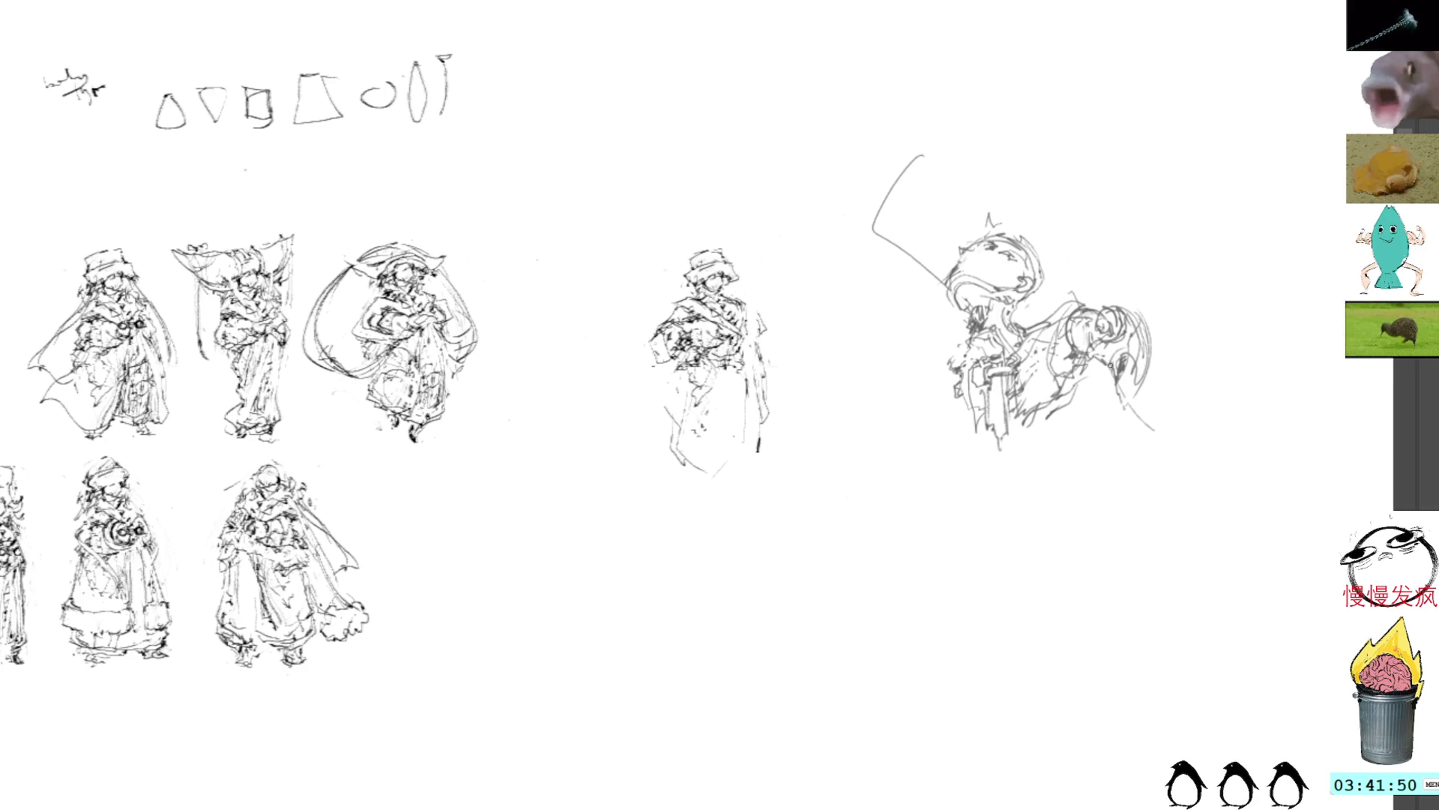
Draw a thick, hatched diagonal blade trailing down-right from the composition figure
mouse_move(1111, 382)
mouse_down()
mouse_move(1164, 472)
mouse_move(1113, 429)
mouse_move(1188, 509)
mouse_up()
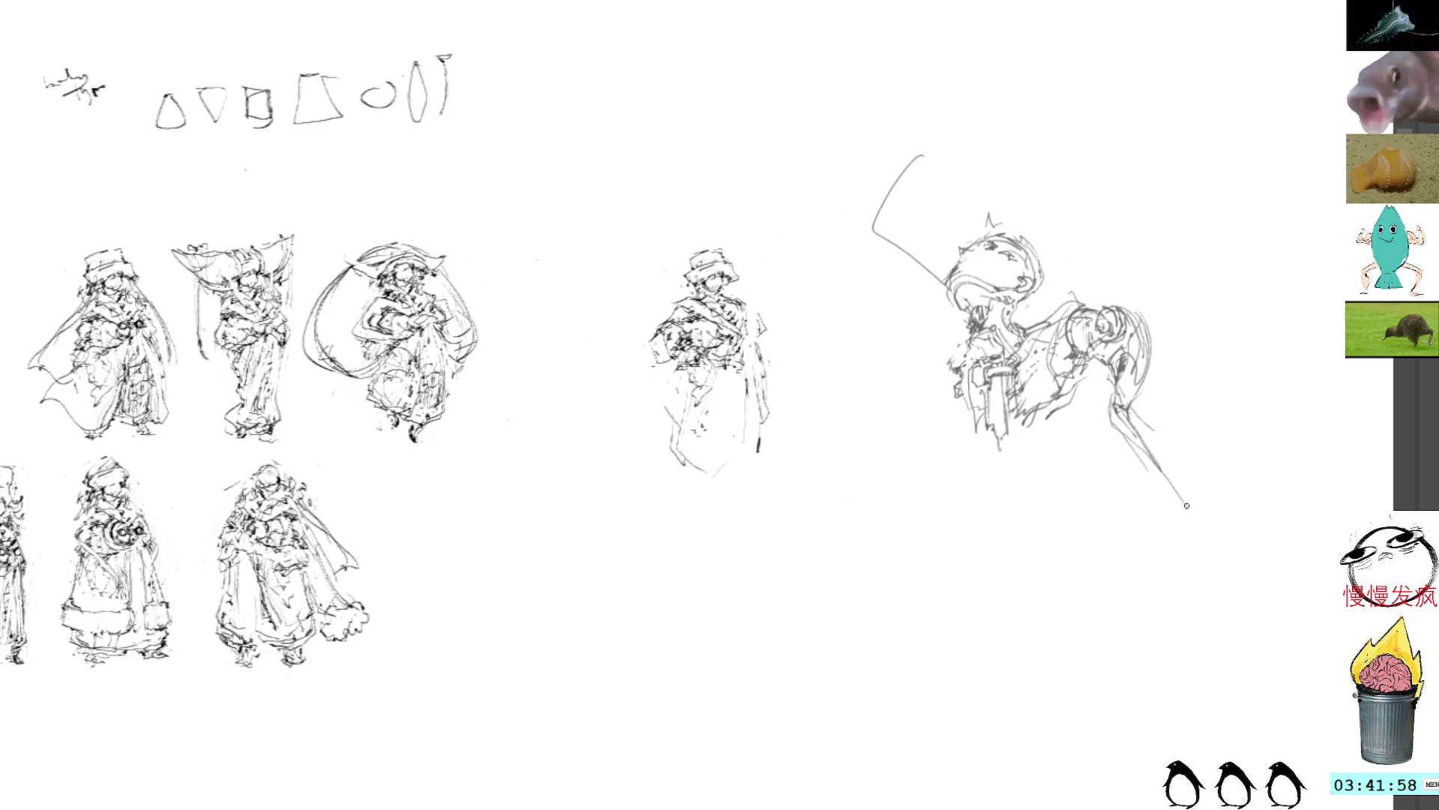
drag(1136, 432, 1189, 500)
drag(1120, 432, 1190, 516)
mouse_move(1154, 454)
mouse_down()
mouse_move(1192, 512)
mouse_move(1162, 469)
mouse_move(1183, 480)
mouse_up()
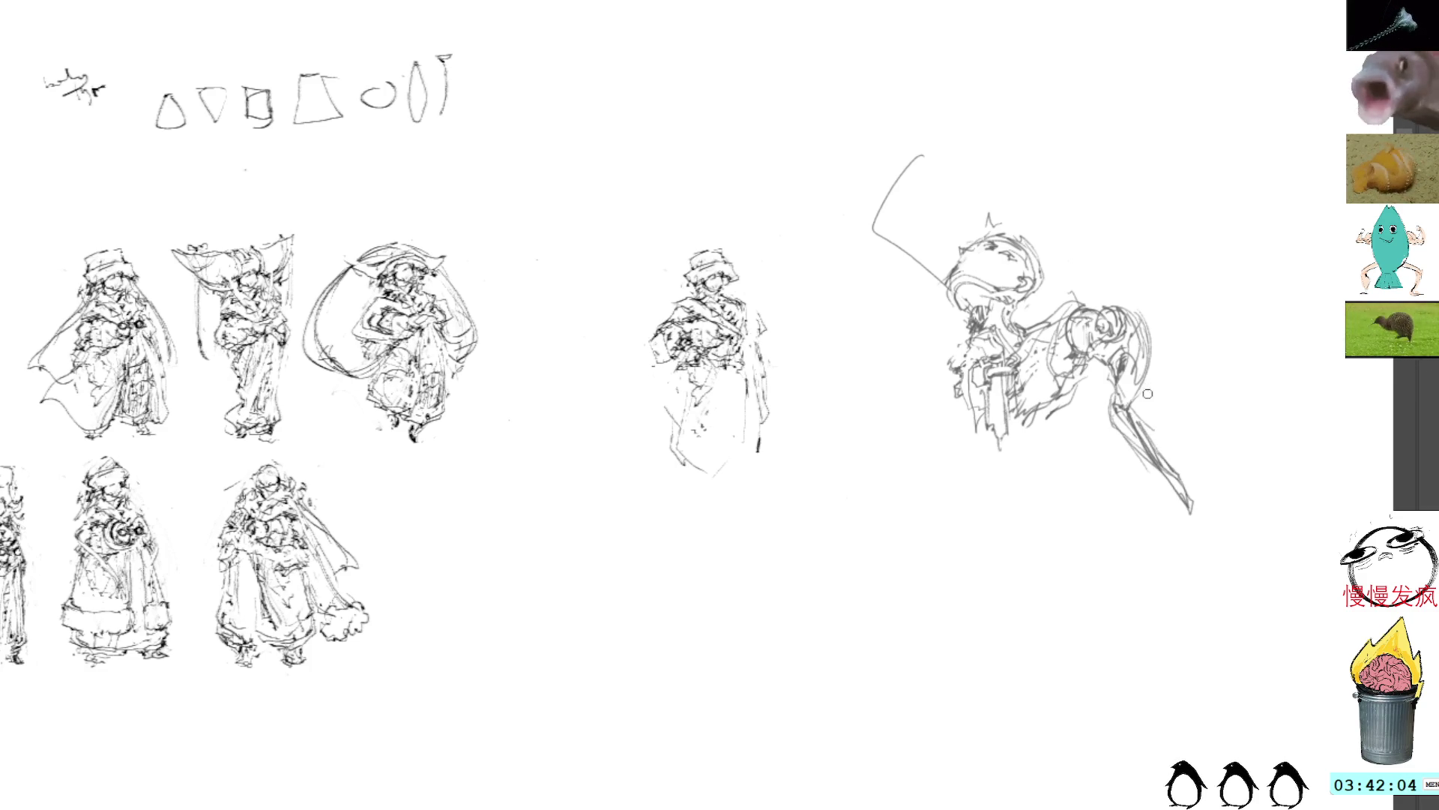
drag(1152, 415, 1170, 467)
drag(1142, 409, 1175, 474)
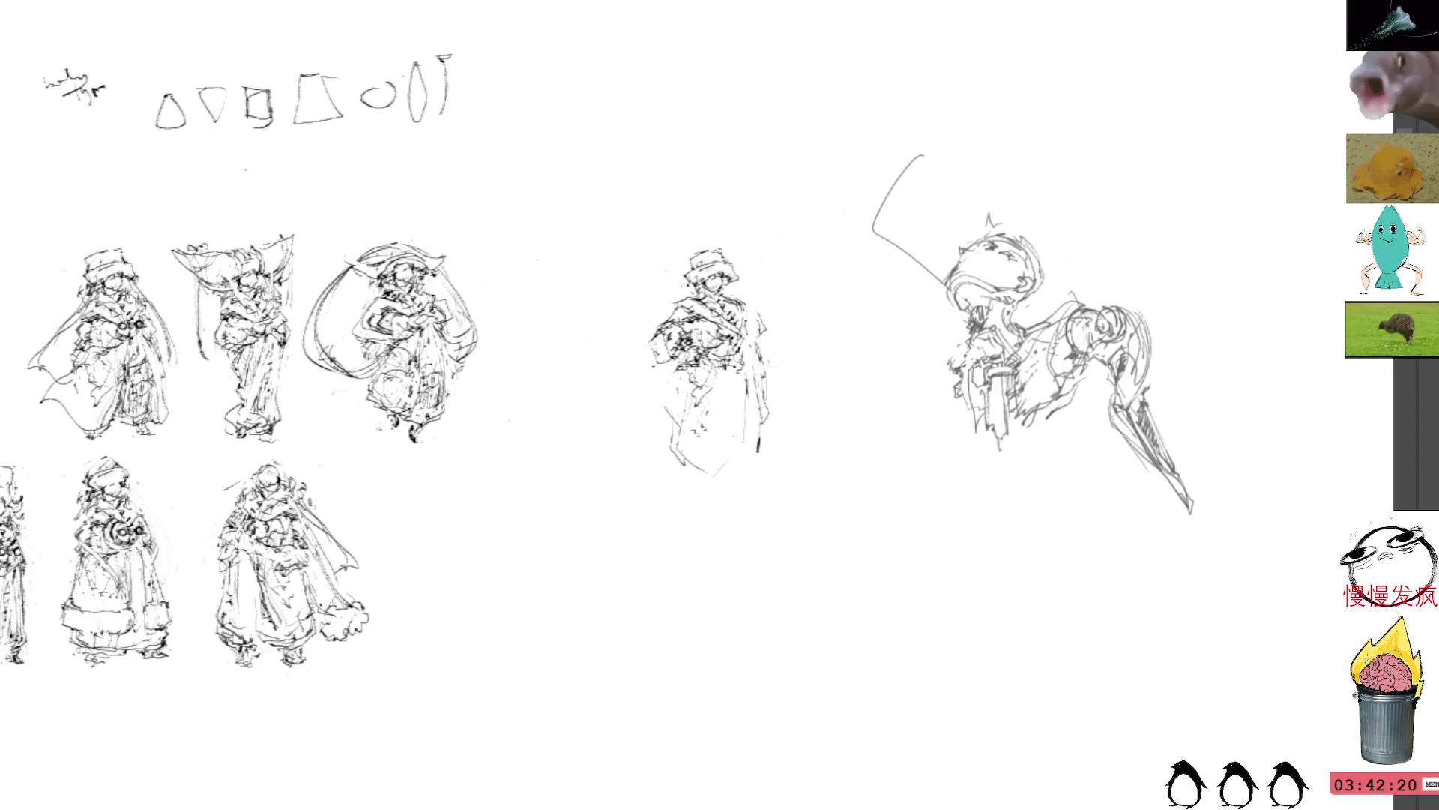
Move the standalone middle figure into the top row, squashing it slightly from the top
mouse_move(731, 243)
mouse_down()
mouse_move(708, 228)
mouse_move(795, 491)
mouse_move(757, 210)
mouse_up()
mouse_move(723, 341)
mouse_down()
mouse_move(487, 531)
mouse_move(605, 391)
mouse_move(568, 506)
mouse_move(730, 480)
mouse_move(710, 438)
mouse_move(738, 438)
mouse_move(754, 302)
mouse_move(769, 305)
mouse_up()
drag(767, 175, 766, 194)
key(Return)
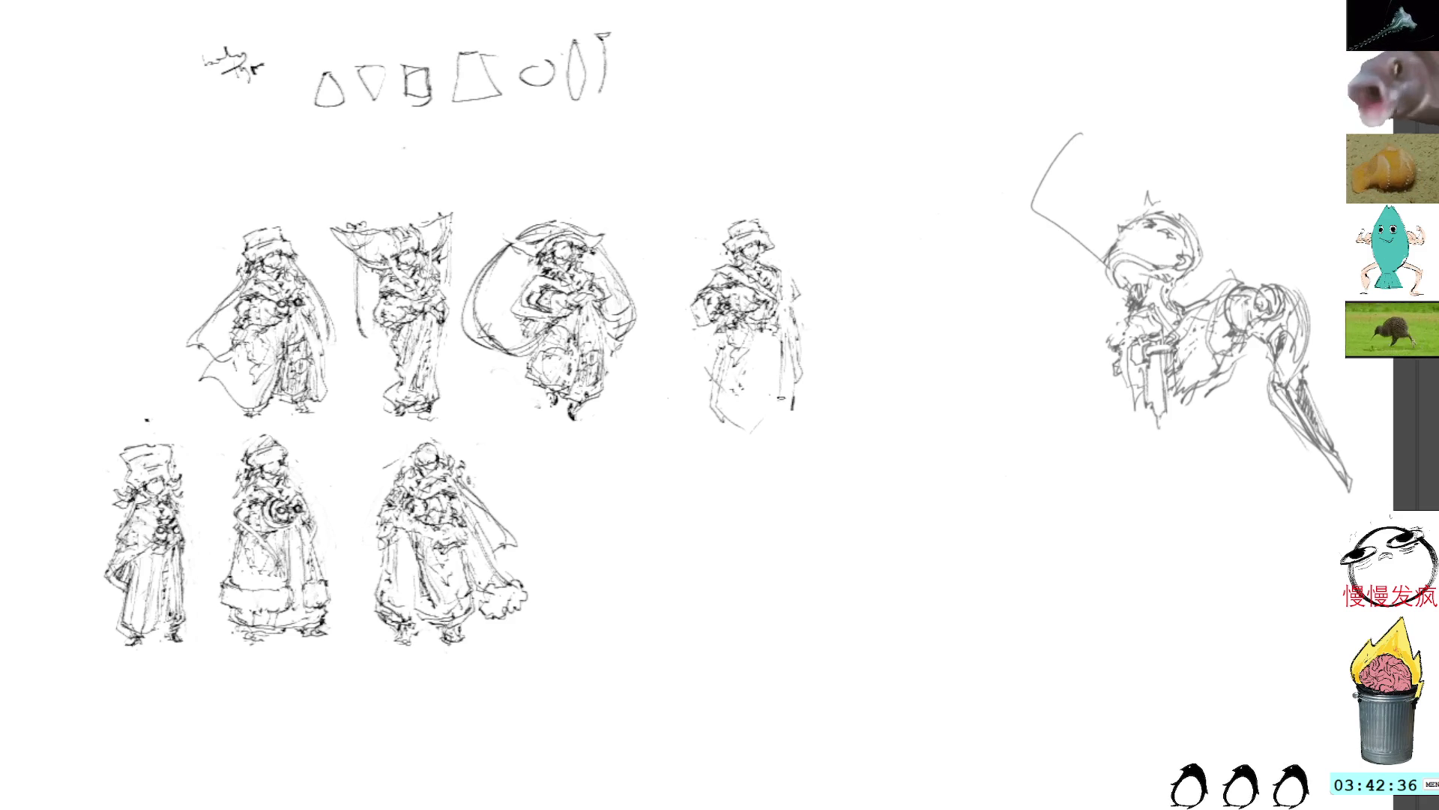
Redraw the fourth top-row figure's robe edges, undoing the dark left-side strokes
drag(719, 393, 729, 450)
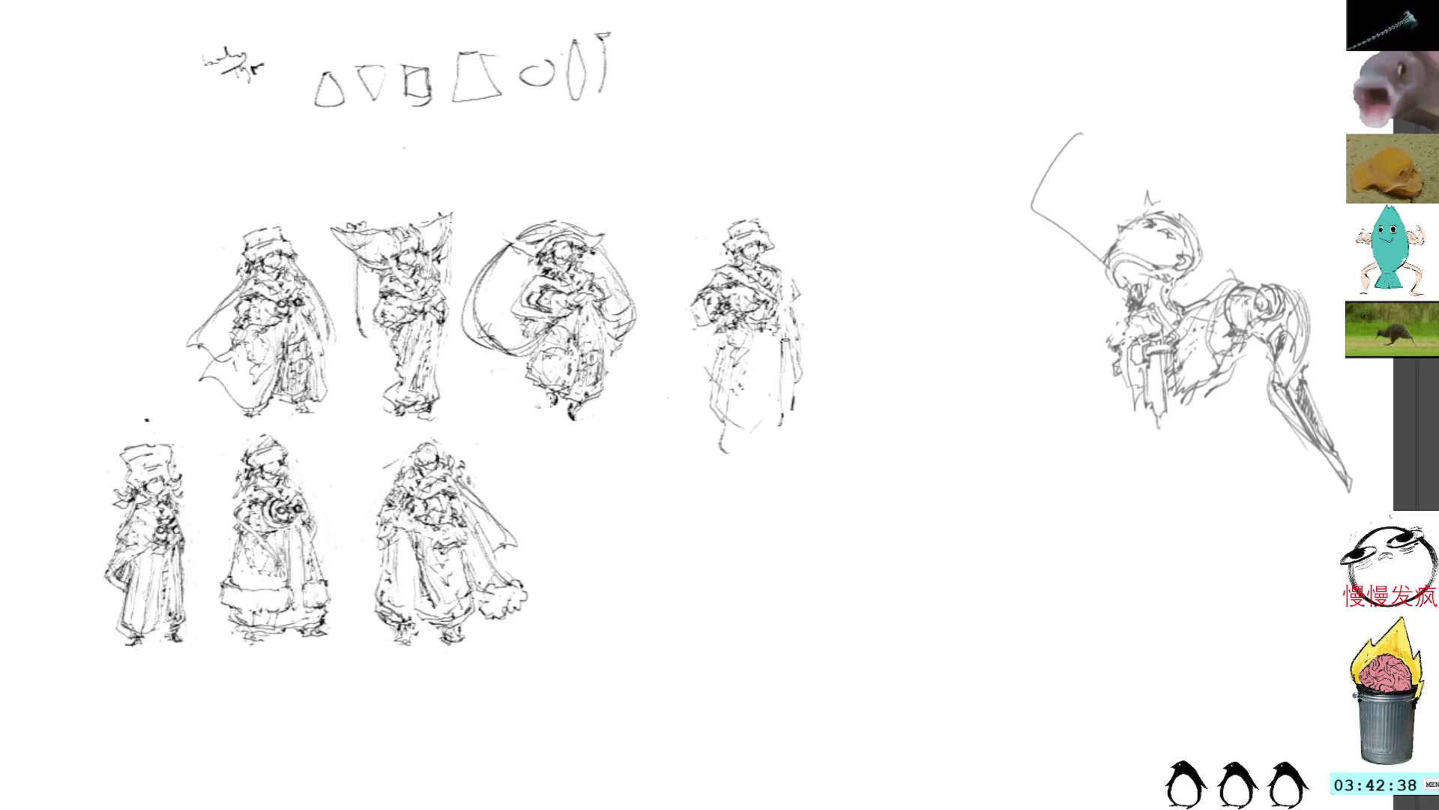
drag(788, 330, 796, 450)
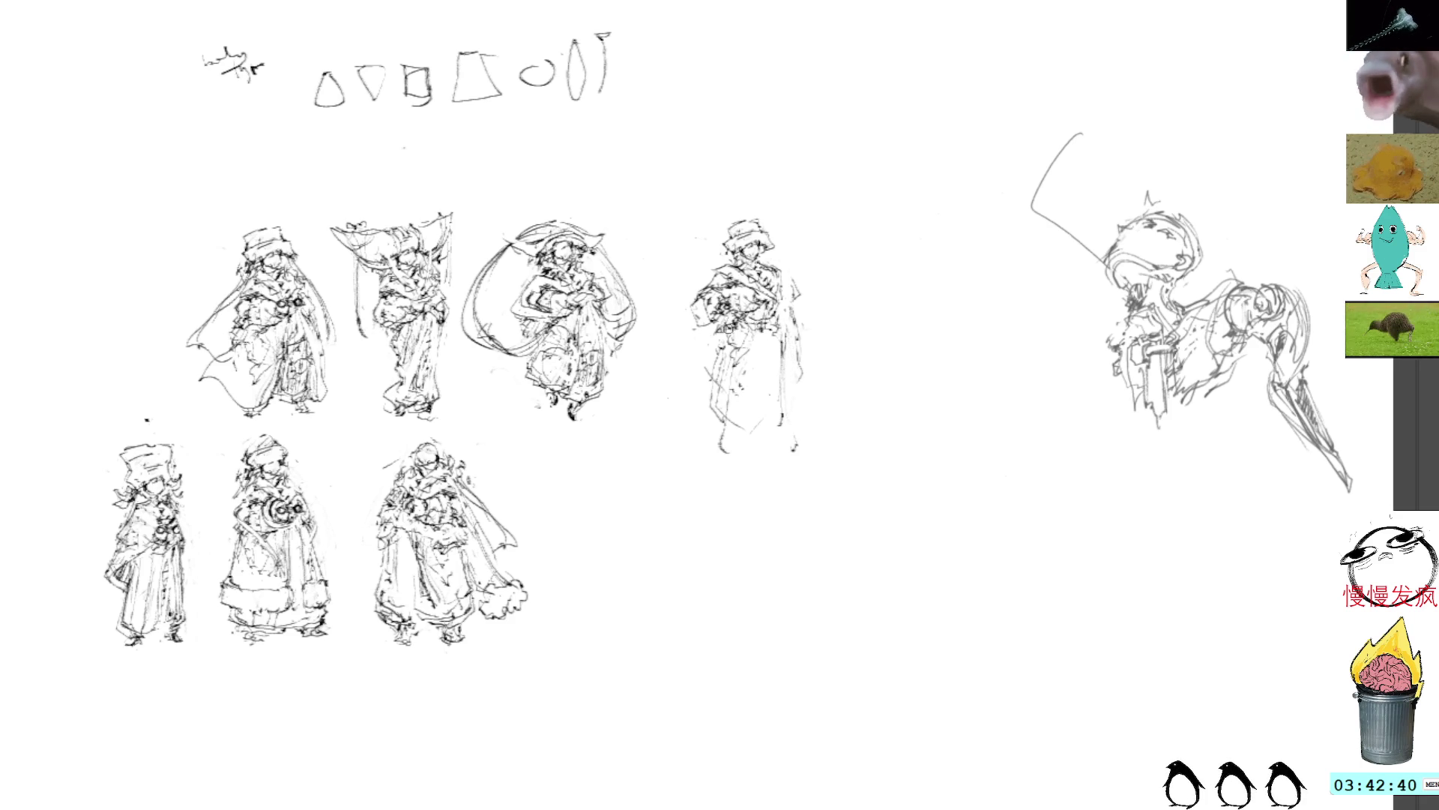
drag(728, 372, 723, 425)
mouse_move(708, 339)
mouse_down()
mouse_move(689, 428)
mouse_move(697, 420)
mouse_up()
mouse_move(705, 364)
mouse_down()
mouse_move(704, 421)
mouse_move(727, 419)
mouse_up()
key(ctrl+z)
key(ctrl+z)
key(ctrl+z)
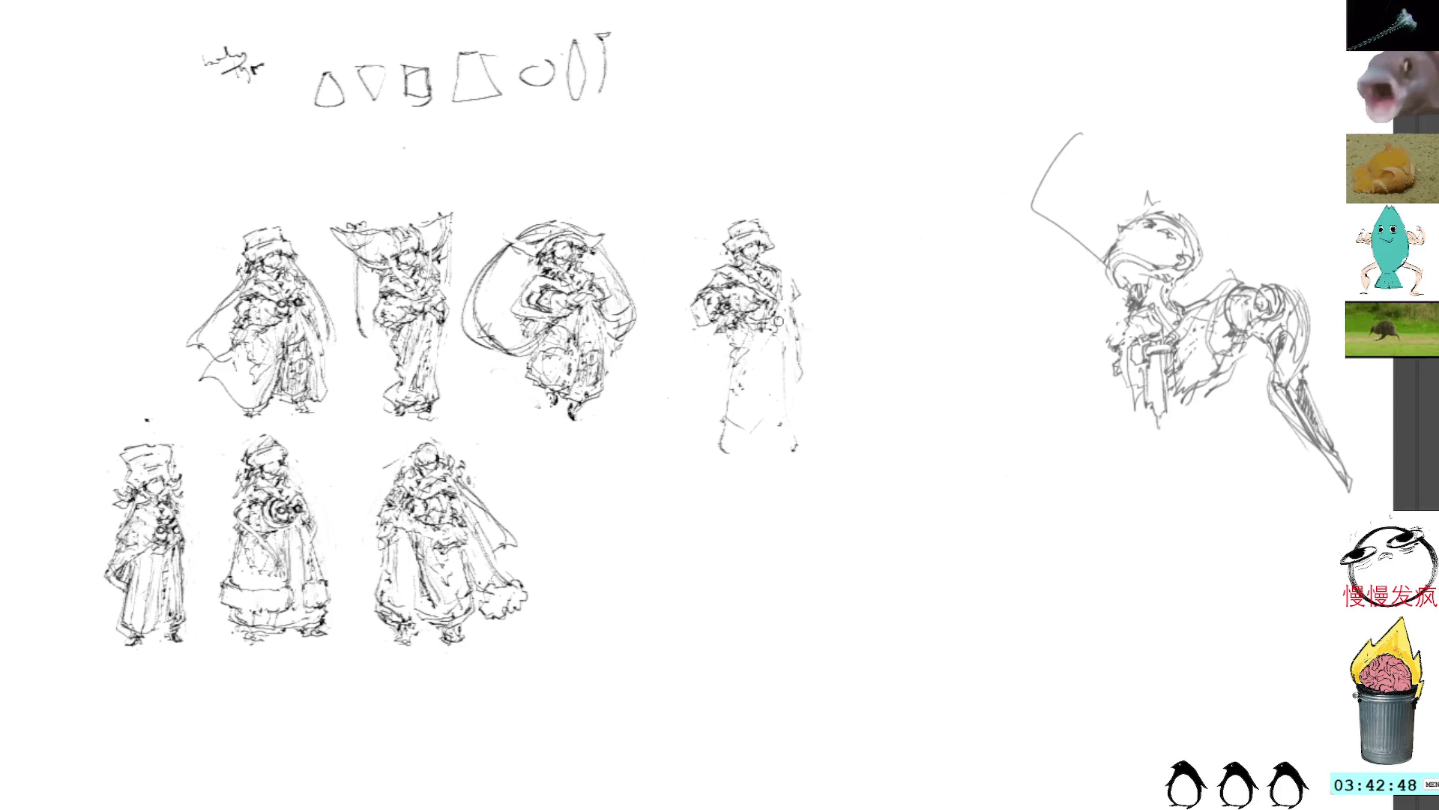
drag(791, 346, 794, 433)
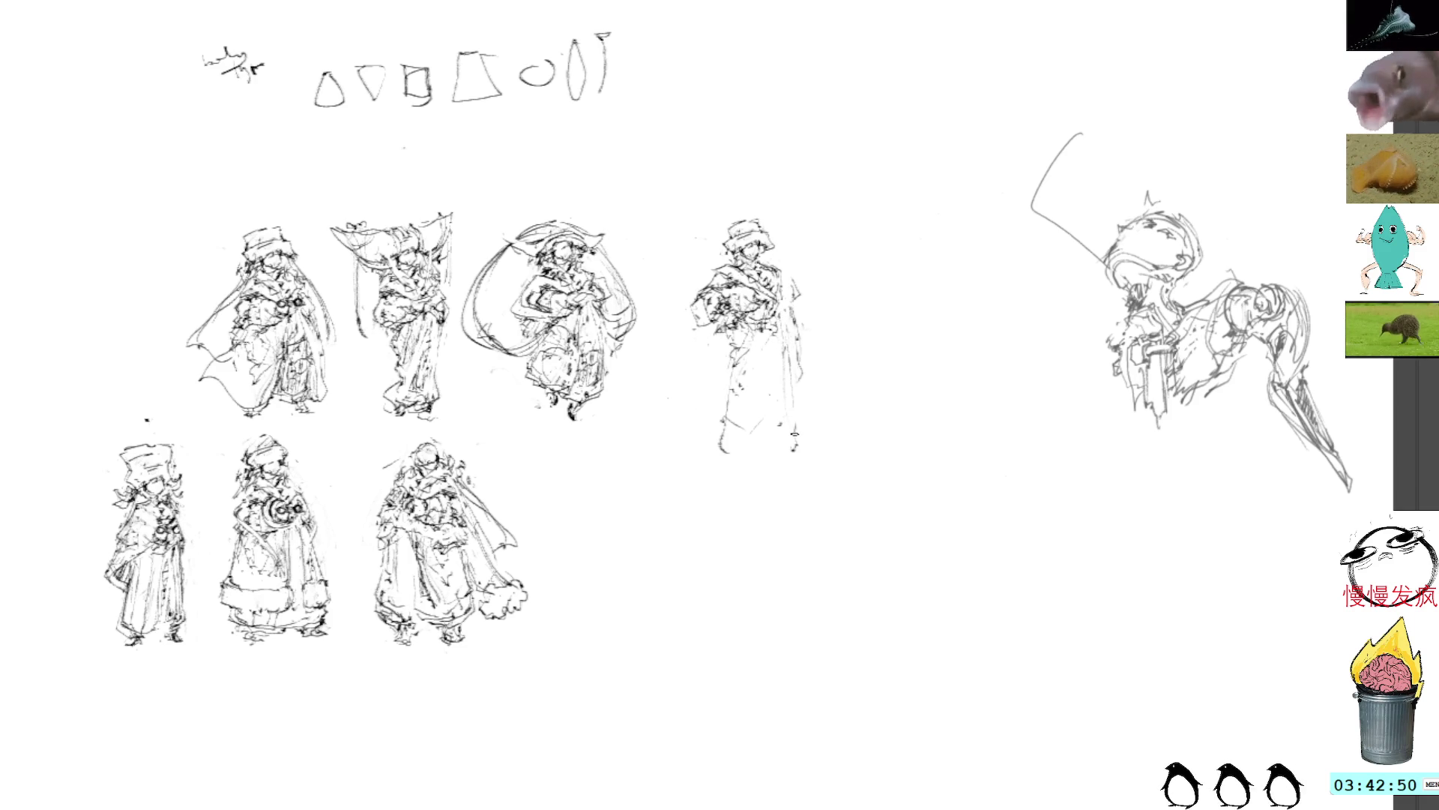
key(ctrl+z)
key(ctrl+z)
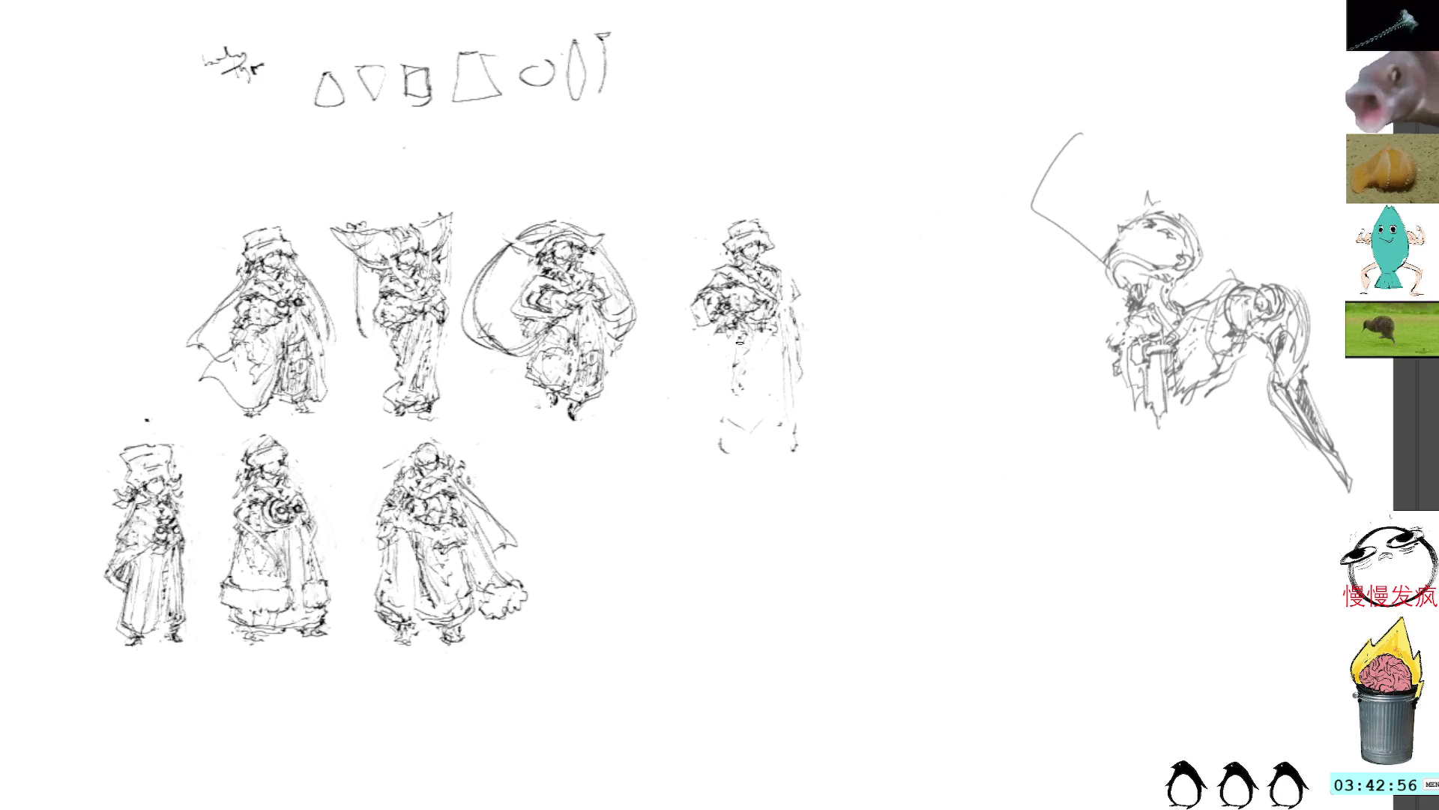
mouse_move(780, 341)
mouse_down()
mouse_move(787, 451)
mouse_move(784, 423)
mouse_up()
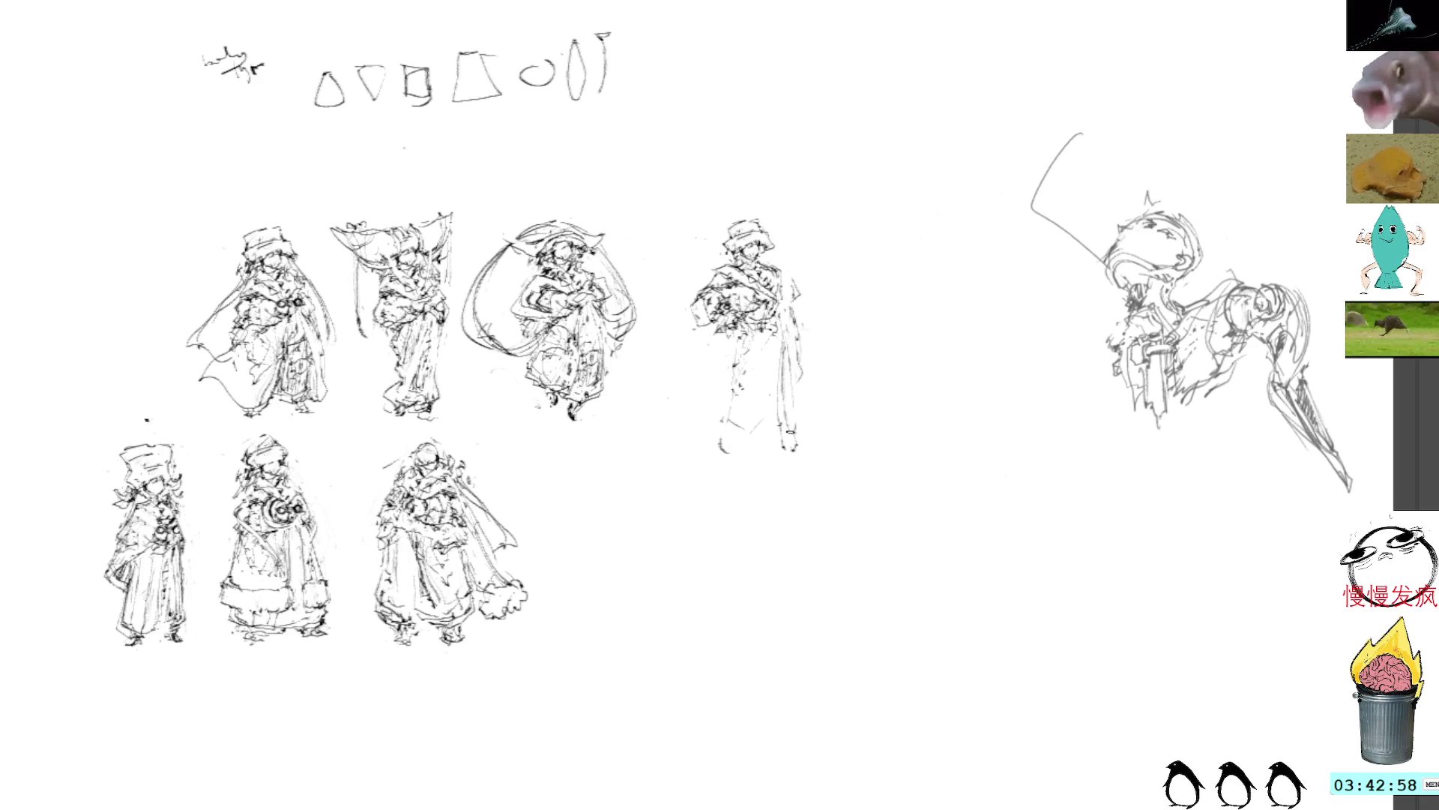
drag(780, 329, 787, 398)
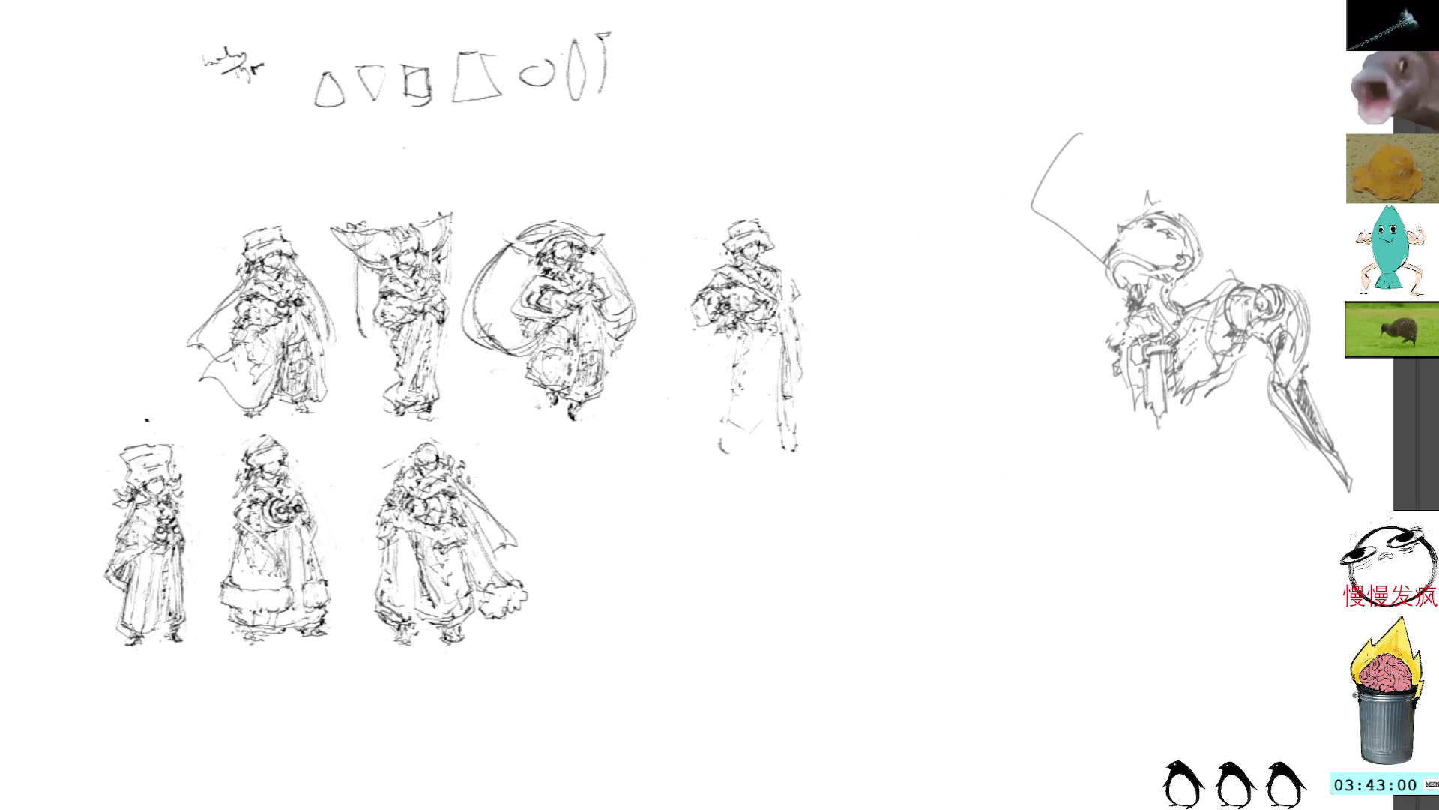
Add chest strokes, darken the left arm, and draw a line down the right side
drag(779, 269, 791, 302)
mouse_move(705, 325)
mouse_down()
mouse_move(717, 331)
mouse_move(708, 349)
mouse_move(691, 345)
mouse_move(715, 350)
mouse_move(686, 337)
mouse_up()
drag(694, 335, 725, 346)
drag(710, 328, 724, 335)
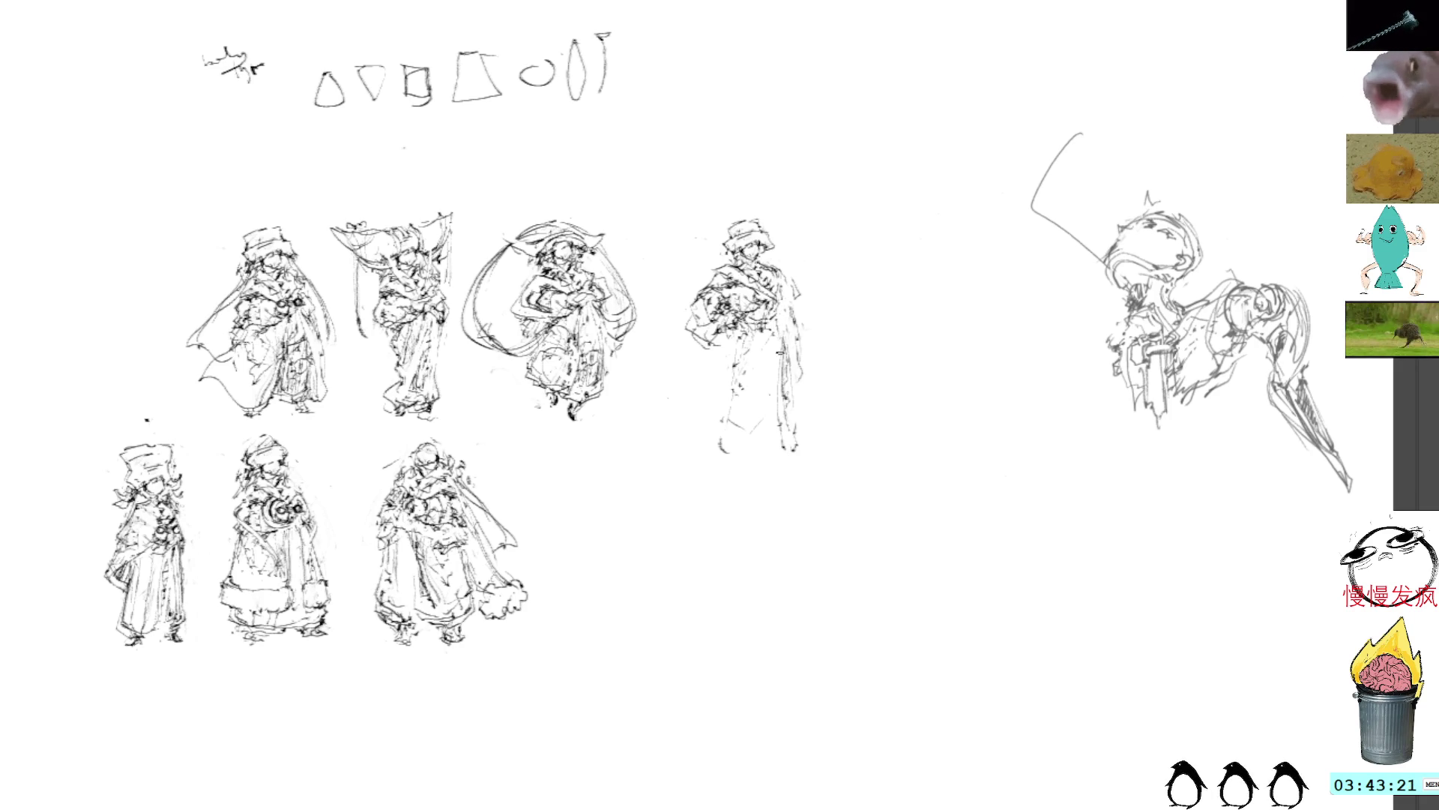
drag(775, 341, 774, 450)
Add vertical fold lines down the fourth figure's legs and both robe sides, dropping the hatching
drag(783, 329, 783, 386)
key(ctrl+z)
key(ctrl+z)
drag(772, 316, 779, 325)
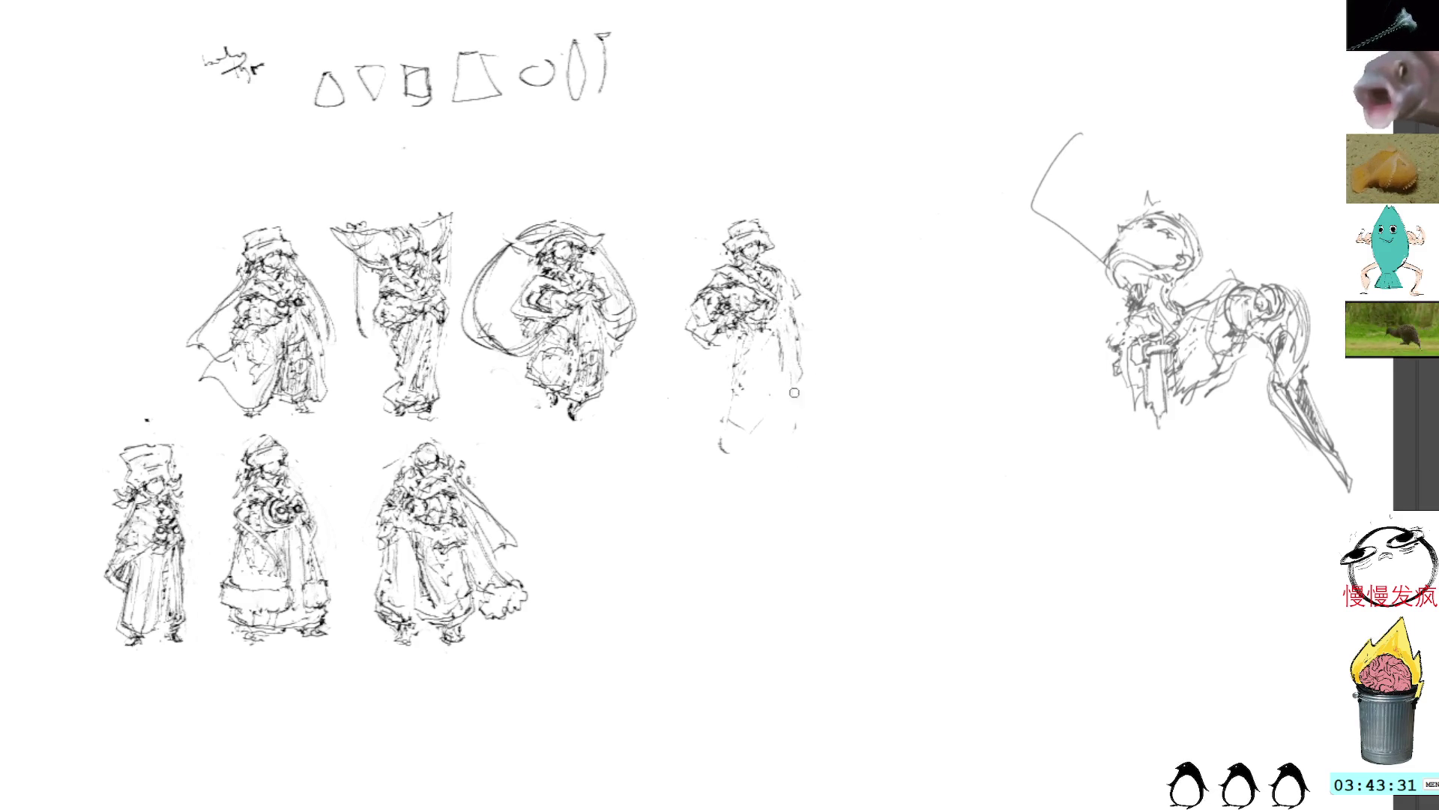
mouse_move(772, 354)
mouse_down()
mouse_move(777, 455)
mouse_move(709, 454)
mouse_up()
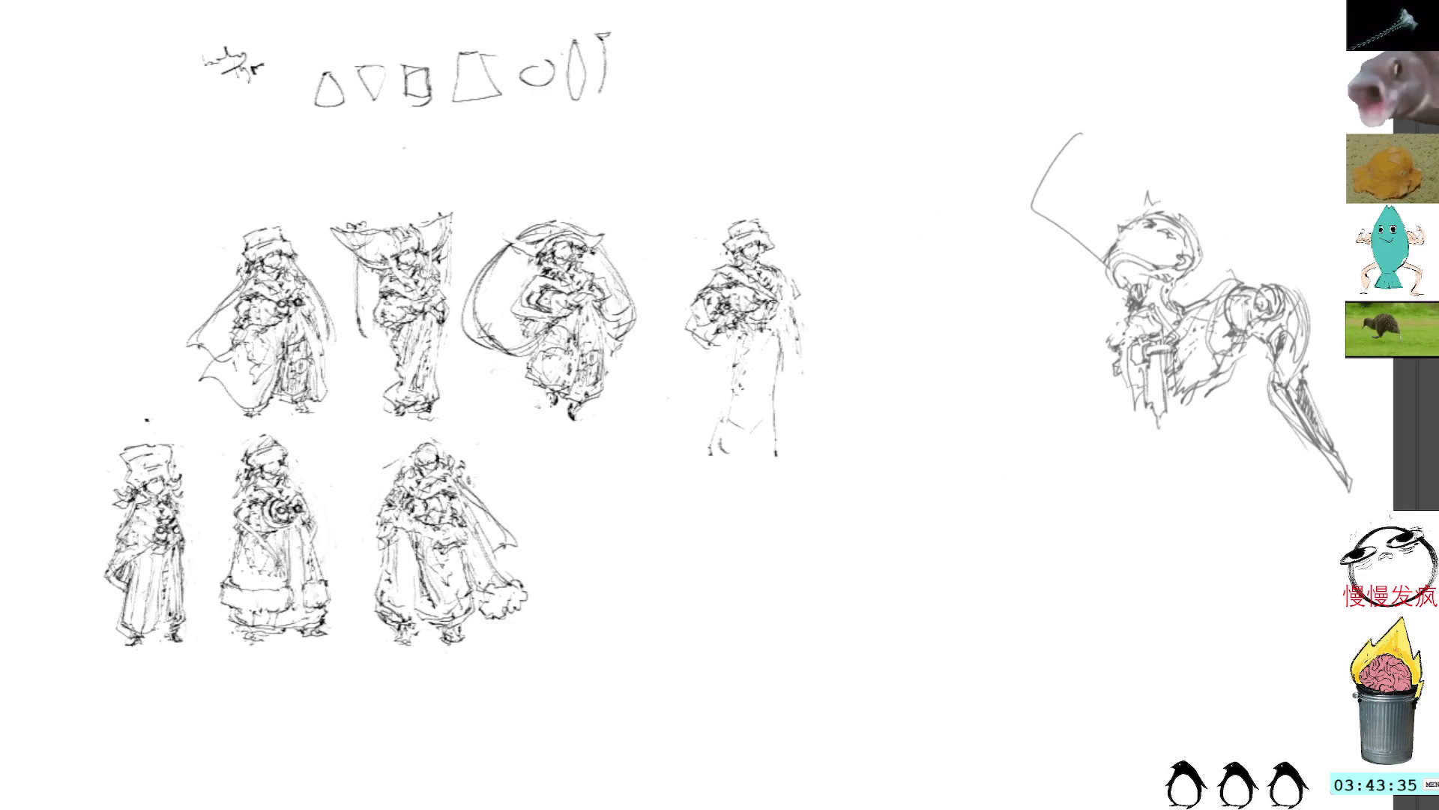
drag(782, 345, 784, 455)
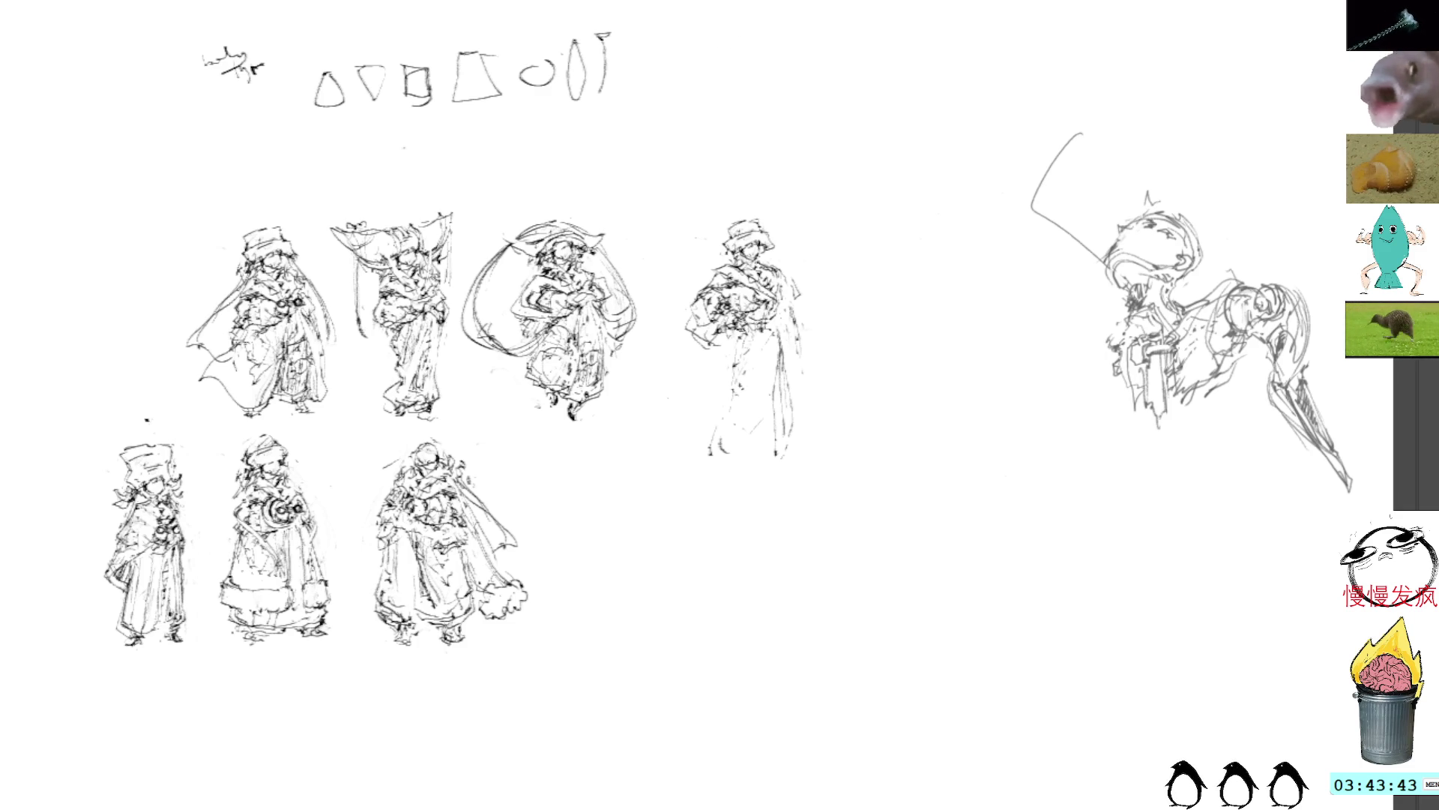
mouse_move(726, 369)
mouse_down()
mouse_move(719, 424)
mouse_move(748, 457)
mouse_up()
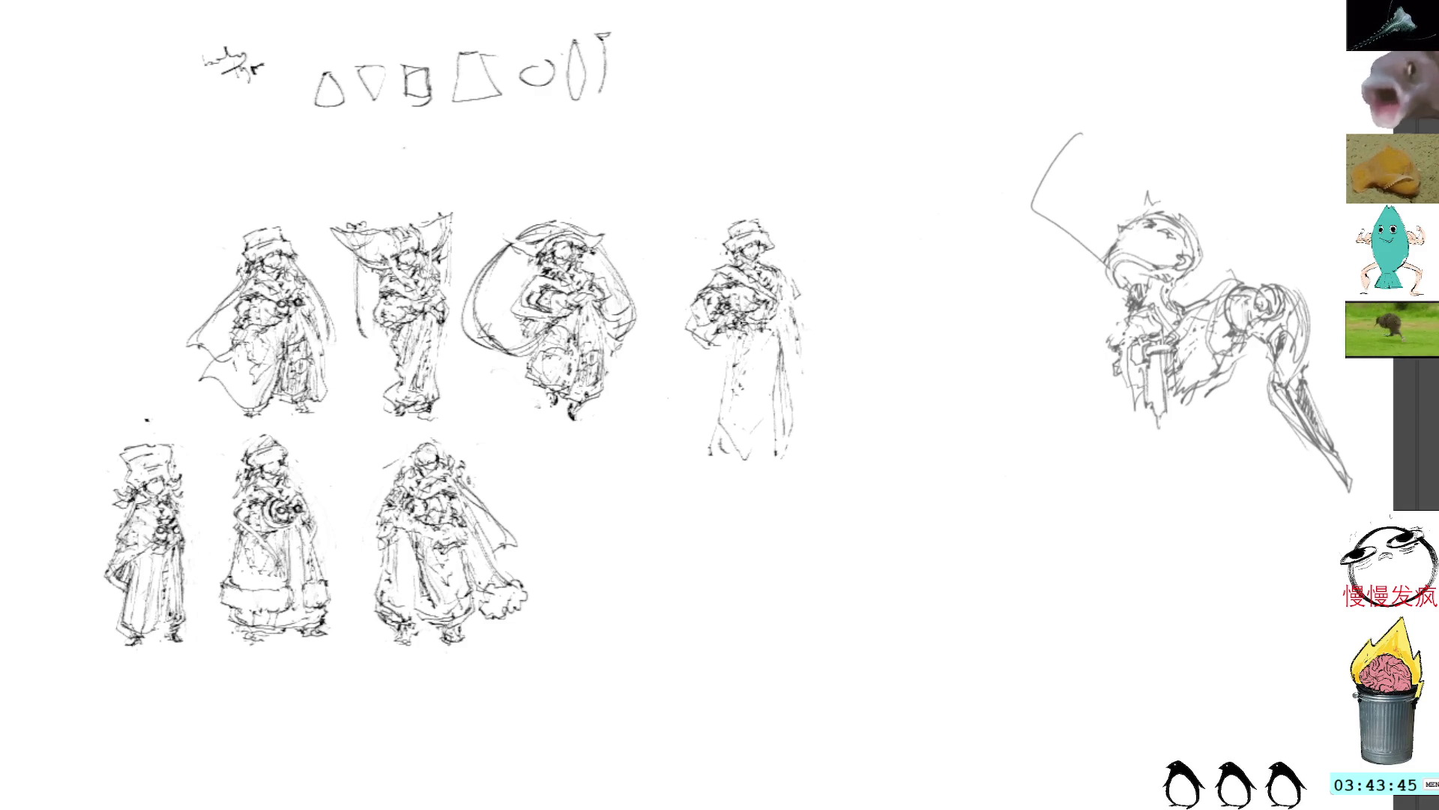
drag(725, 365, 704, 432)
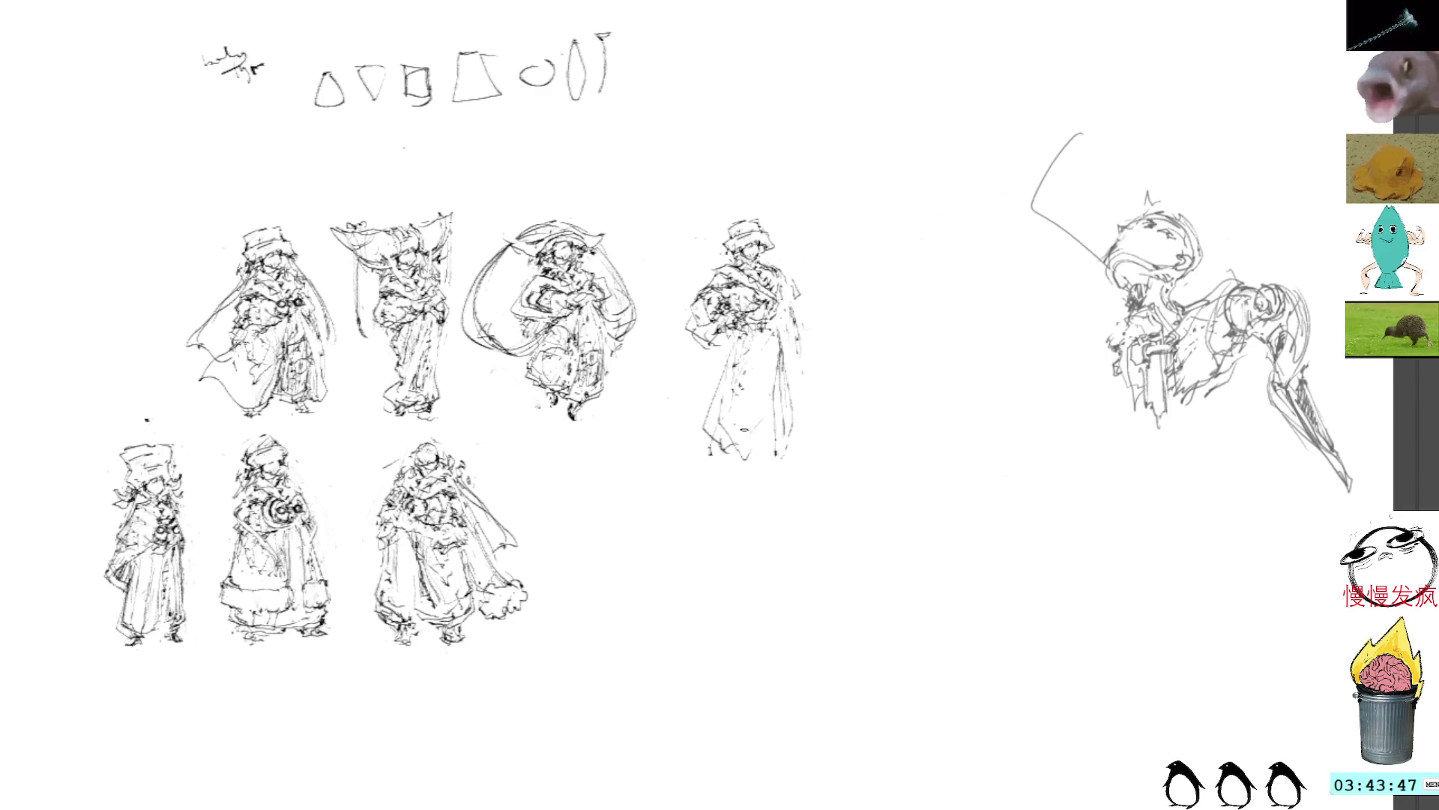
mouse_move(741, 368)
mouse_down()
mouse_move(735, 397)
mouse_move(763, 430)
mouse_move(750, 435)
mouse_up()
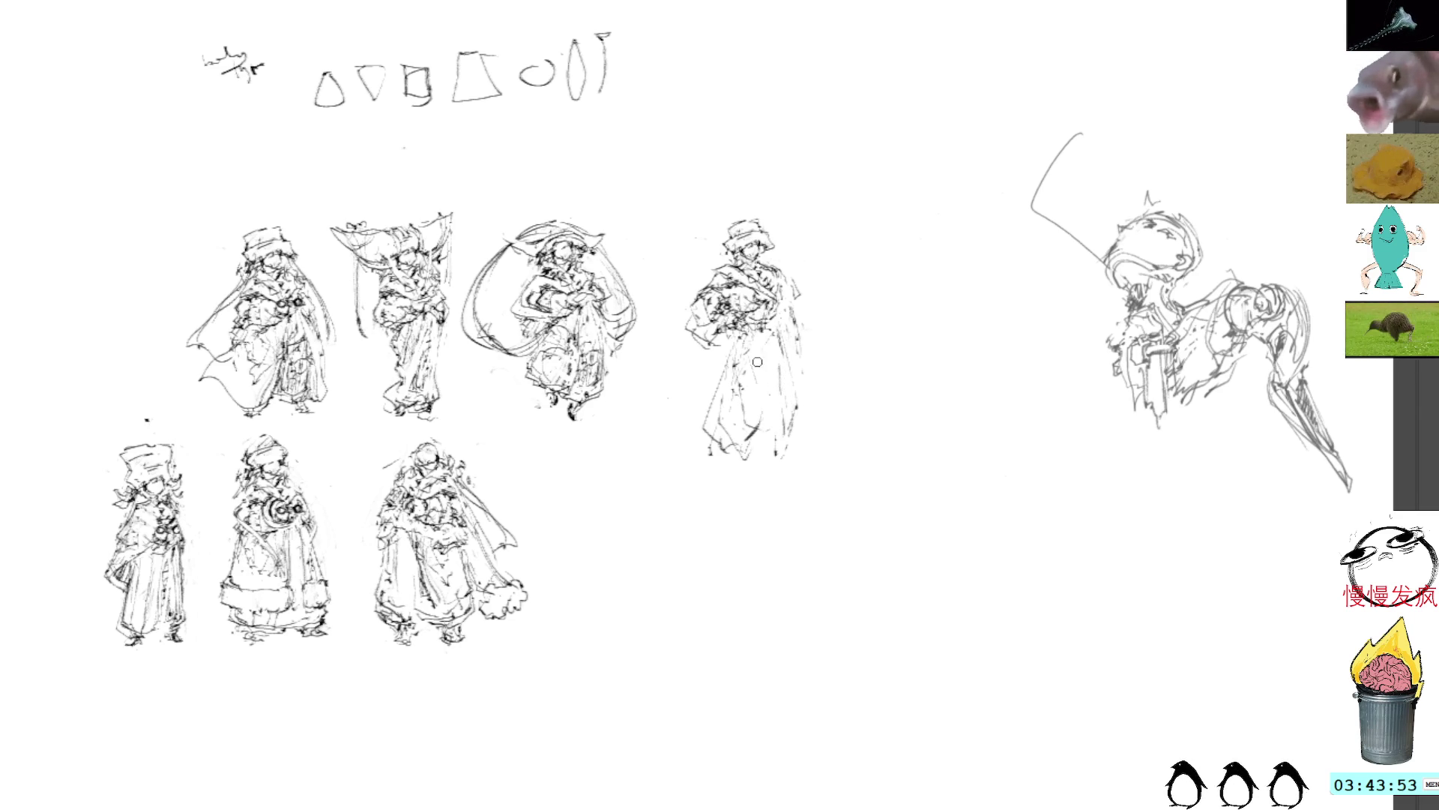
Remove the composition sketch's upper-left arc and erase the small spike on top
mouse_move(1162, 89)
mouse_down()
mouse_move(1302, 562)
mouse_move(1393, 479)
mouse_up()
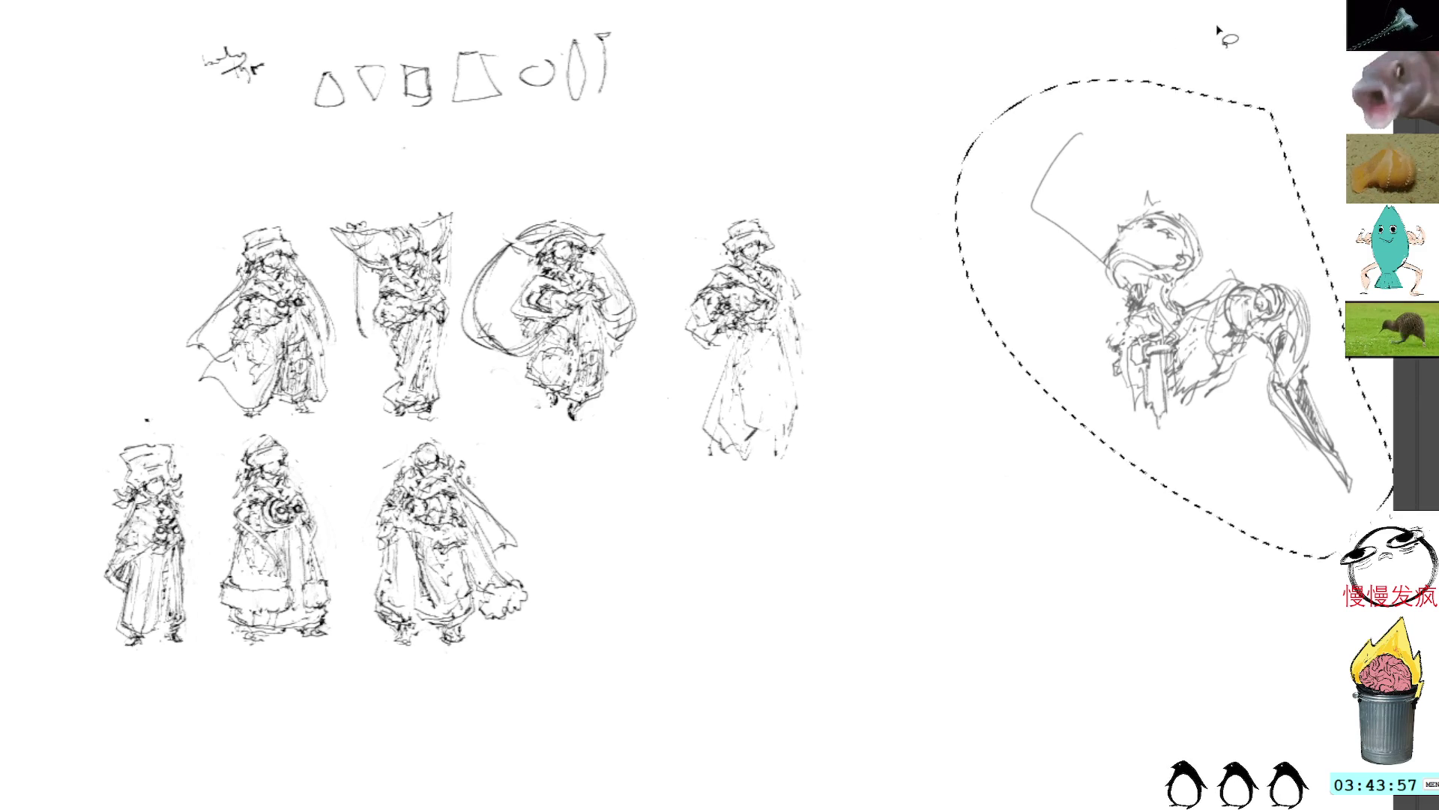
mouse_move(1118, 103)
mouse_down()
mouse_move(1001, 228)
mouse_move(1103, 262)
mouse_up()
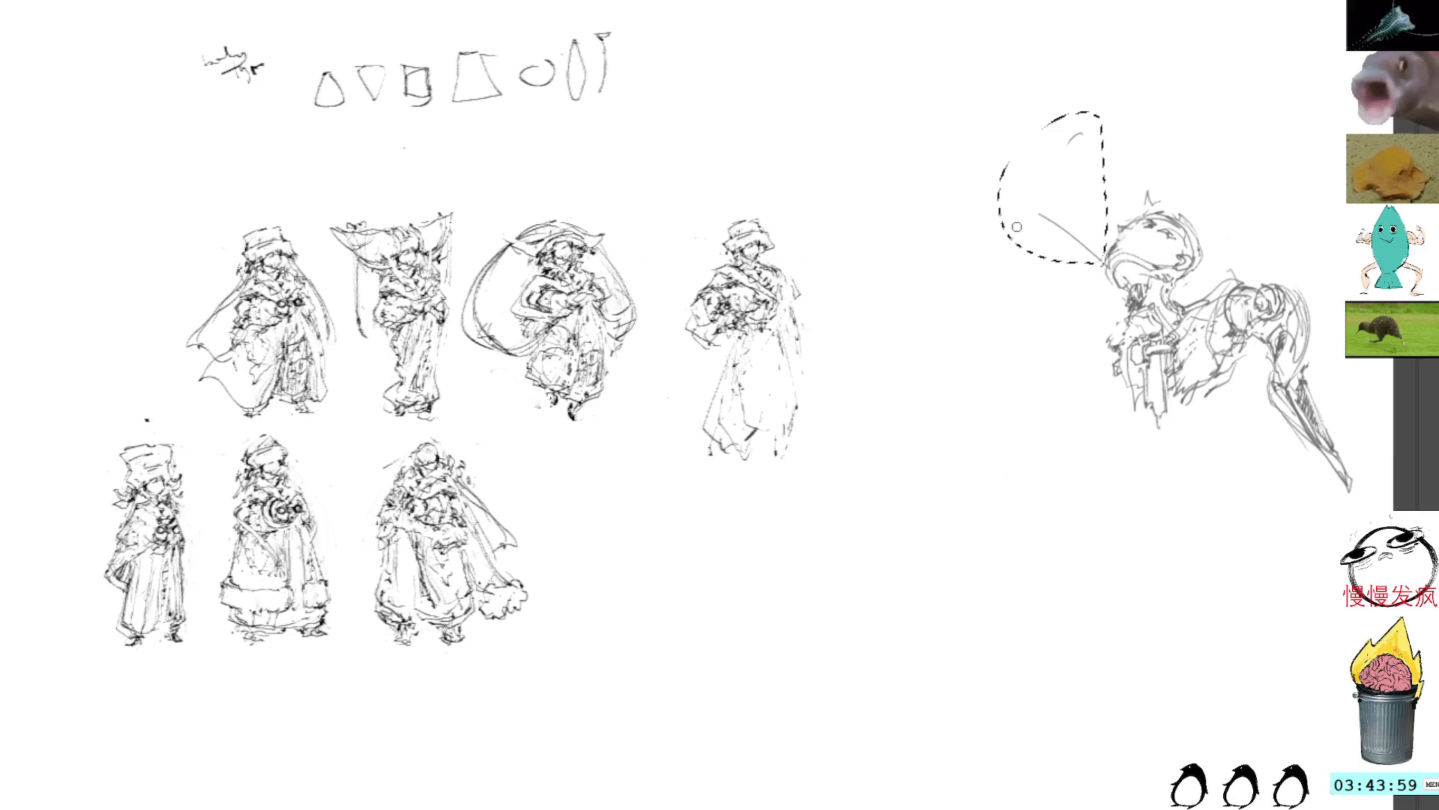
mouse_move(1068, 141)
mouse_down()
mouse_move(1042, 215)
mouse_move(1098, 259)
mouse_up()
key(ctrl+d)
key(b)
drag(1142, 204, 1159, 196)
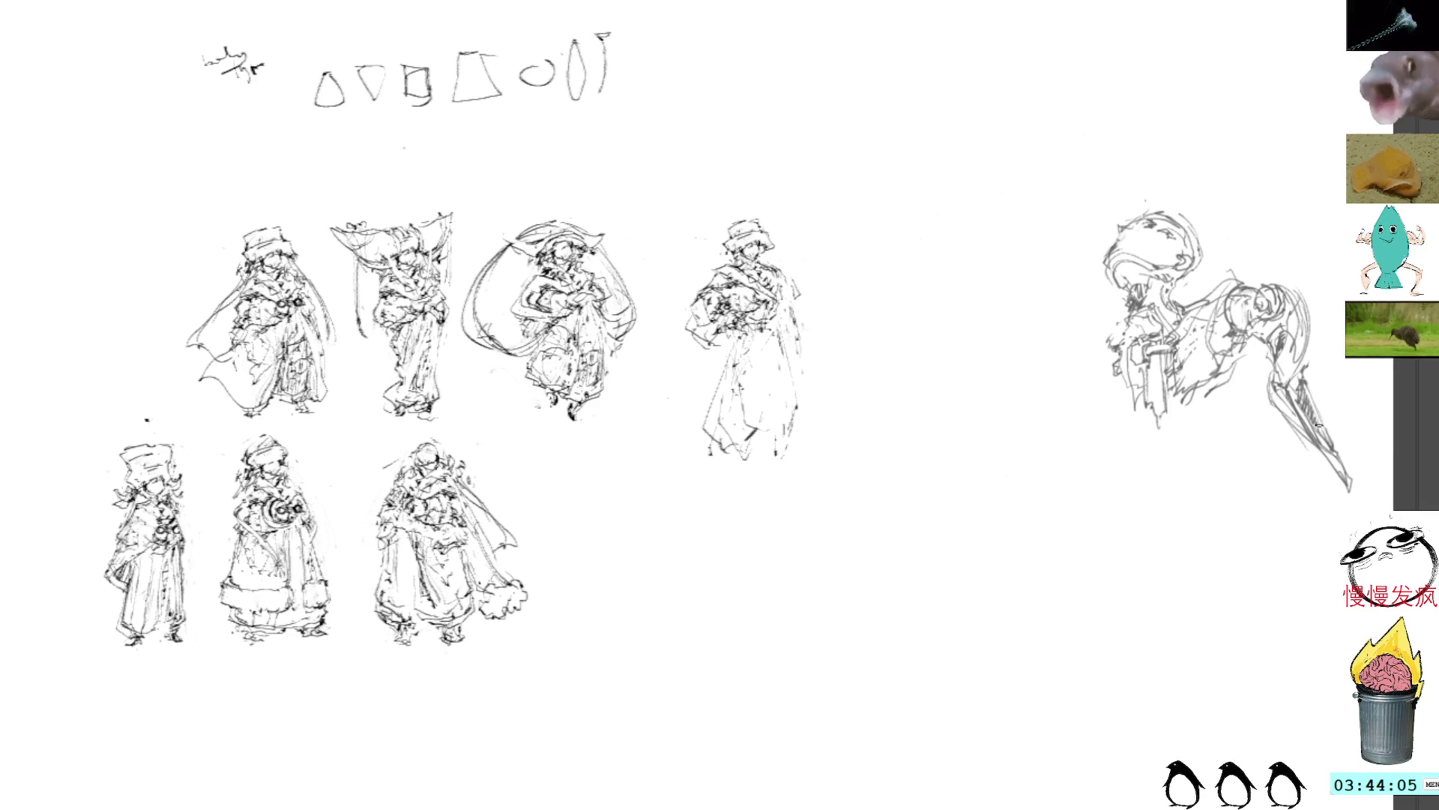
Draw a new blade and rotate it to point up-right beside the figure
mouse_move(1275, 275)
mouse_down()
mouse_move(1259, 292)
mouse_move(1293, 322)
mouse_move(1279, 404)
mouse_move(1345, 379)
mouse_move(1274, 263)
mouse_up()
key(ctrl+t)
mouse_move(1282, 397)
mouse_down()
mouse_move(1323, 352)
mouse_move(1229, 514)
mouse_move(1306, 386)
mouse_move(1313, 289)
mouse_move(1293, 240)
mouse_up()
key(Return)
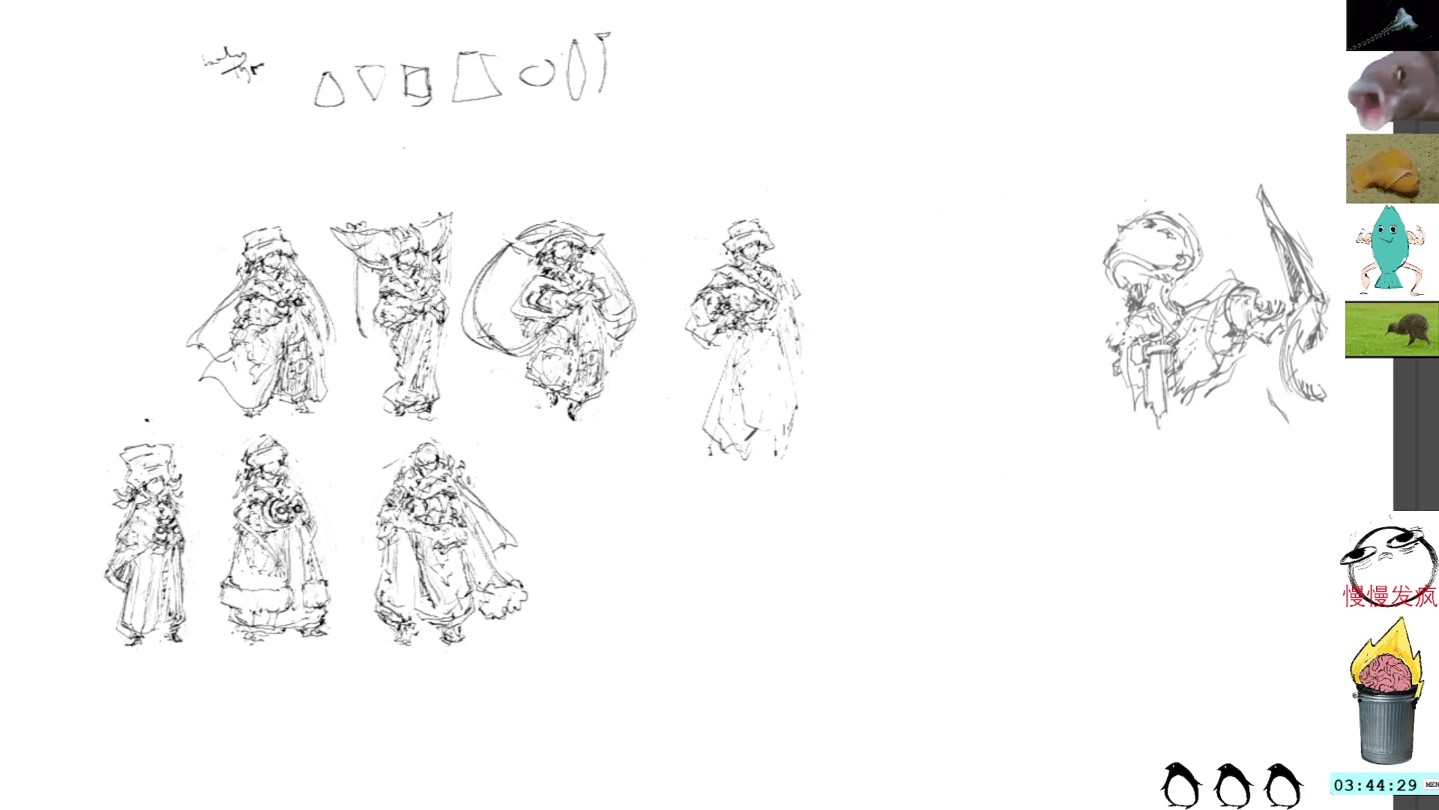
Redraw the fourth figure's lower robe edges, hem and darker feet, then select it for transforming
drag(736, 334, 741, 429)
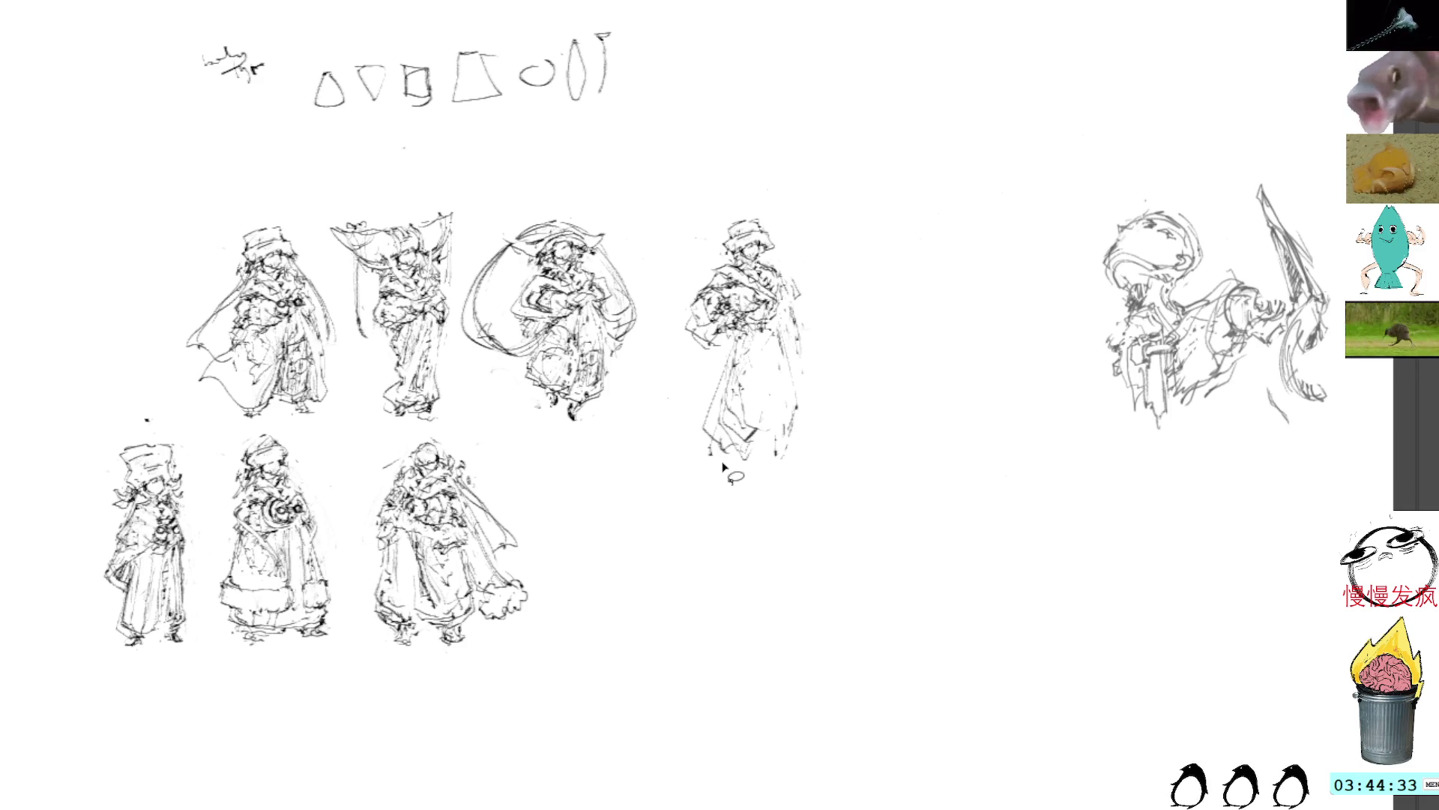
mouse_move(724, 374)
mouse_down()
mouse_move(700, 427)
mouse_move(711, 459)
mouse_move(730, 427)
mouse_move(724, 377)
mouse_up()
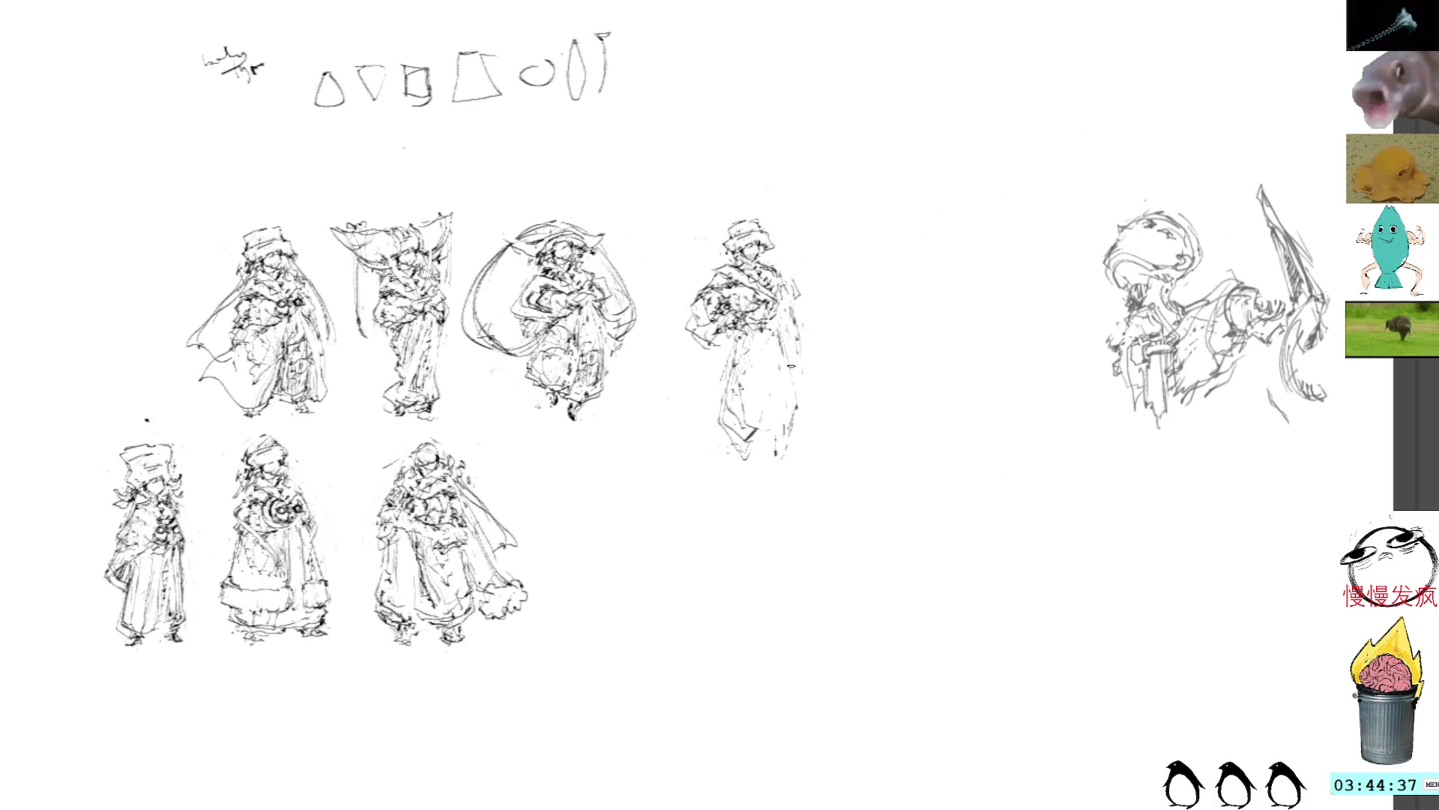
mouse_move(801, 405)
mouse_down()
mouse_move(782, 444)
mouse_move(764, 440)
mouse_move(776, 471)
mouse_up()
drag(713, 430, 744, 452)
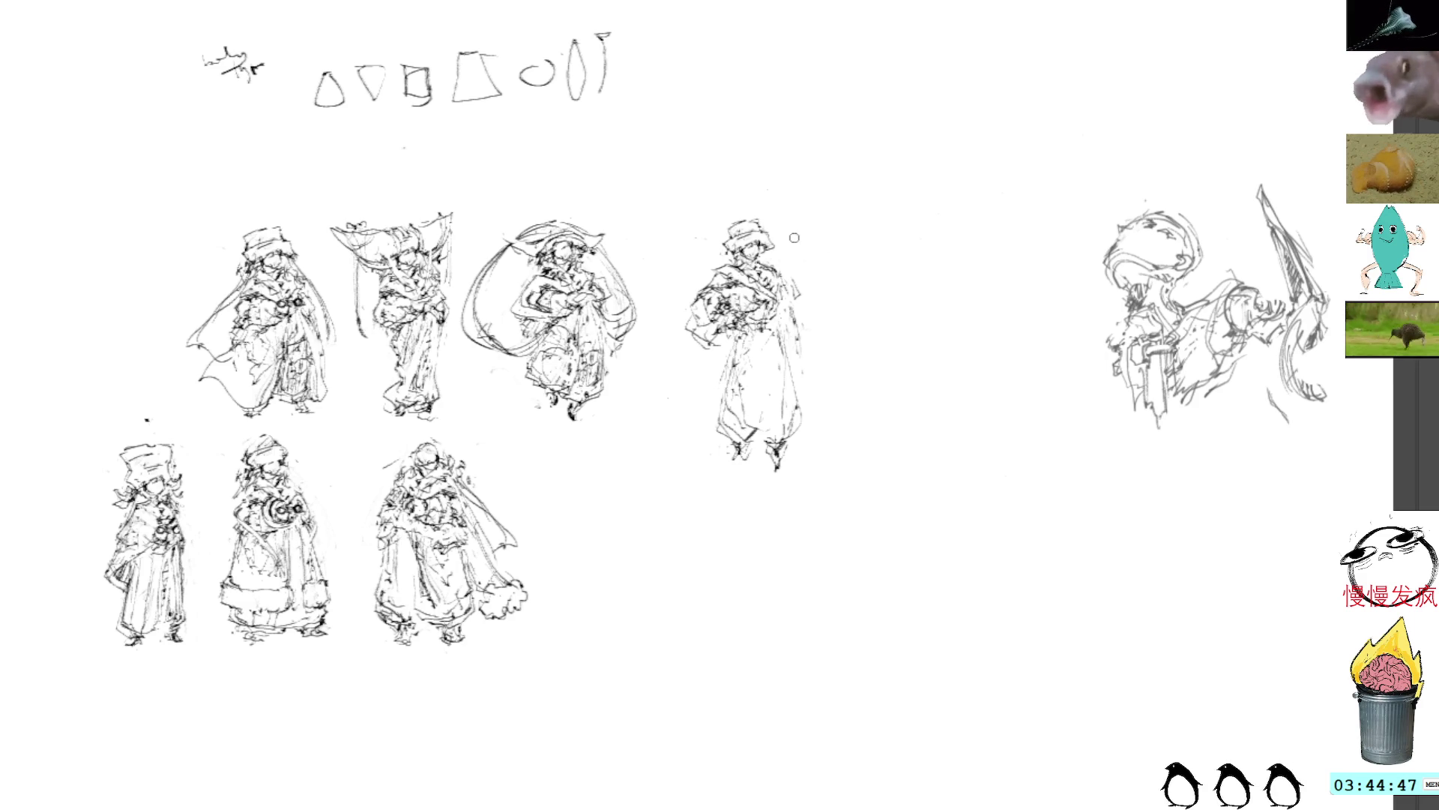
mouse_move(765, 192)
mouse_down()
mouse_move(763, 533)
mouse_move(767, 193)
mouse_move(791, 181)
mouse_move(775, 201)
mouse_up()
key(ctrl+t)
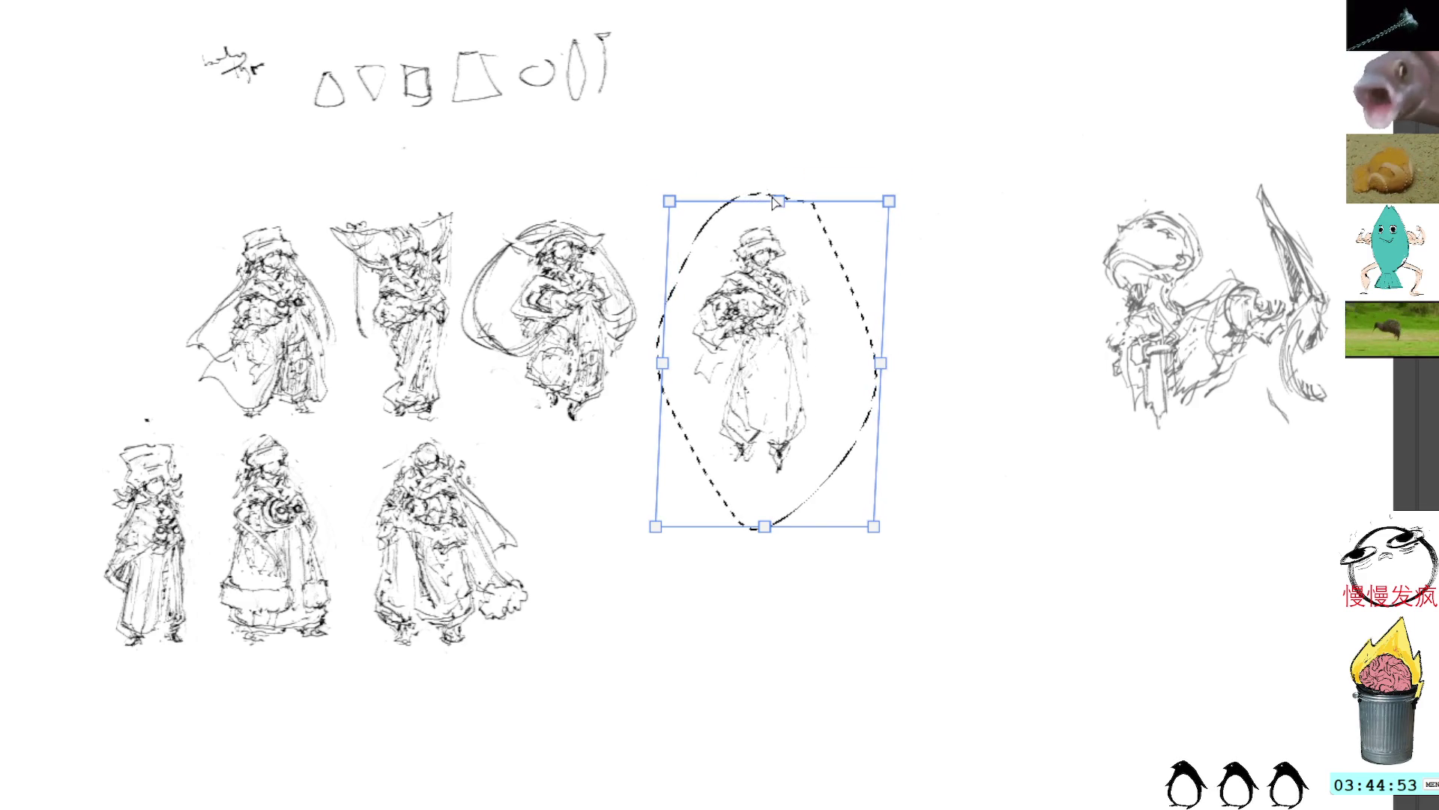
Commit the slight skew of the fourth top-row figure
key(Return)
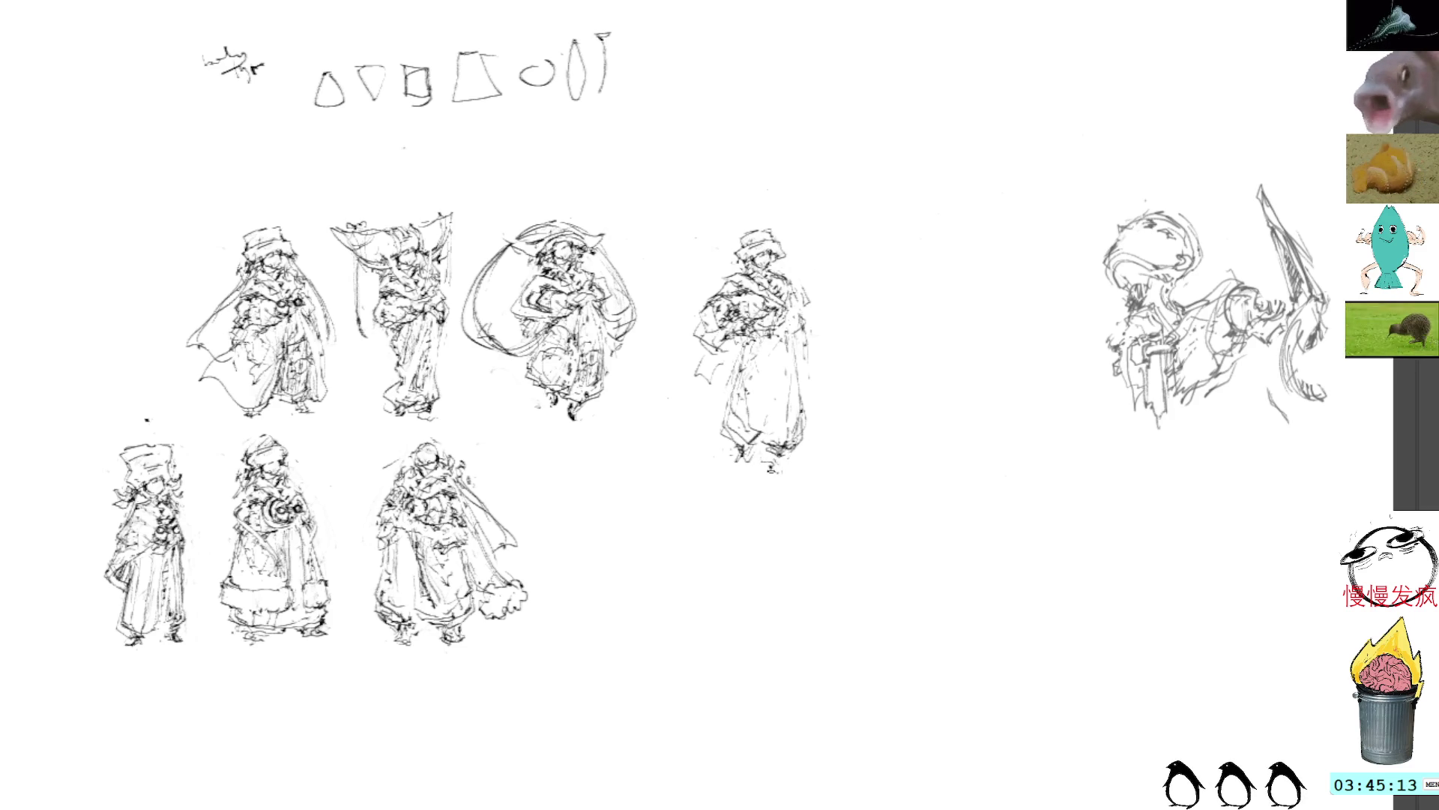
Retouch the fourth figure's feet with short strokes, undoing the heavier marks
mouse_move(755, 458)
mouse_down()
mouse_move(784, 499)
mouse_move(771, 487)
mouse_up()
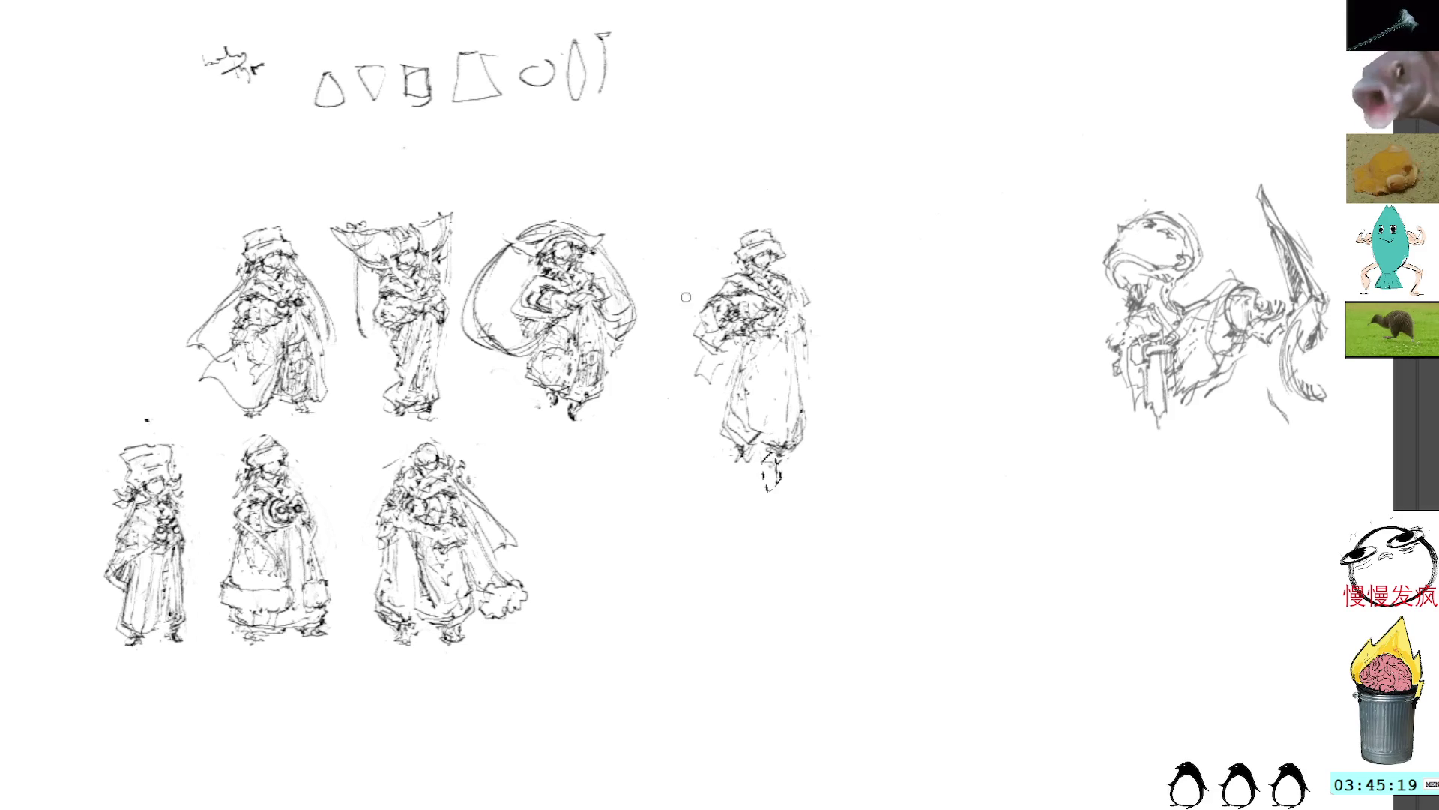
drag(776, 418, 768, 453)
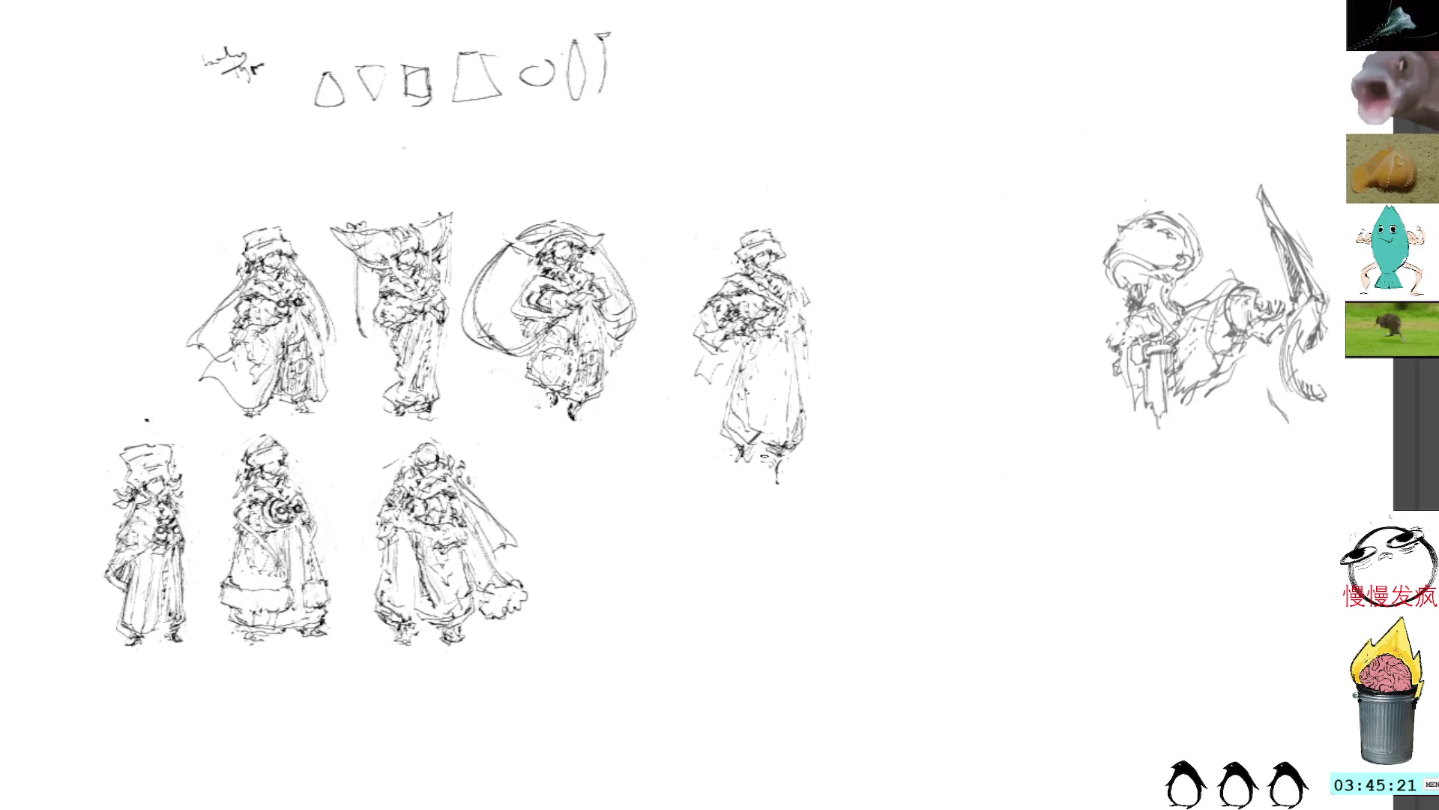
drag(750, 434, 733, 479)
key(ctrl+z)
mouse_move(742, 380)
mouse_down()
mouse_move(753, 431)
mouse_move(726, 444)
mouse_up()
key(ctrl+z)
key(ctrl+z)
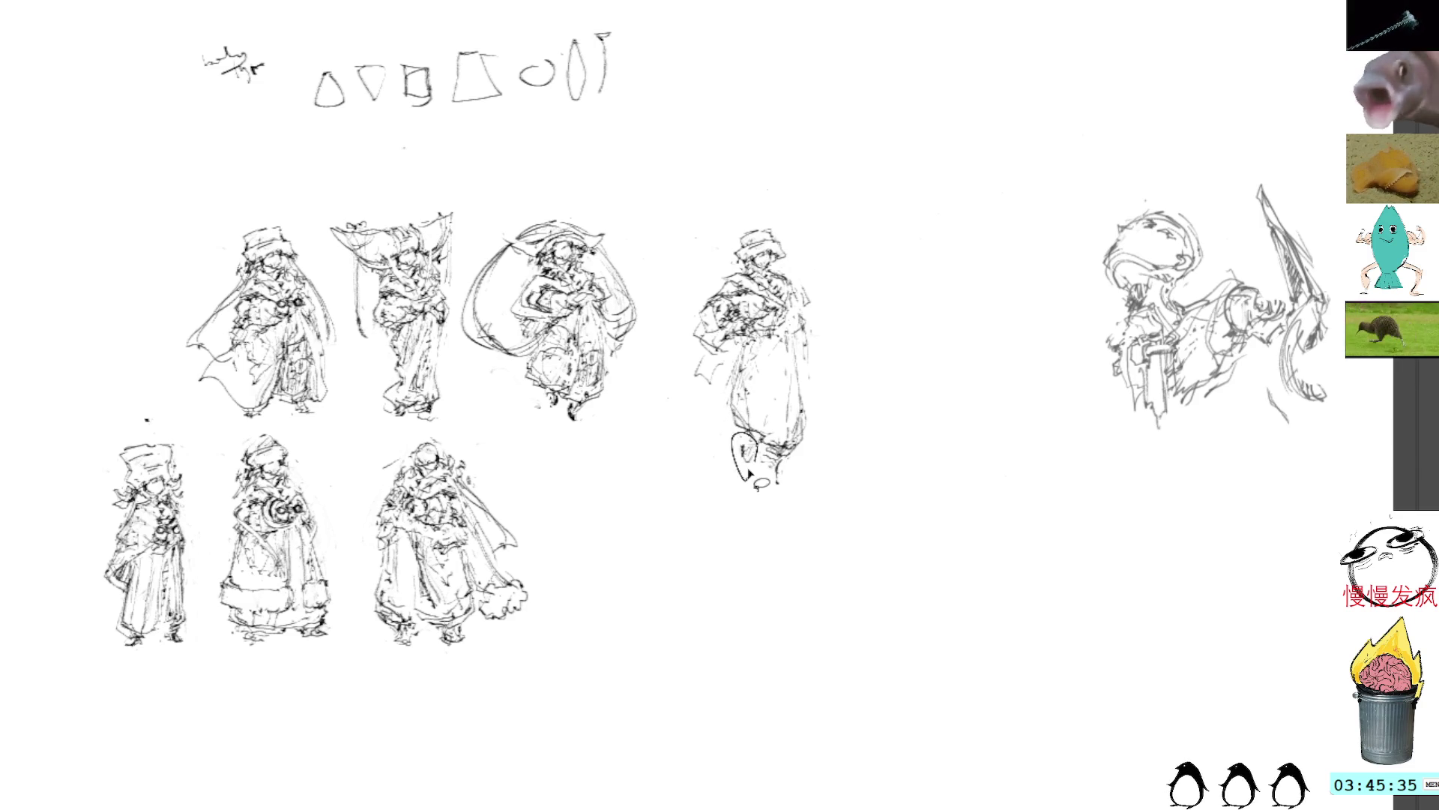
drag(746, 435, 744, 479)
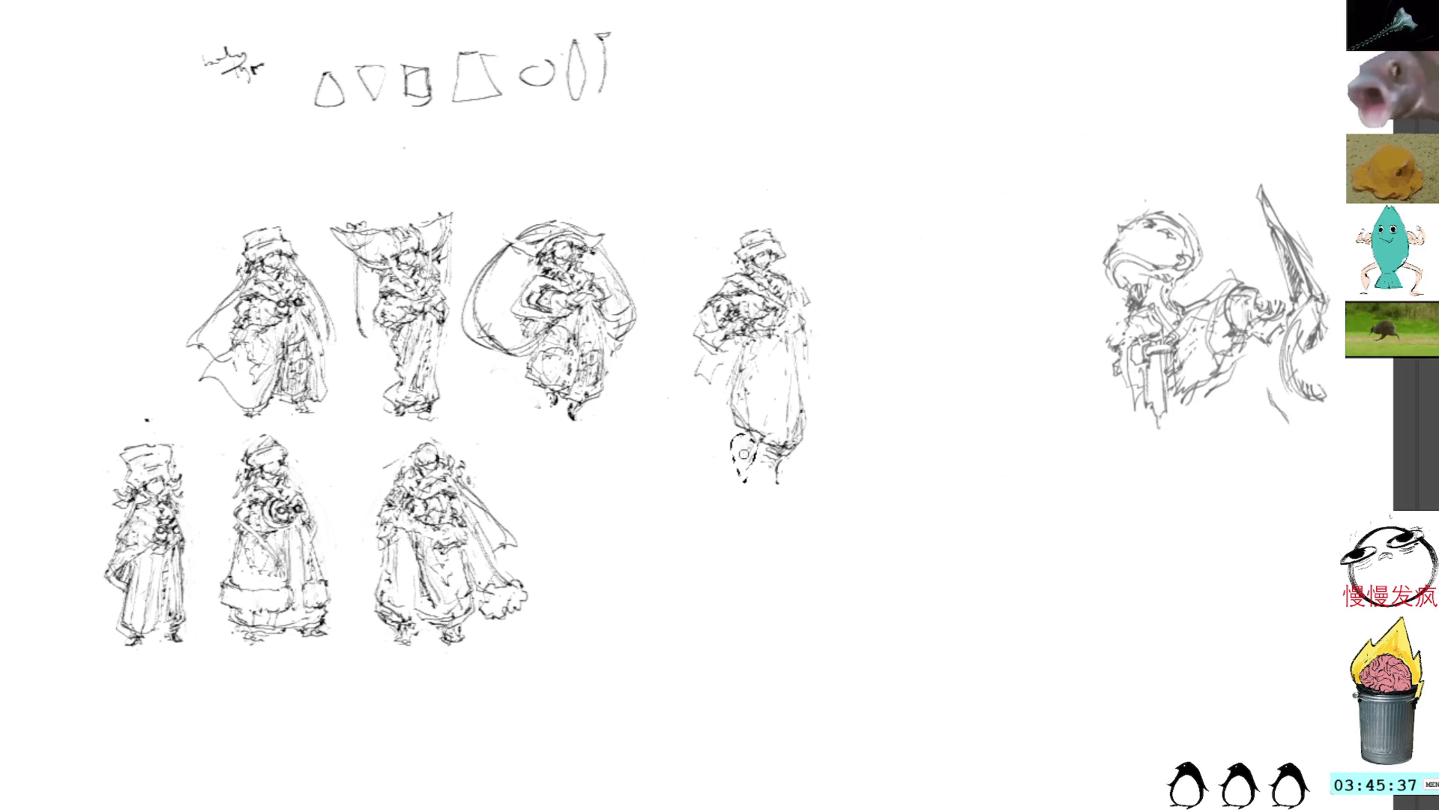
key(ctrl+z)
drag(778, 469, 768, 481)
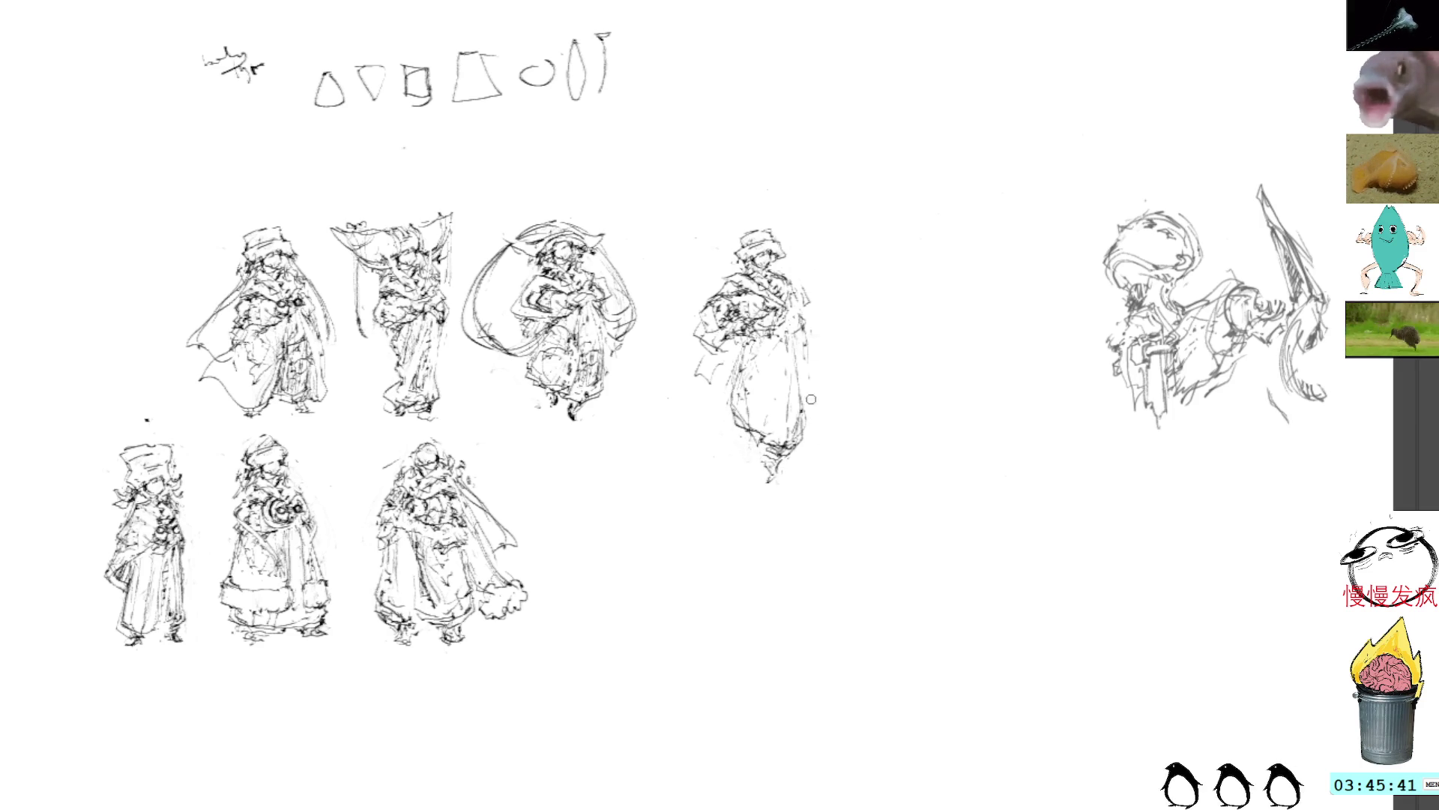
Cut the fourth figure free and move it left and down toward the bottom row
key(ctrl+shift+z)
key(ctrl+shift+z)
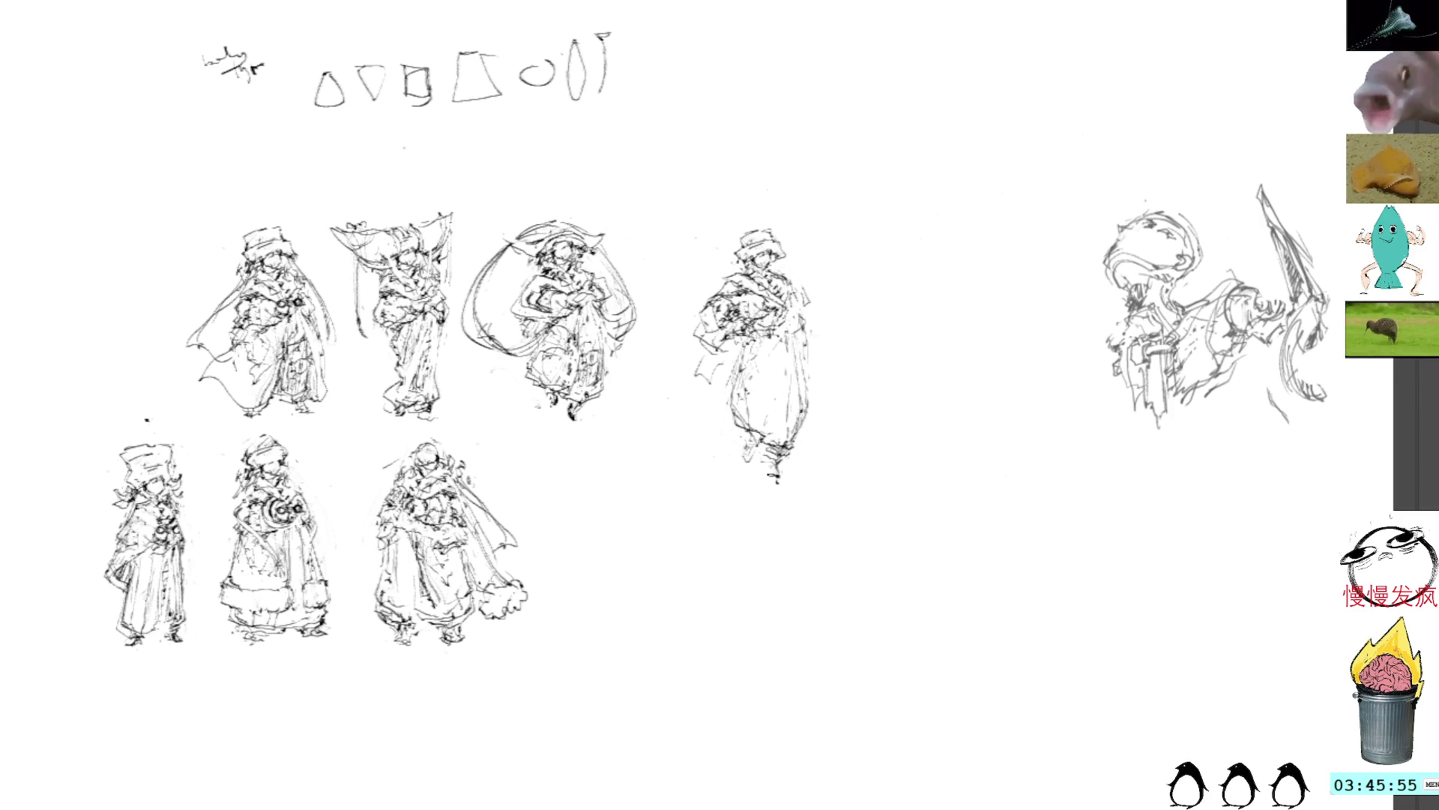
mouse_move(841, 418)
mouse_down()
mouse_move(745, 181)
mouse_move(893, 405)
mouse_move(894, 392)
mouse_up()
key(ctrl+t)
mouse_move(798, 352)
mouse_down()
mouse_move(772, 379)
mouse_move(723, 375)
mouse_move(146, 303)
mouse_move(150, 281)
mouse_up()
mouse_move(237, 122)
mouse_down()
mouse_move(237, 143)
mouse_move(251, 122)
mouse_move(332, 156)
mouse_up()
mouse_move(135, 284)
mouse_down()
mouse_move(240, 301)
mouse_move(592, 540)
mouse_move(605, 532)
mouse_up()
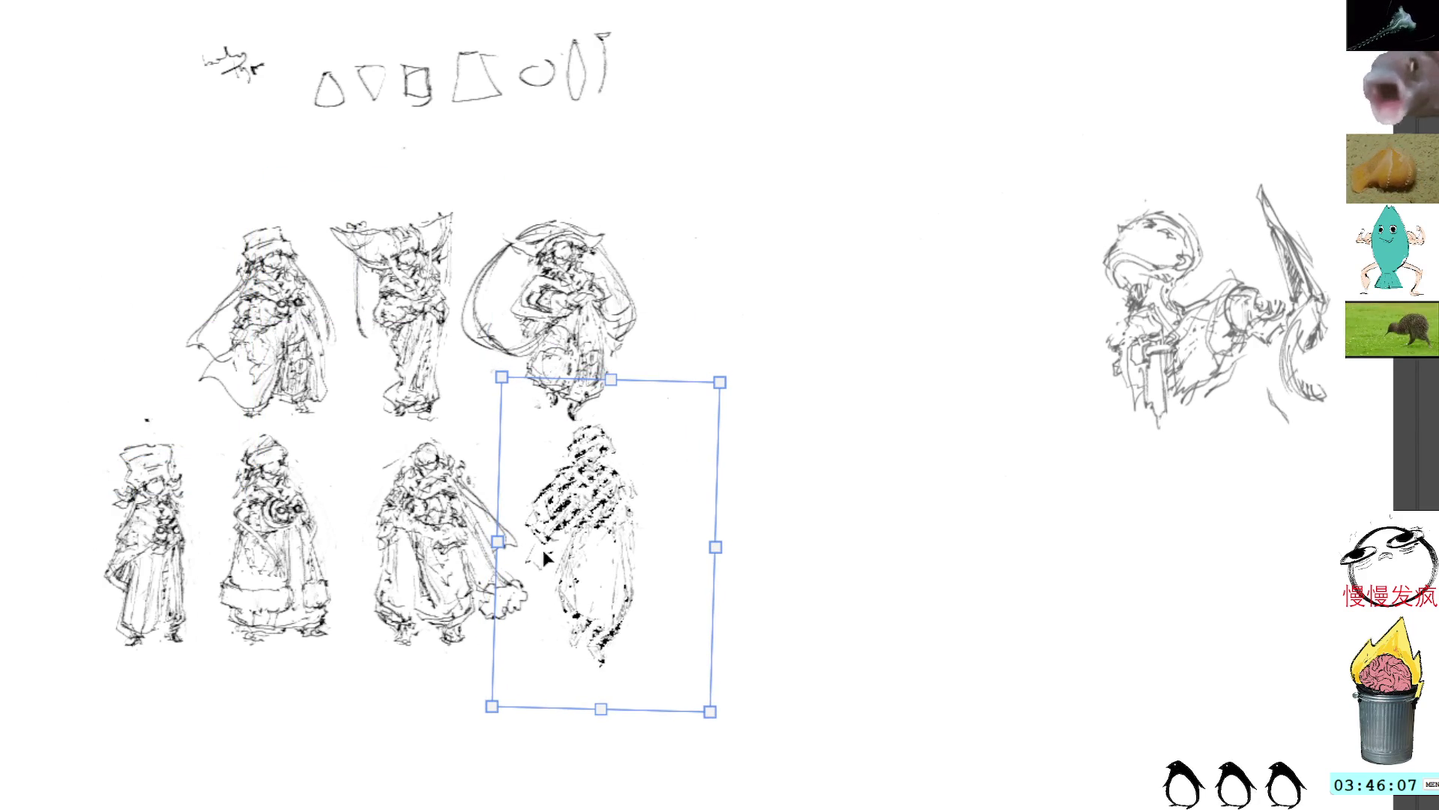
Place the fourth figure at the top row's far left, then shift the composition sketch to the top-right edge
mouse_move(545, 556)
mouse_down()
mouse_move(141, 265)
mouse_move(156, 276)
mouse_up()
key(Return)
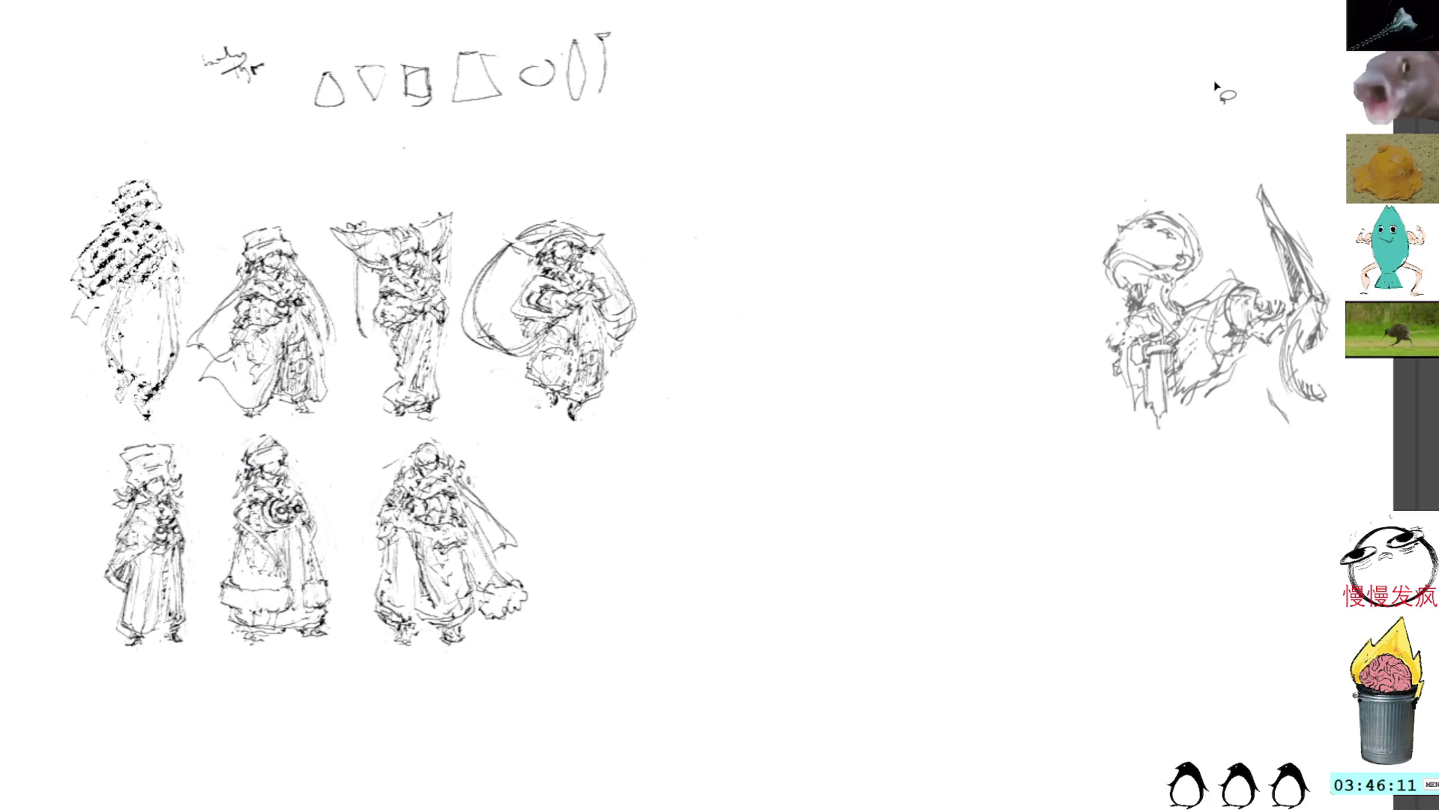
mouse_move(1251, 129)
mouse_down()
mouse_move(1045, 289)
mouse_move(1358, 380)
mouse_move(1274, 172)
mouse_up()
key(ctrl+t)
drag(1261, 226, 1370, 8)
key(Return)
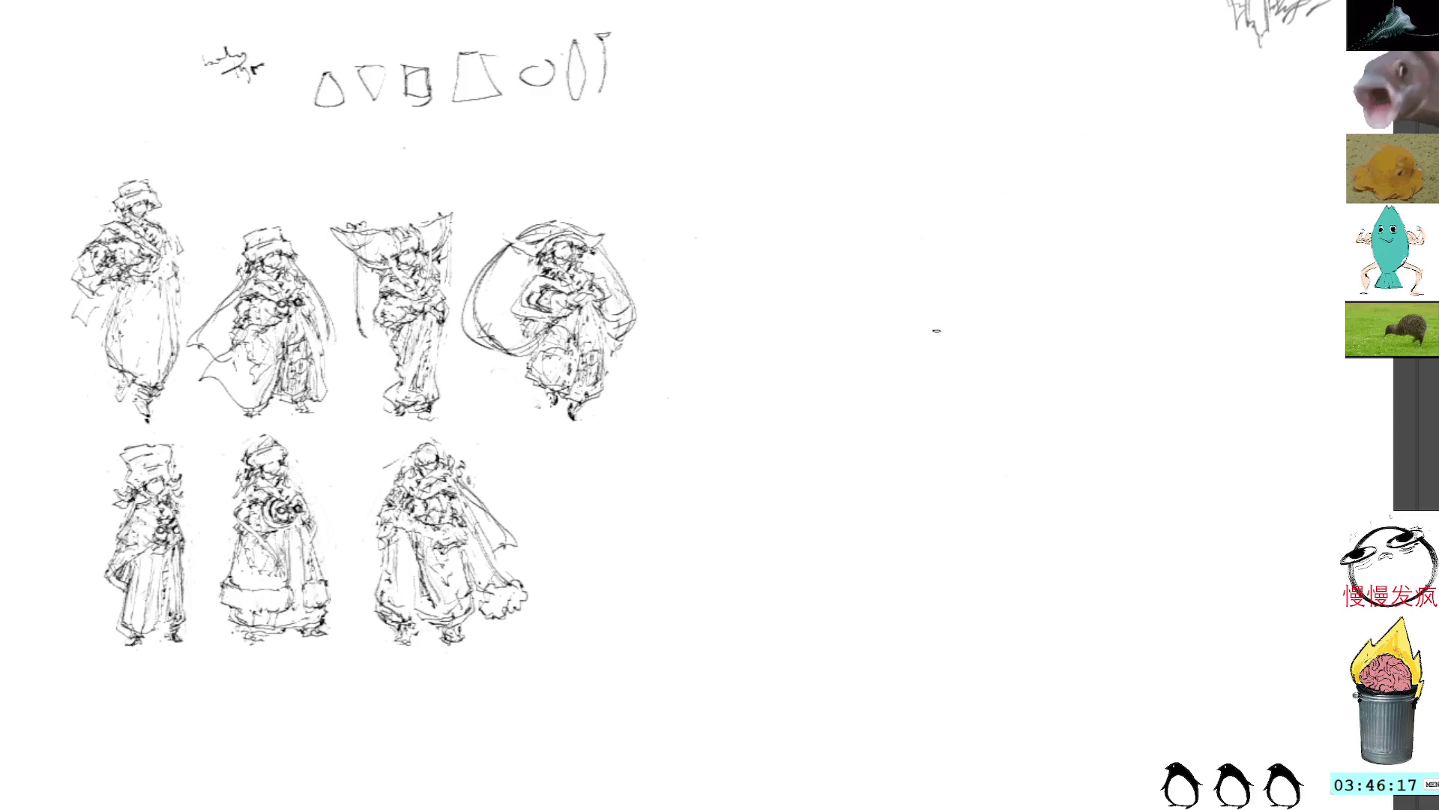
Draw a tall freehand rectangular frame in the blank right half of the sheet
scroll(1035, 305, down, 1)
mouse_move(782, 86)
mouse_down()
mouse_move(776, 75)
mouse_move(769, 318)
mouse_move(772, 72)
mouse_move(971, 75)
mouse_move(855, 70)
mouse_up()
drag(967, 74, 1005, 66)
drag(1021, 118, 1034, 242)
drag(1045, 71, 1050, 370)
drag(1057, 150, 1063, 392)
mouse_move(780, 71)
mouse_down()
mouse_move(765, 225)
mouse_move(780, 412)
mouse_move(1053, 416)
mouse_up()
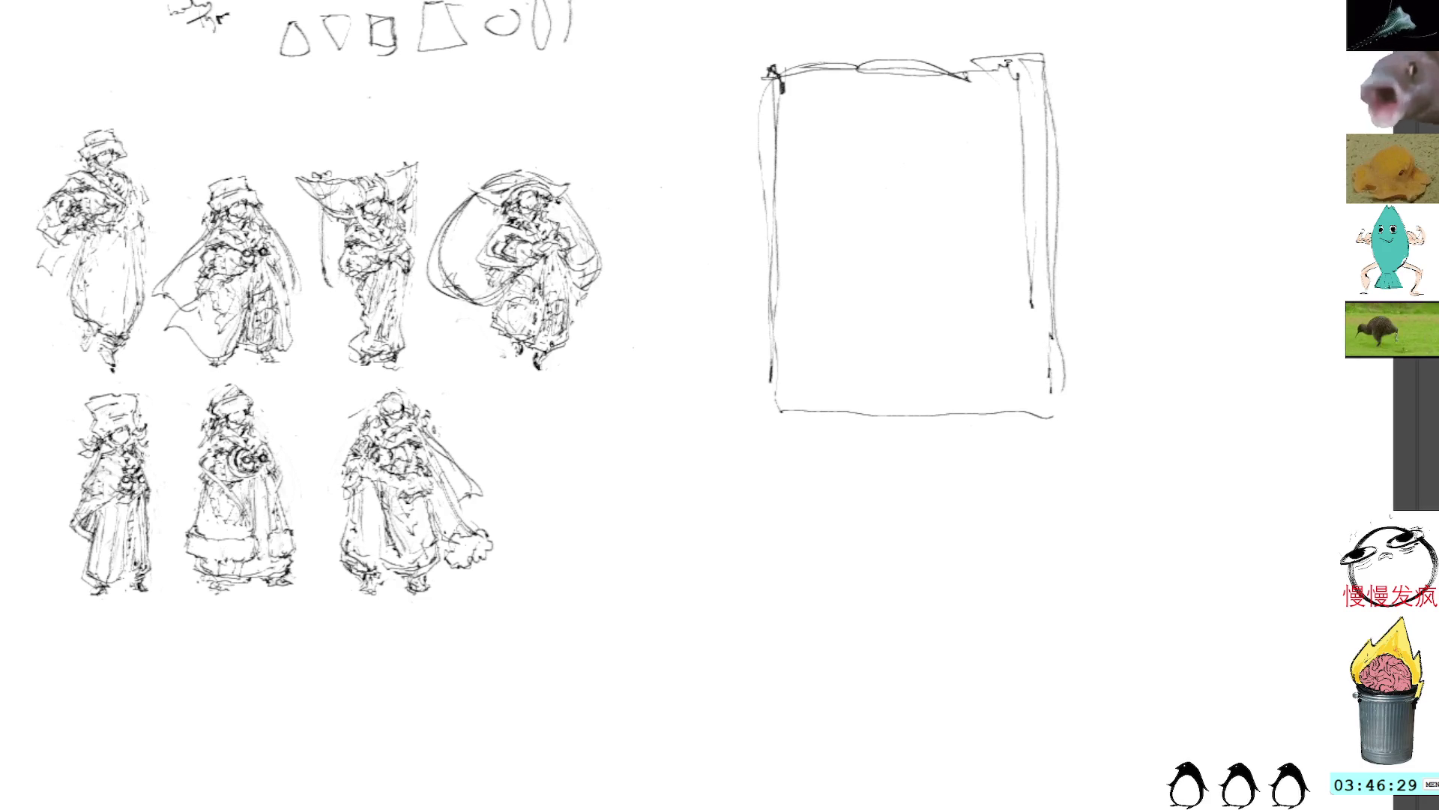
Erase the frame's extra inner right line, redraw its top edge, and delete the messy top band
mouse_move(1010, 337)
mouse_down()
mouse_move(1033, 330)
mouse_move(1012, 109)
mouse_move(1033, 323)
mouse_up()
mouse_move(772, 79)
mouse_down()
mouse_move(768, 38)
mouse_move(1033, 15)
mouse_up()
key(l)
mouse_move(1033, 120)
mouse_down()
mouse_move(809, 51)
mouse_move(905, 129)
mouse_up()
key(Delete)
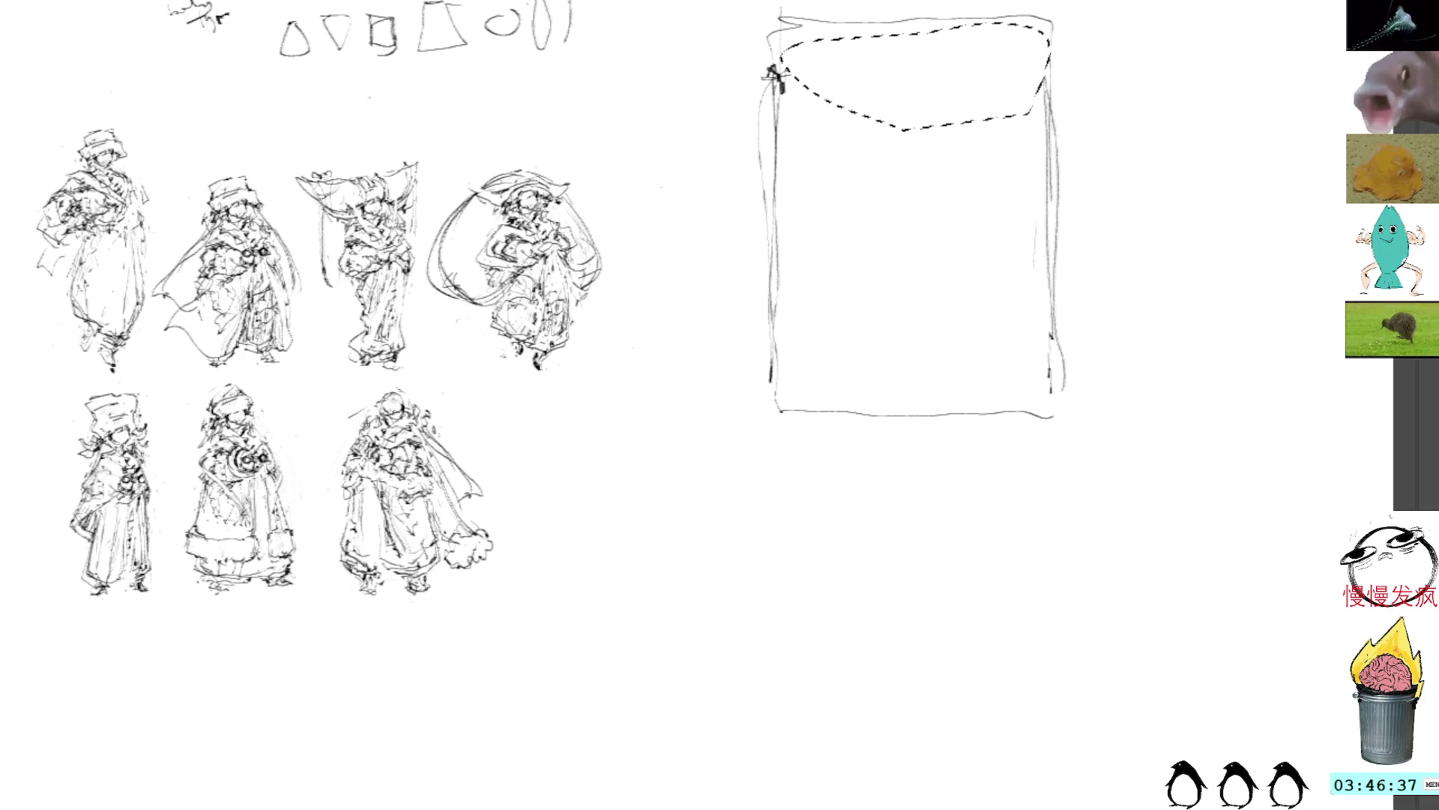
key(ctrl+d)
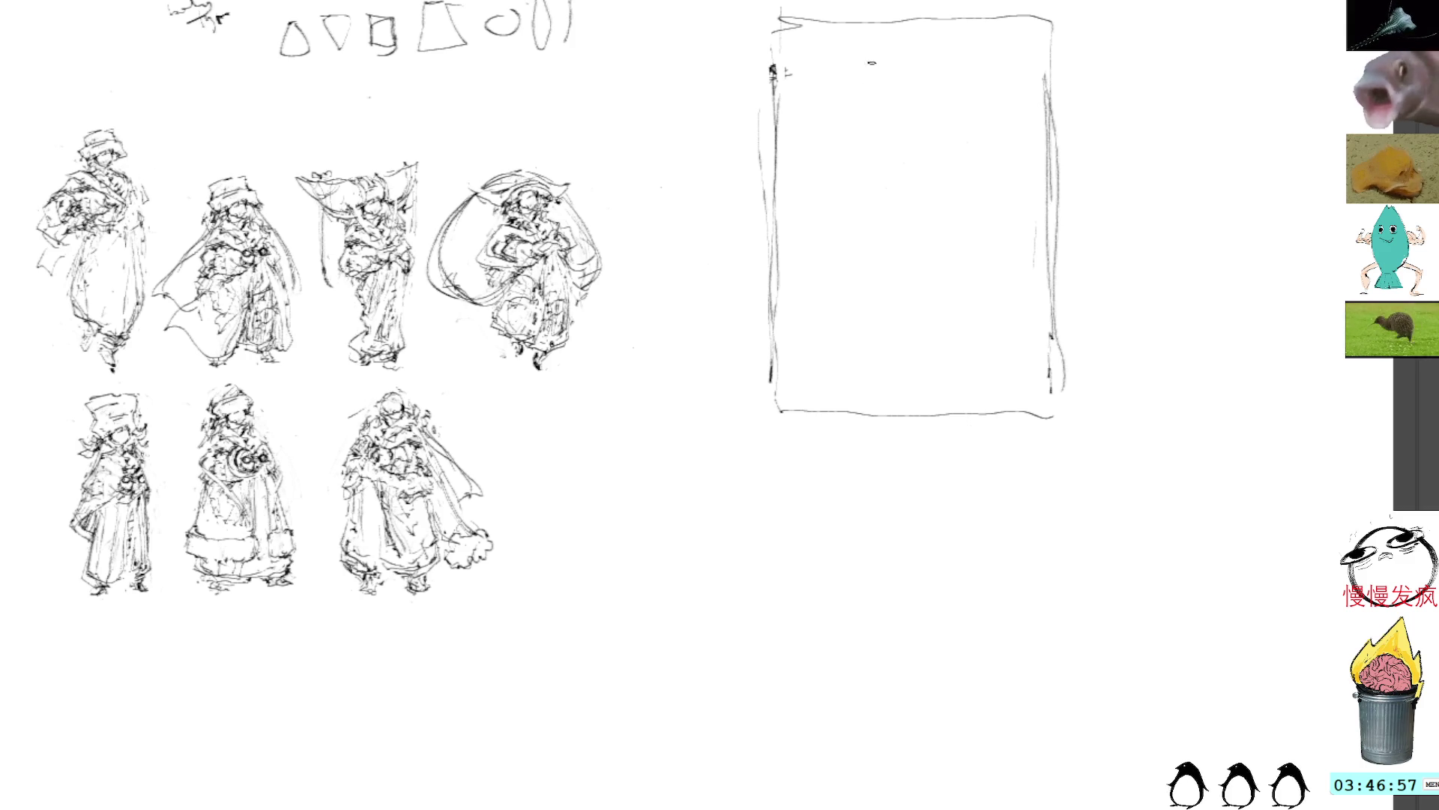
mouse_move(821, 126)
mouse_down()
mouse_move(808, 159)
mouse_move(918, 89)
mouse_move(953, 126)
mouse_up()
Sketch a rough head inside the frame with eye marks and sweeping arcs around it
mouse_move(859, 105)
mouse_down()
mouse_move(840, 135)
mouse_move(842, 191)
mouse_move(858, 150)
mouse_move(900, 161)
mouse_move(840, 179)
mouse_move(854, 207)
mouse_move(824, 211)
mouse_move(825, 153)
mouse_move(937, 123)
mouse_move(924, 100)
mouse_move(809, 178)
mouse_move(815, 188)
mouse_up()
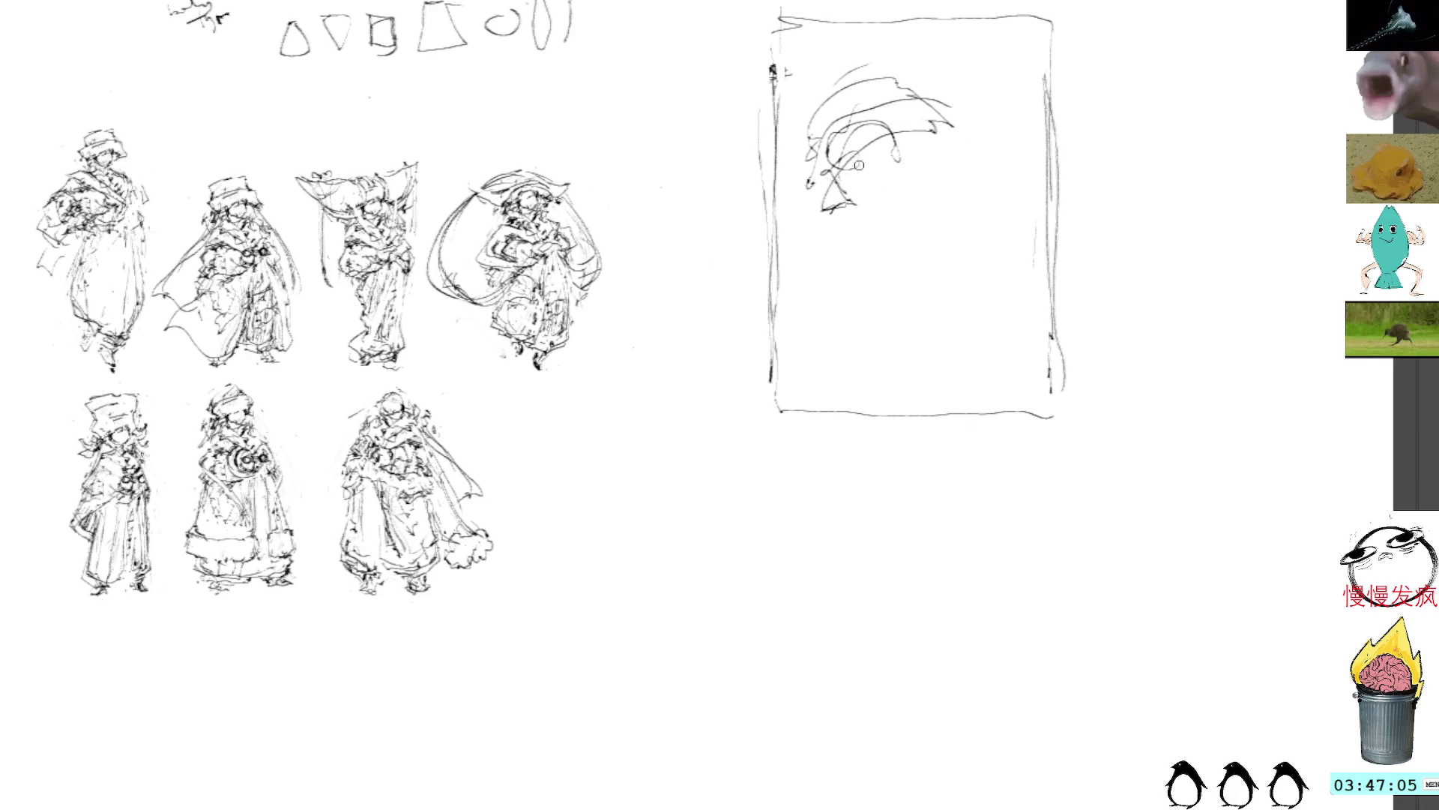
mouse_move(862, 147)
mouse_down()
mouse_move(837, 169)
mouse_move(856, 155)
mouse_move(862, 196)
mouse_move(869, 124)
mouse_move(899, 161)
mouse_move(888, 193)
mouse_up()
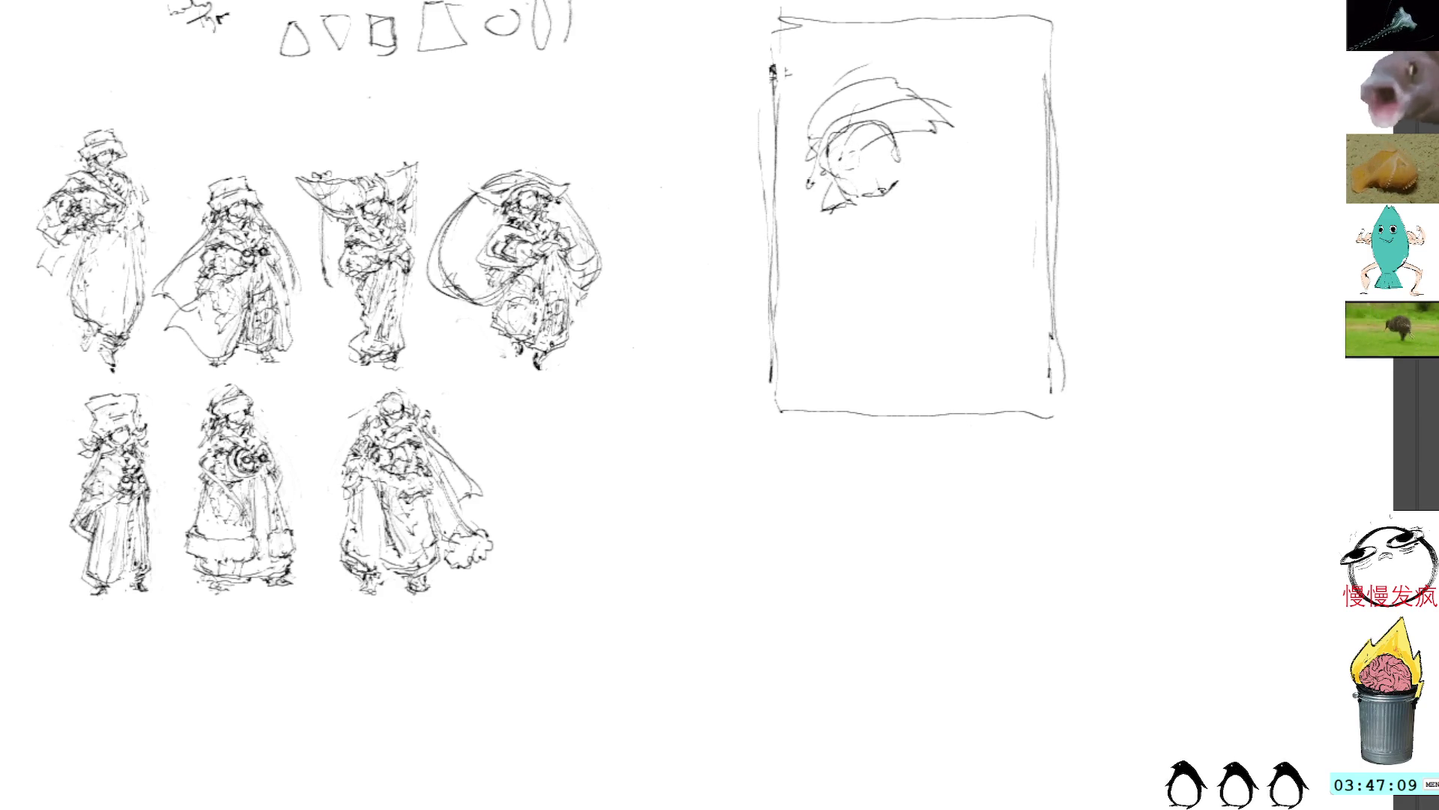
drag(839, 149, 843, 162)
mouse_move(846, 160)
mouse_down()
mouse_move(876, 191)
mouse_move(854, 109)
mouse_move(925, 160)
mouse_up()
mouse_move(824, 109)
mouse_down()
mouse_move(809, 138)
mouse_move(885, 75)
mouse_move(935, 114)
mouse_move(941, 169)
mouse_move(997, 180)
mouse_up()
mouse_move(913, 95)
mouse_down()
mouse_move(972, 86)
mouse_move(1042, 133)
mouse_move(985, 191)
mouse_up()
drag(777, 175, 805, 169)
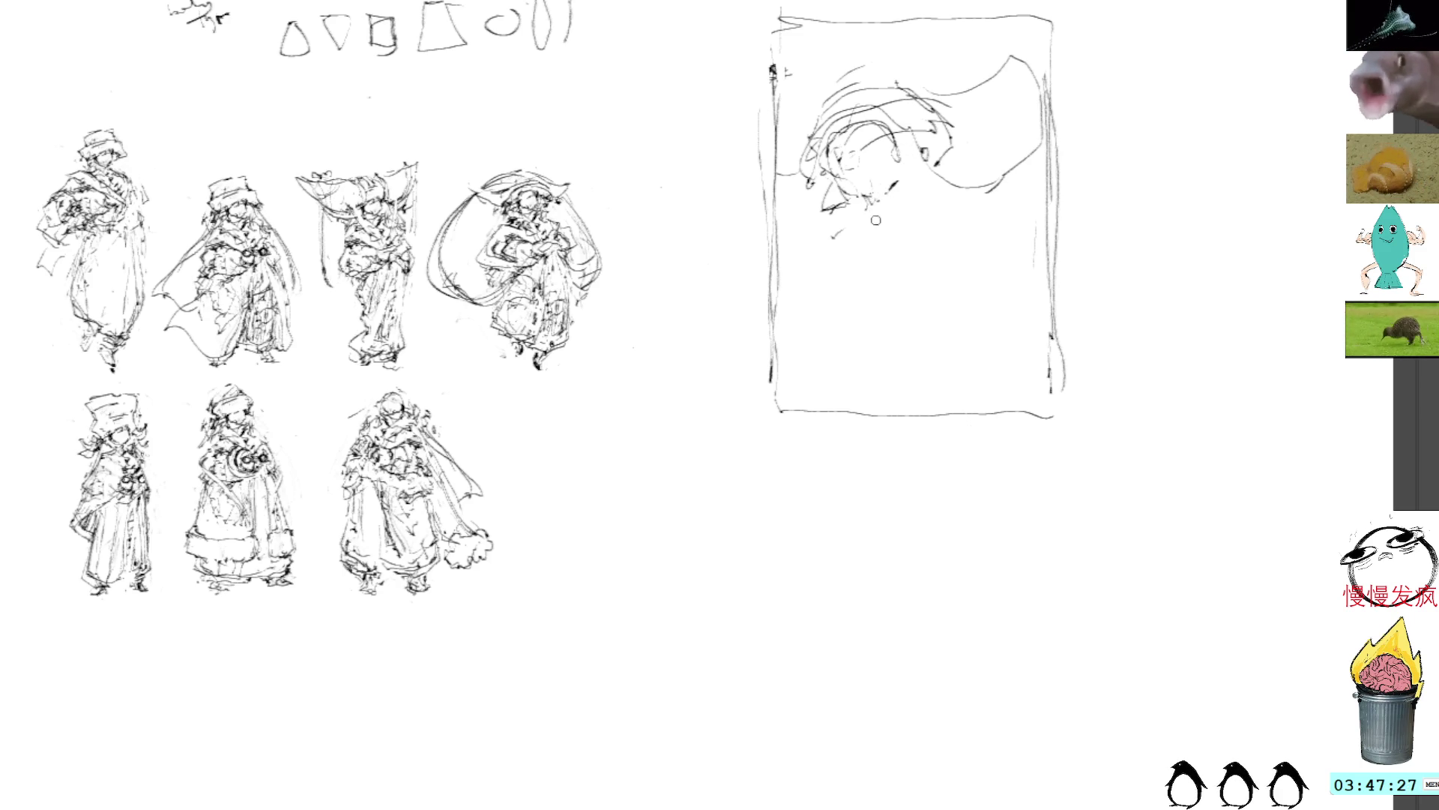
Replace an undone long diagonal with a looping top curve, diagonal strokes, and base strokes
drag(946, 92, 879, 230)
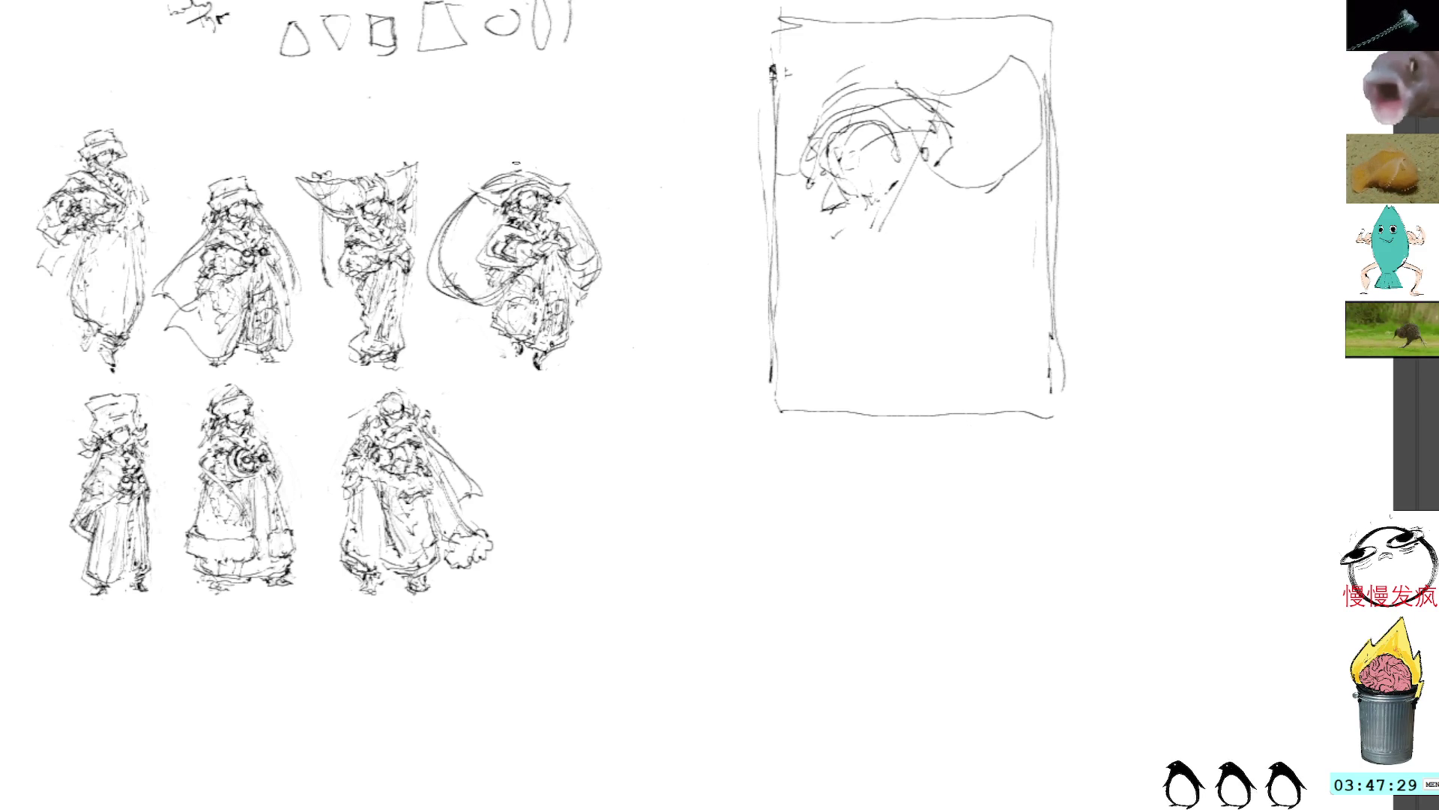
key(ctrl+z)
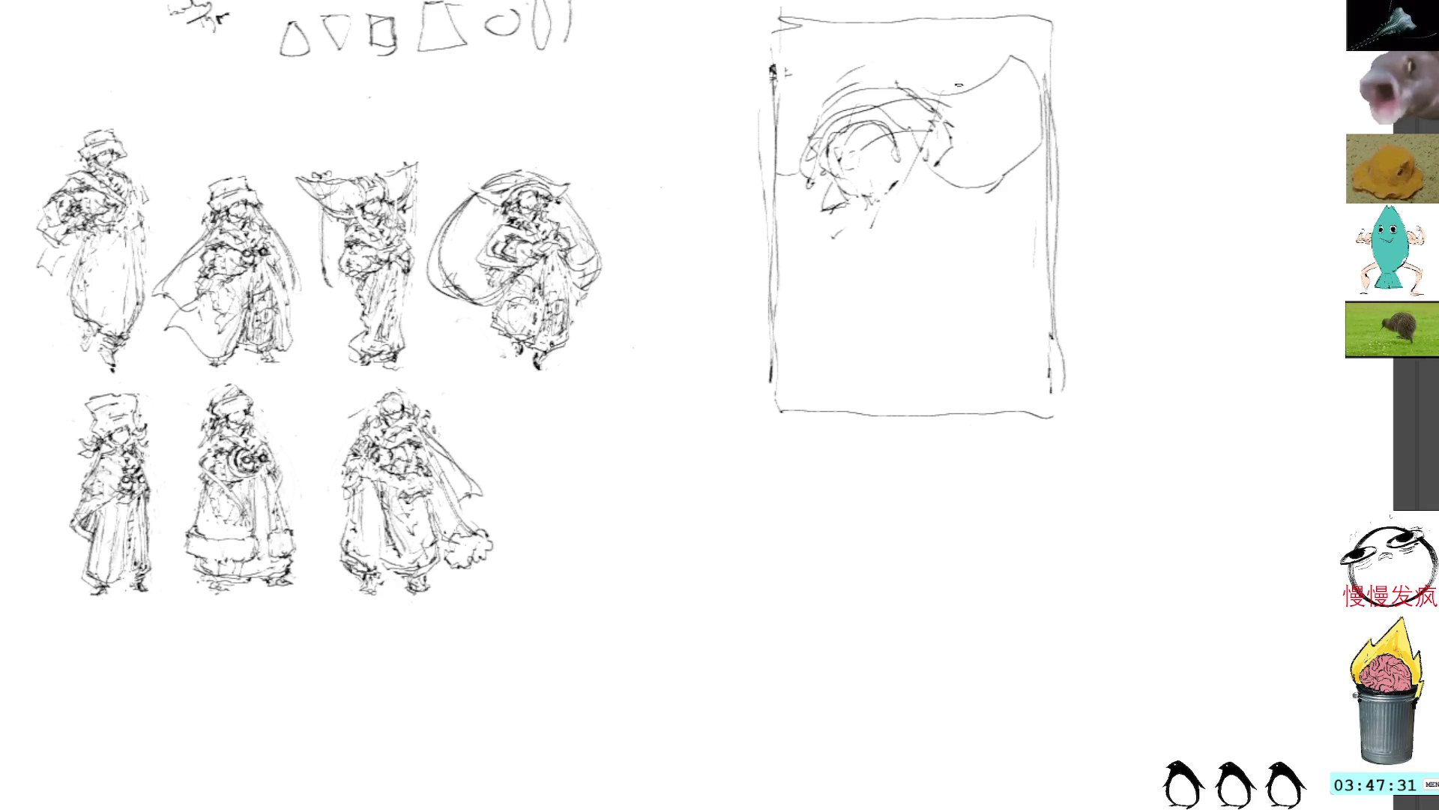
mouse_move(937, 81)
mouse_down()
mouse_move(913, 79)
mouse_move(918, 60)
mouse_move(1048, 36)
mouse_up()
mouse_move(1049, 172)
mouse_down()
mouse_move(1004, 184)
mouse_move(926, 129)
mouse_up()
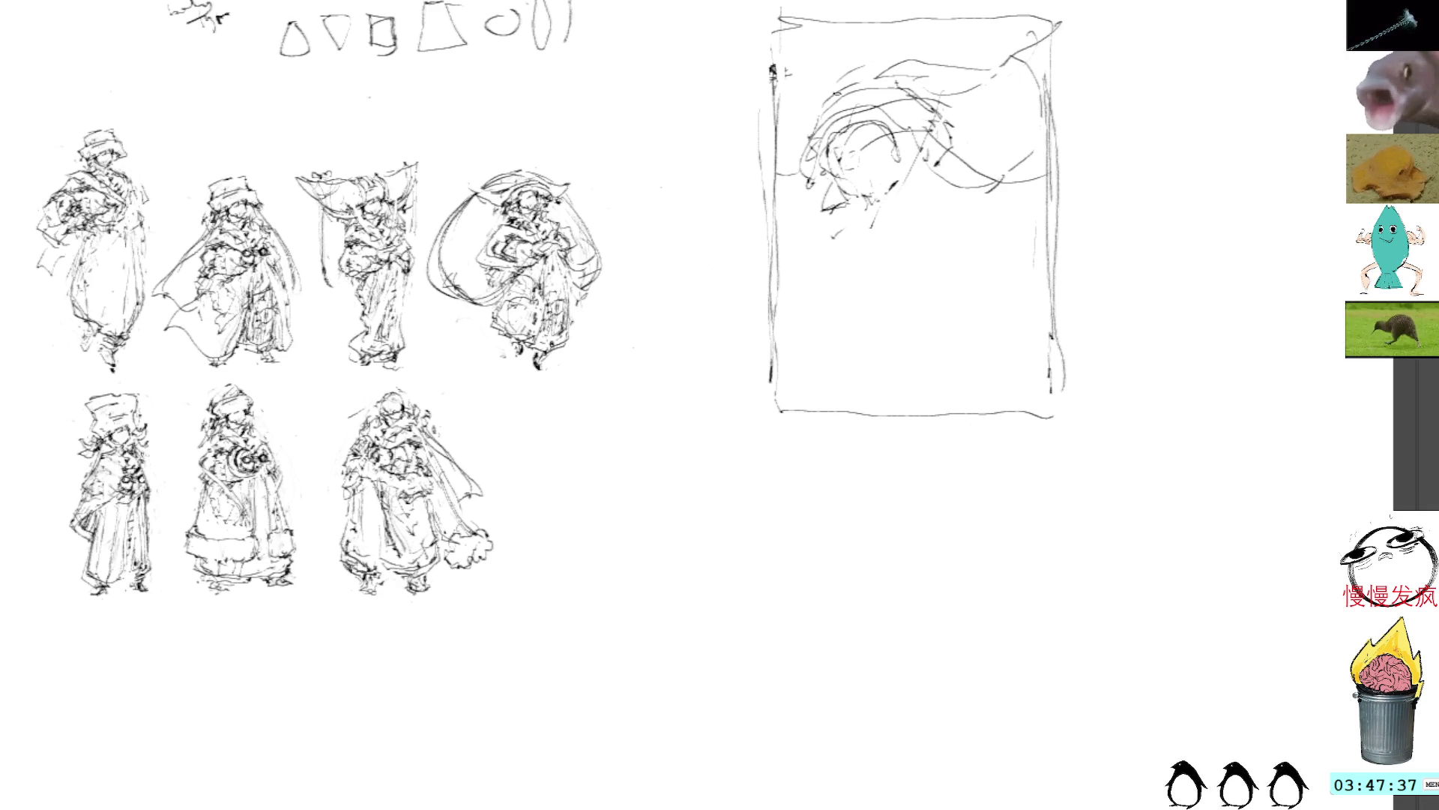
mouse_move(967, 89)
mouse_down()
mouse_move(897, 150)
mouse_move(896, 201)
mouse_move(832, 257)
mouse_move(857, 309)
mouse_move(886, 318)
mouse_move(924, 279)
mouse_up()
mouse_move(920, 183)
mouse_down()
mouse_move(892, 201)
mouse_move(906, 196)
mouse_up()
mouse_move(955, 184)
mouse_down()
mouse_move(938, 220)
mouse_move(906, 205)
mouse_move(940, 241)
mouse_move(929, 306)
mouse_up()
Block in the figure's lower-left side and build up its middle-right area with angular strokes
mouse_move(861, 252)
mouse_down()
mouse_move(841, 286)
mouse_move(832, 278)
mouse_move(876, 313)
mouse_up()
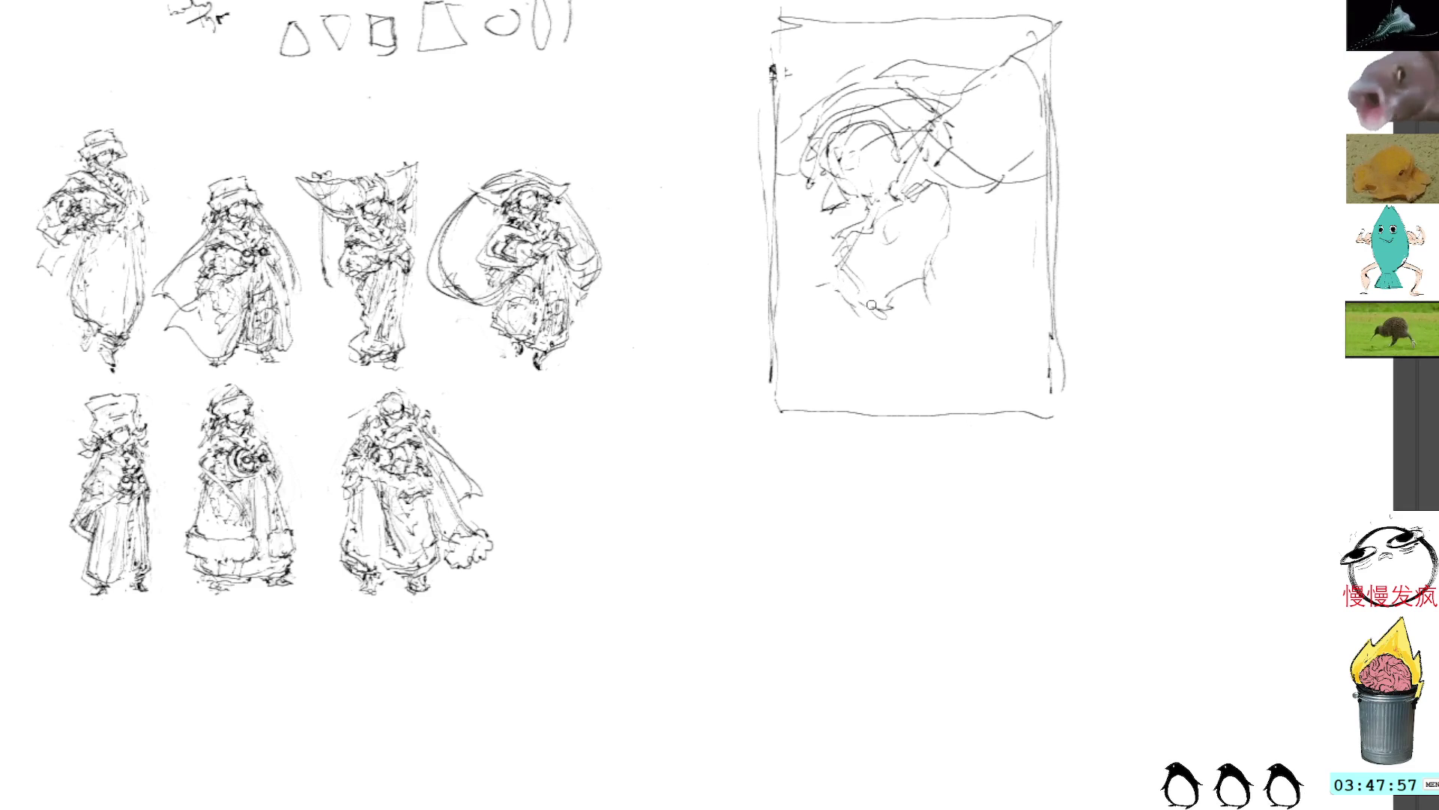
mouse_move(946, 253)
mouse_down()
mouse_move(926, 293)
mouse_move(934, 270)
mouse_up()
mouse_move(864, 319)
mouse_down()
mouse_move(925, 289)
mouse_move(845, 263)
mouse_up()
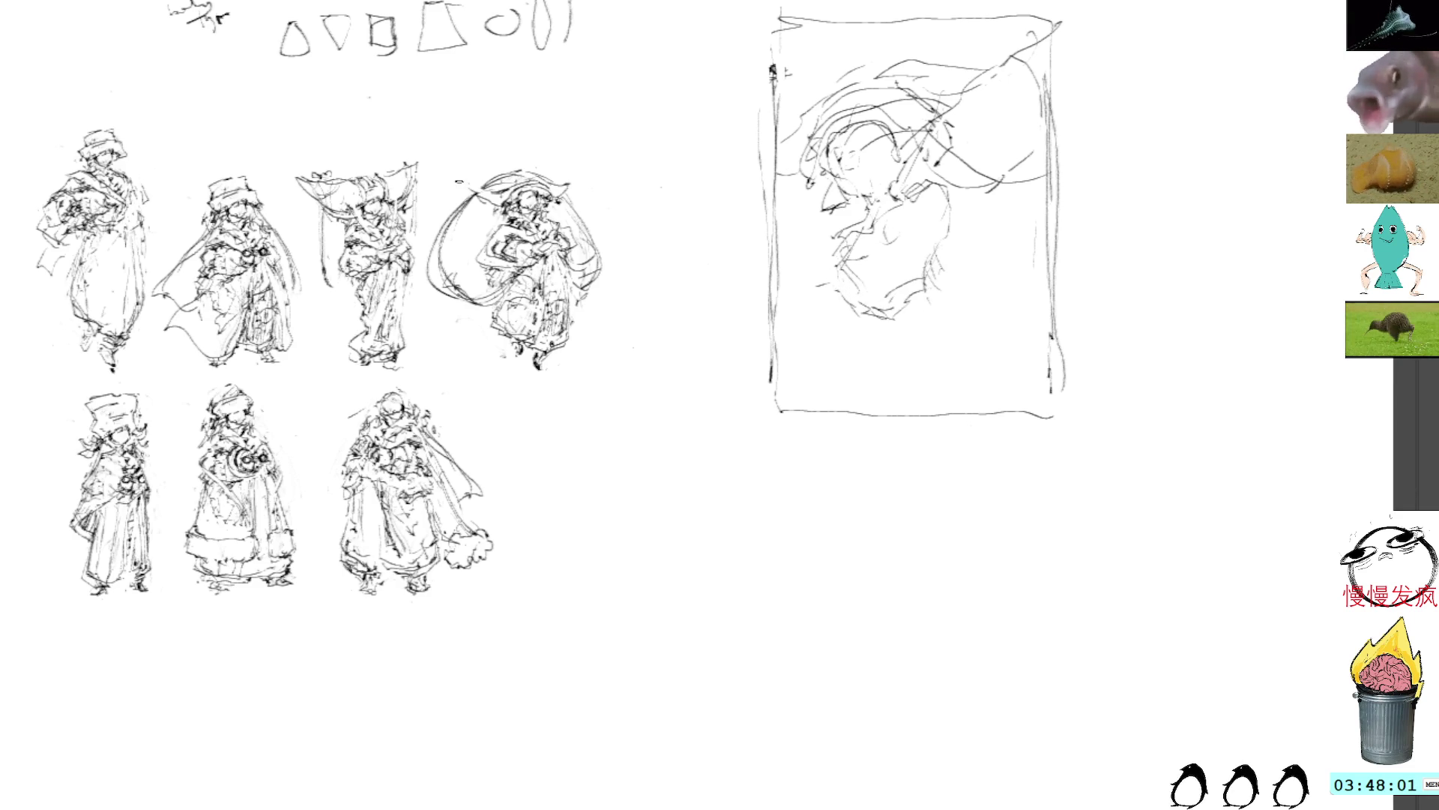
drag(985, 194, 875, 219)
mouse_move(876, 219)
mouse_down()
mouse_move(860, 231)
mouse_move(917, 240)
mouse_up()
drag(907, 231, 978, 257)
mouse_move(946, 201)
mouse_down()
mouse_move(1003, 231)
mouse_move(1005, 258)
mouse_up()
Add angular strokes along the figure's right side, lower part, and lower right
mouse_move(916, 260)
mouse_down()
mouse_move(999, 239)
mouse_move(984, 300)
mouse_move(927, 268)
mouse_up()
mouse_move(907, 252)
mouse_down()
mouse_move(933, 229)
mouse_move(937, 304)
mouse_move(883, 346)
mouse_up()
drag(920, 297, 851, 336)
drag(852, 347, 855, 380)
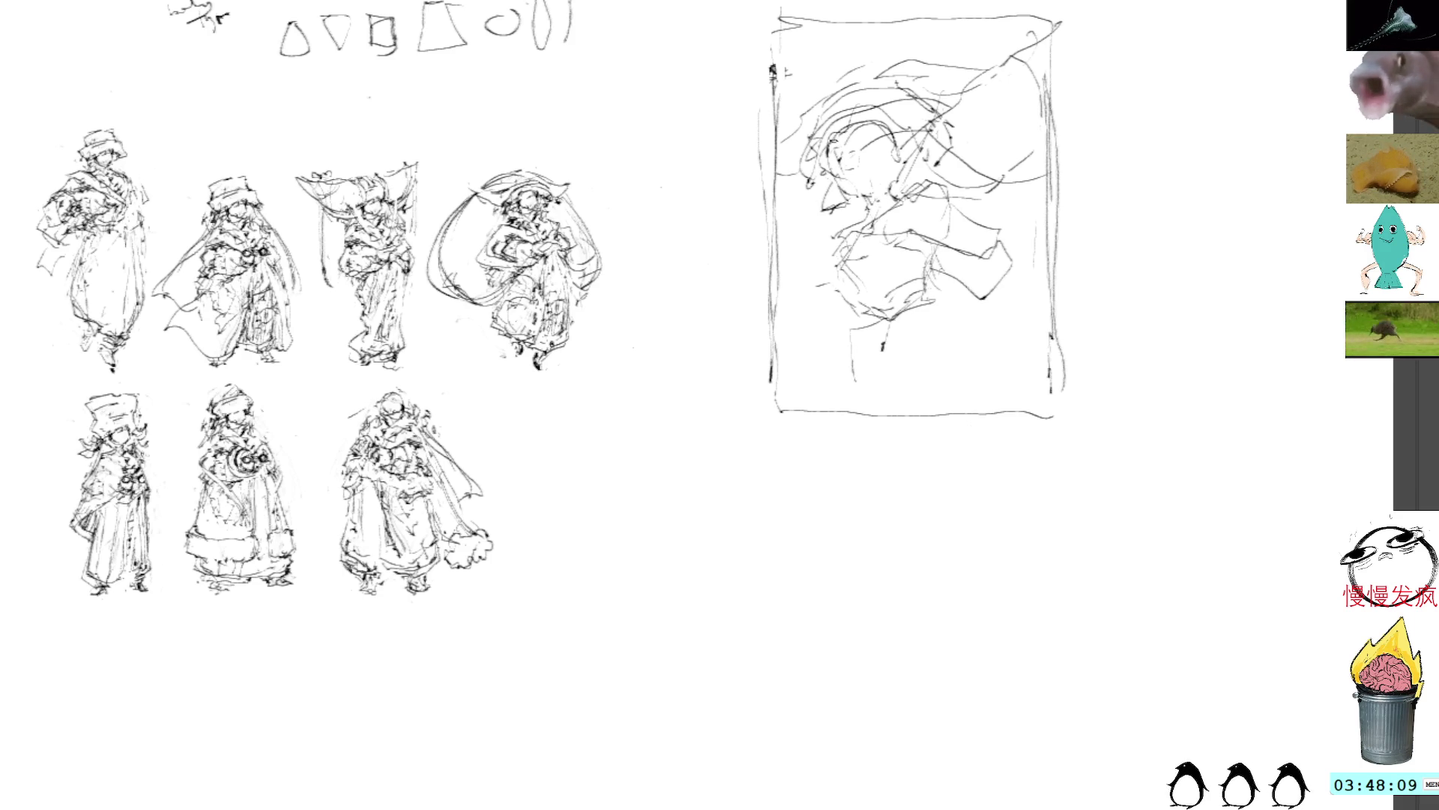
drag(868, 161, 877, 178)
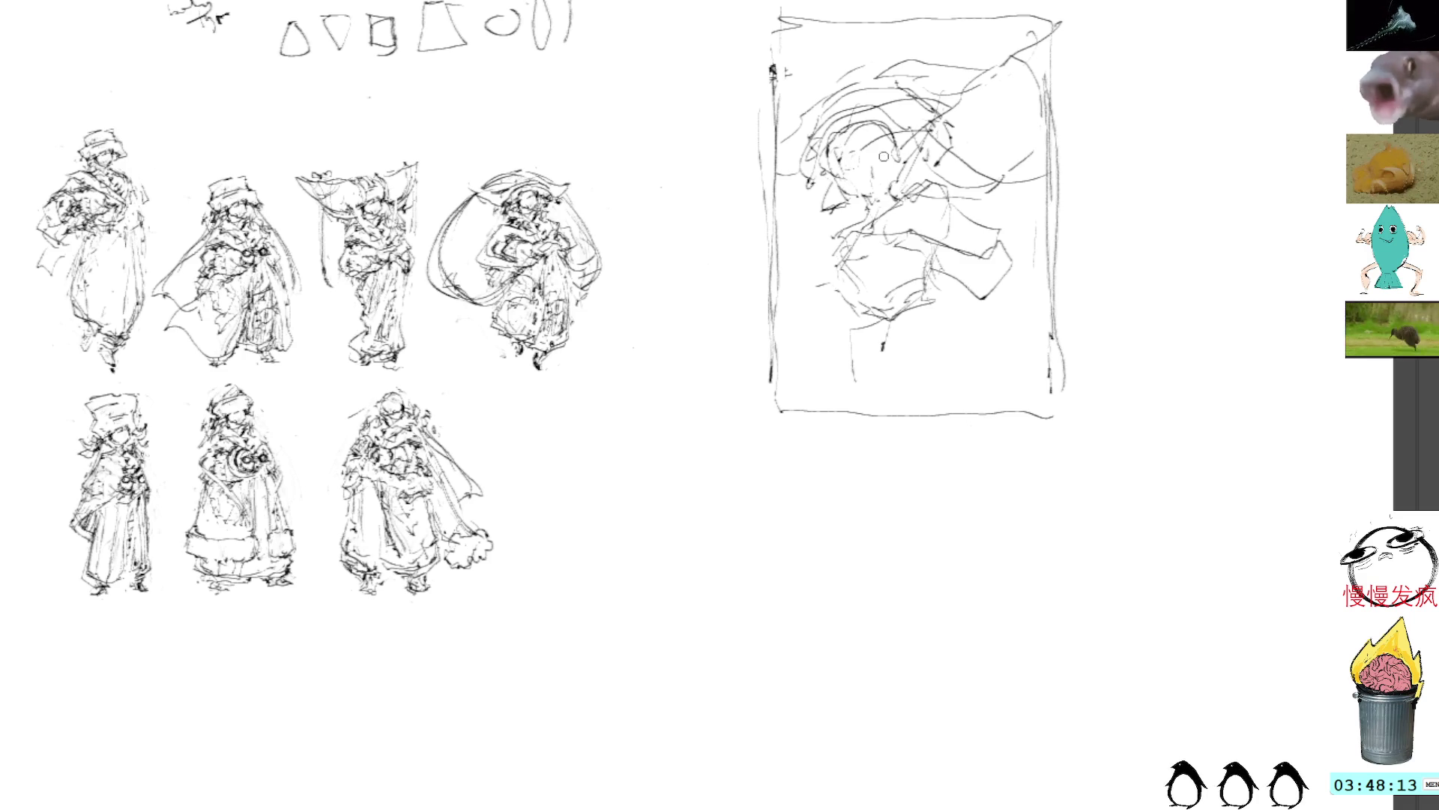
mouse_move(870, 322)
mouse_down()
mouse_move(915, 347)
mouse_move(952, 292)
mouse_move(913, 347)
mouse_up()
drag(921, 345, 900, 363)
mouse_move(956, 304)
mouse_down()
mouse_move(978, 323)
mouse_move(1021, 309)
mouse_up()
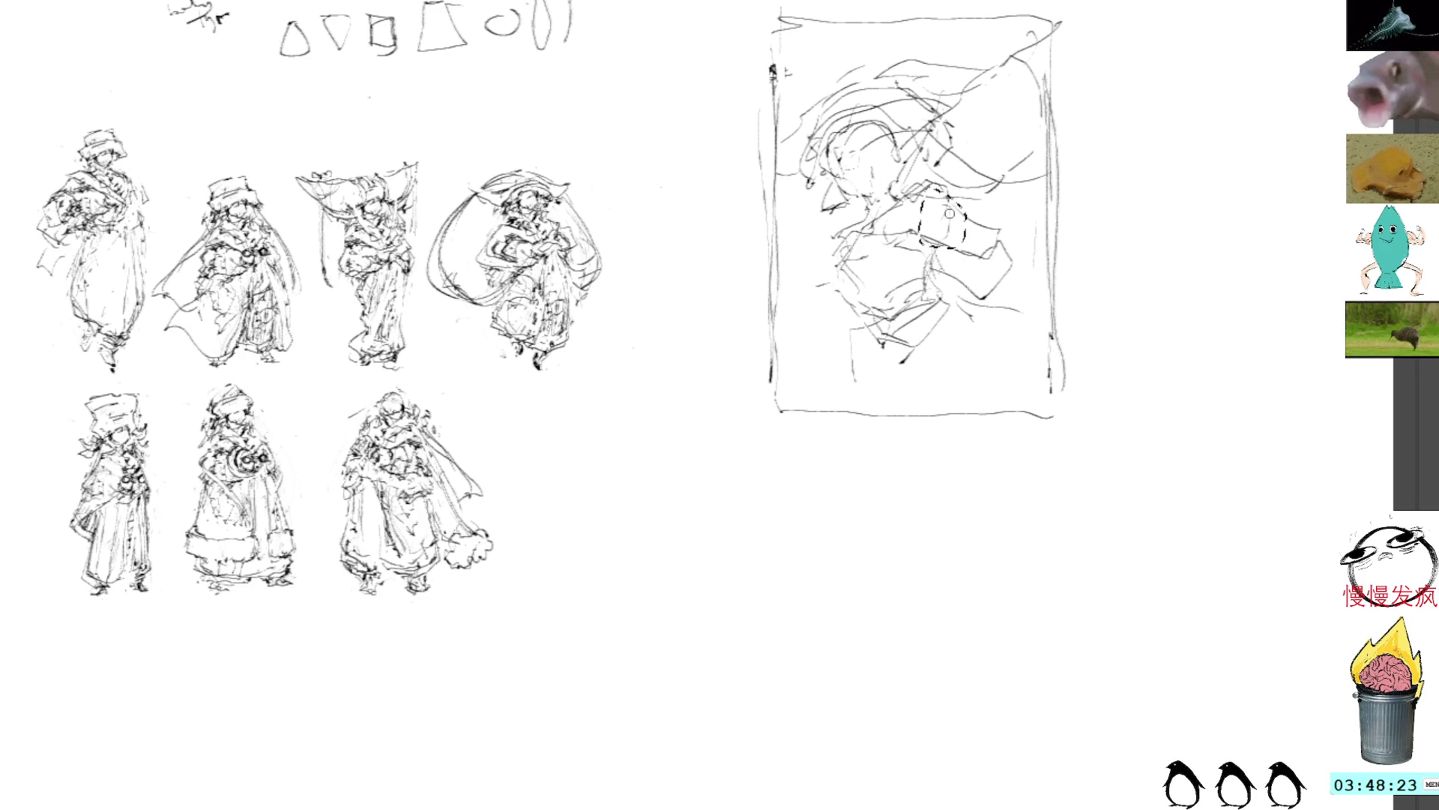
mouse_move(932, 184)
mouse_down()
mouse_move(997, 233)
mouse_move(957, 204)
mouse_move(970, 217)
mouse_up()
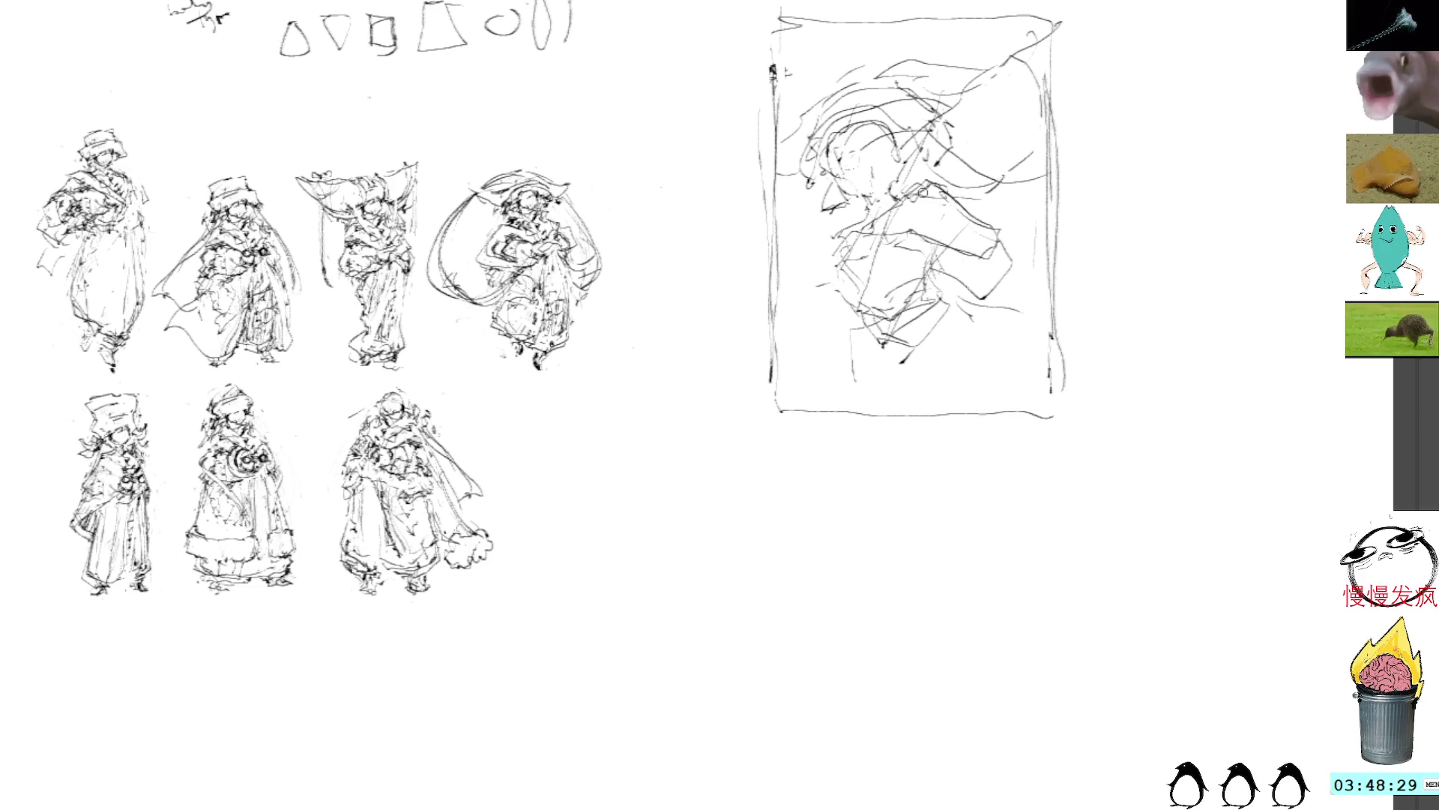
Draw vertical strokes down the figure's left side, undoing one angled stroke
drag(868, 303, 870, 321)
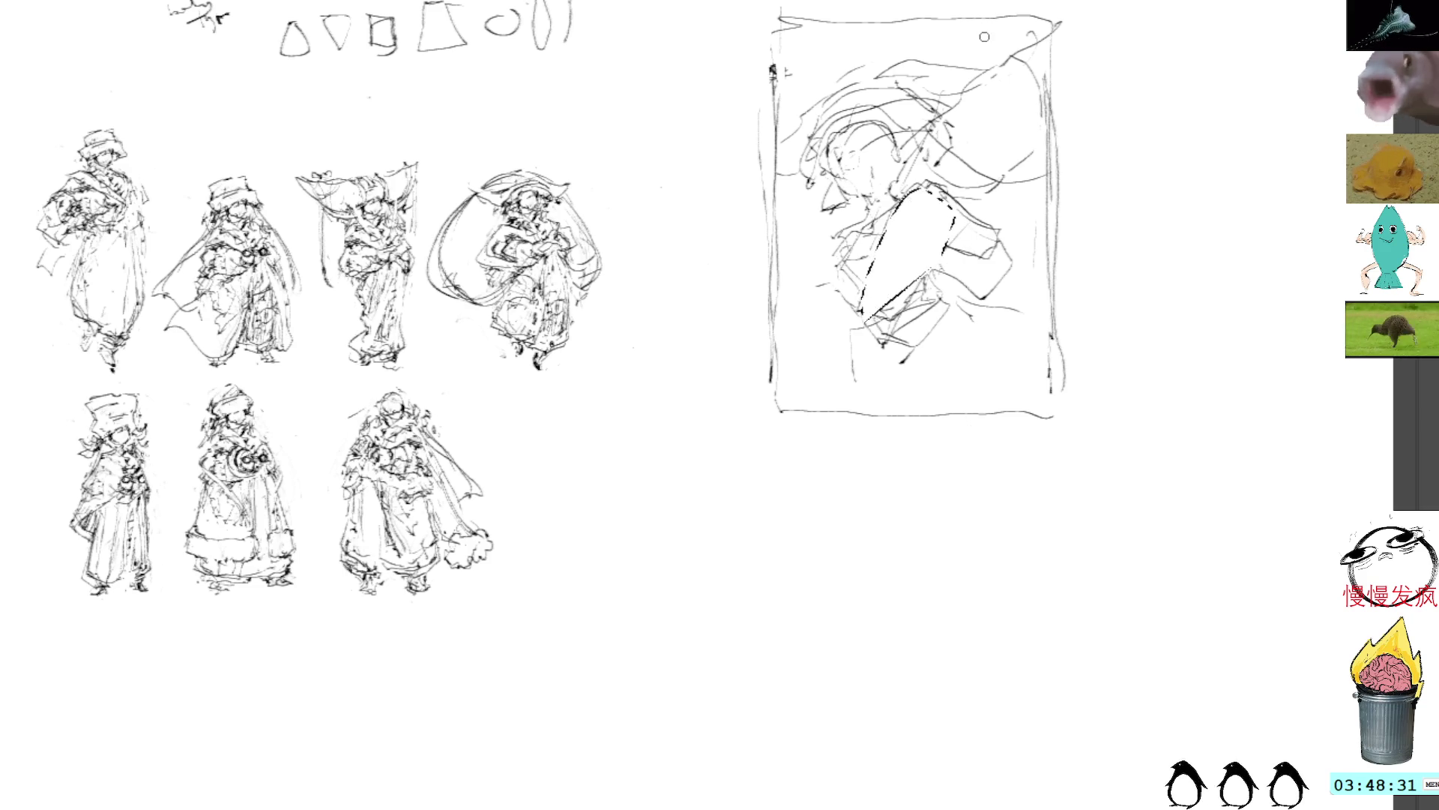
key(ctrl+d)
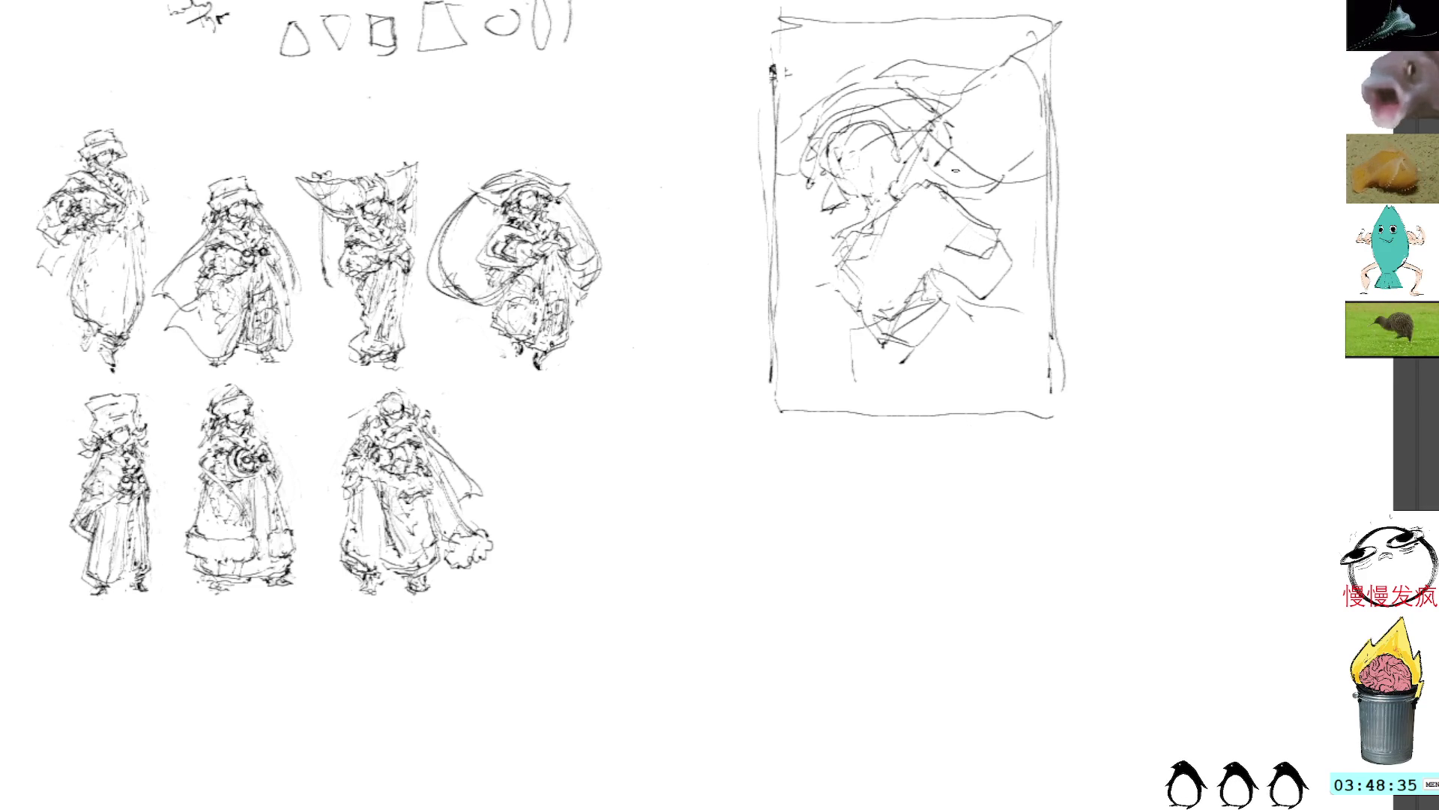
mouse_move(881, 214)
mouse_down()
mouse_move(836, 307)
mouse_move(881, 341)
mouse_up()
drag(870, 244, 874, 333)
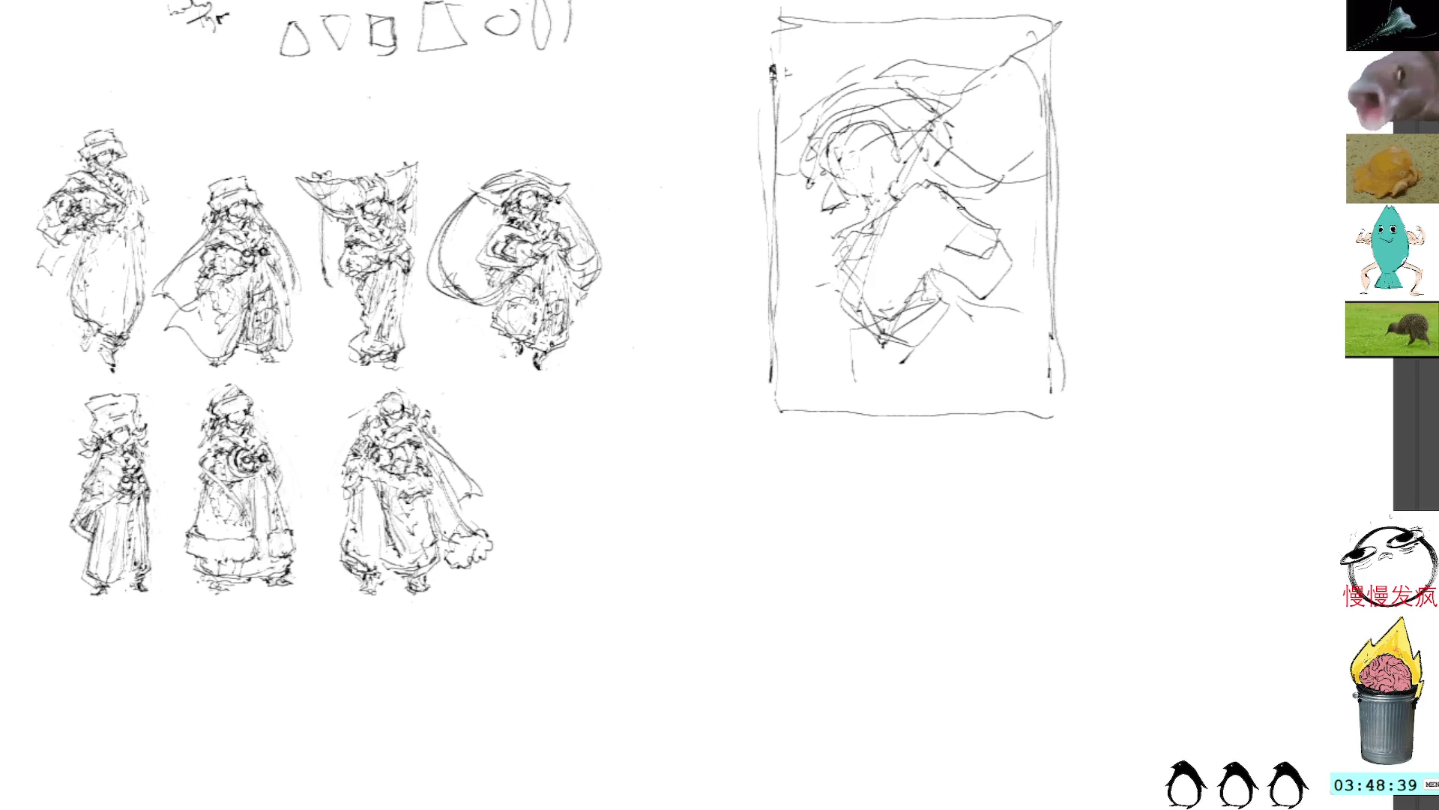
mouse_move(900, 176)
mouse_down()
mouse_move(974, 221)
mouse_move(884, 323)
mouse_up()
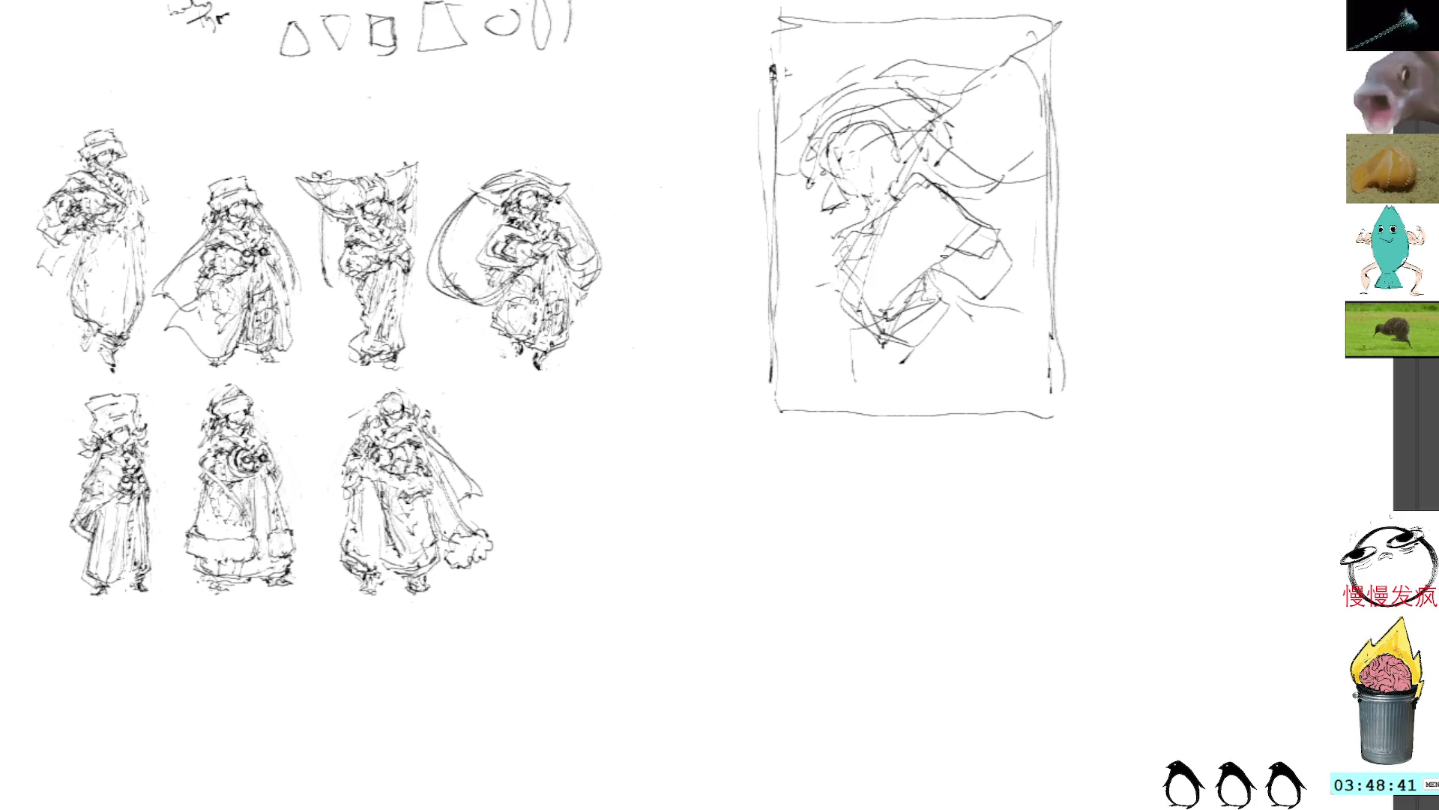
key(ctrl+z)
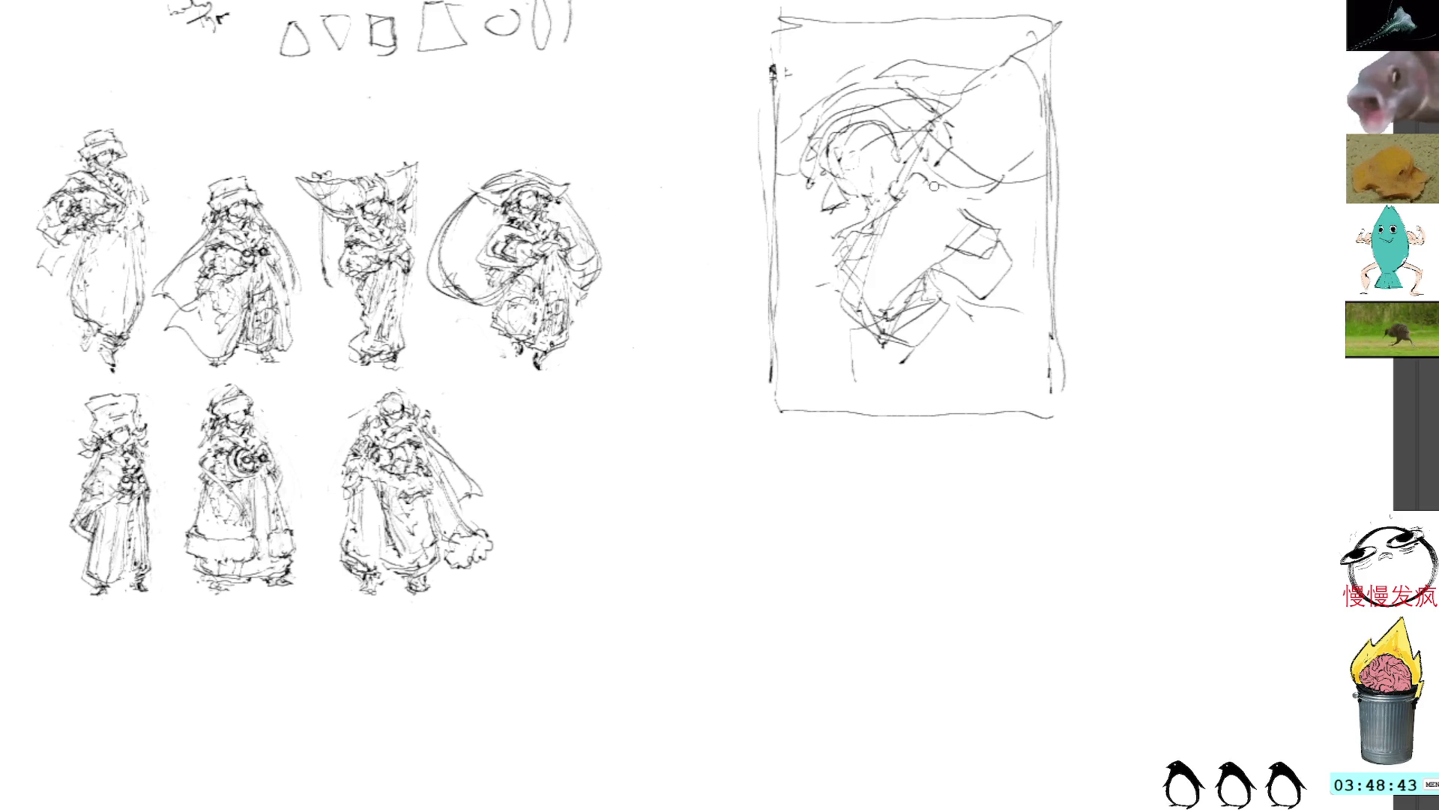
Redraw middle strokes and extend dense robe strokes toward the frame's bottom and lower left
mouse_move(911, 184)
mouse_down()
mouse_move(965, 202)
mouse_move(873, 305)
mouse_move(979, 240)
mouse_move(1016, 270)
mouse_move(927, 369)
mouse_move(1027, 319)
mouse_up()
drag(907, 354, 937, 407)
drag(997, 309, 1018, 343)
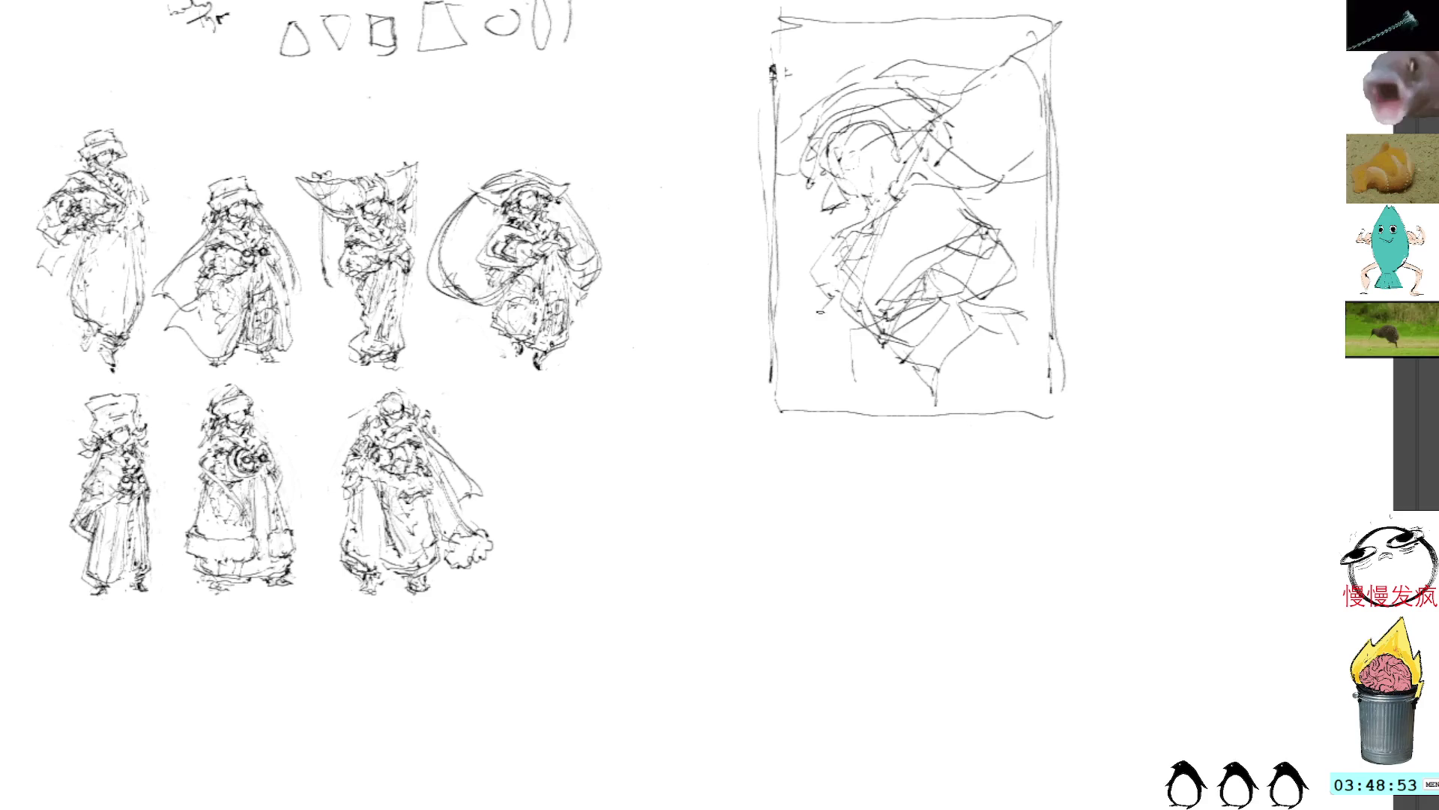
mouse_move(841, 324)
mouse_down()
mouse_move(870, 369)
mouse_move(808, 357)
mouse_move(887, 349)
mouse_move(883, 386)
mouse_up()
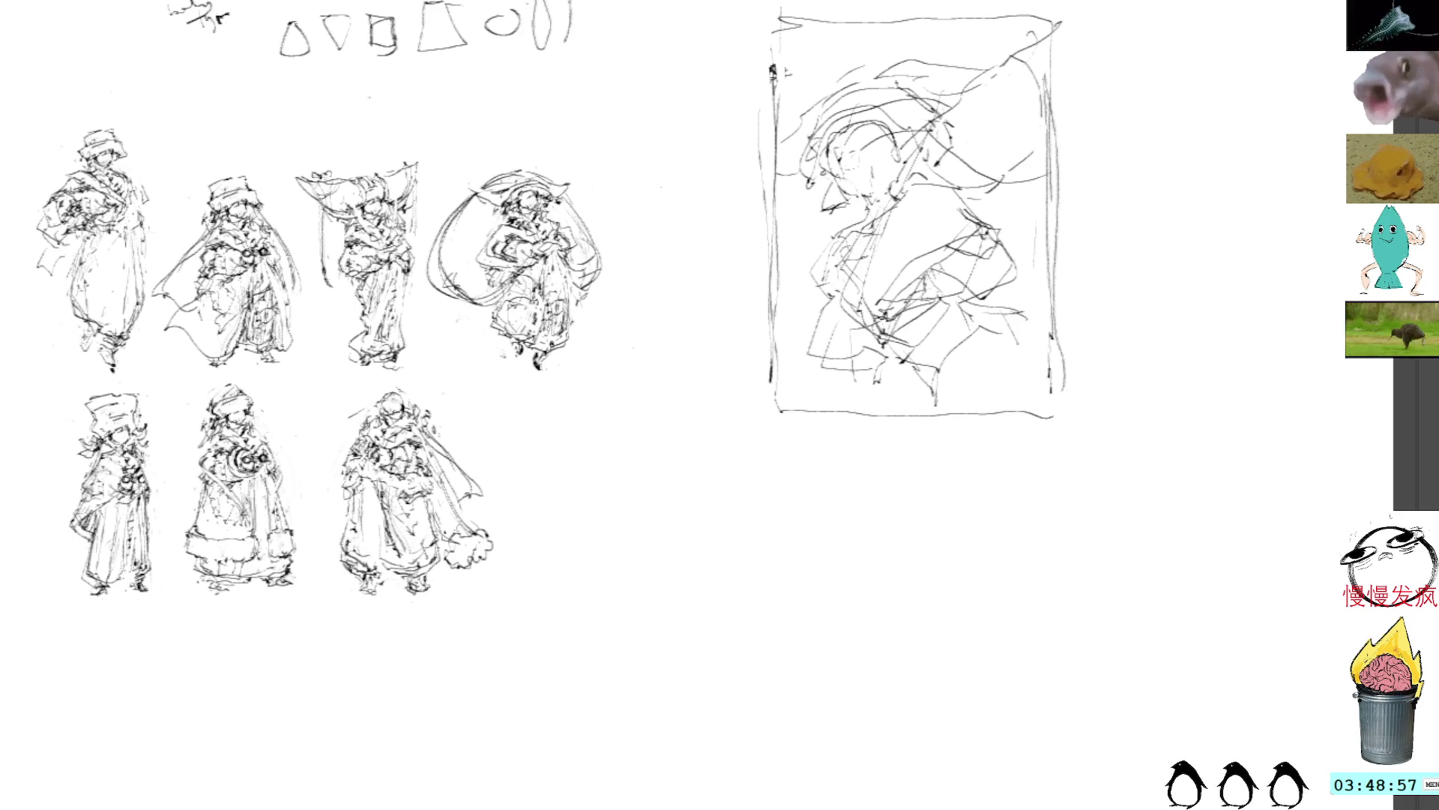
mouse_move(877, 330)
mouse_down()
mouse_move(895, 339)
mouse_move(887, 365)
mouse_up()
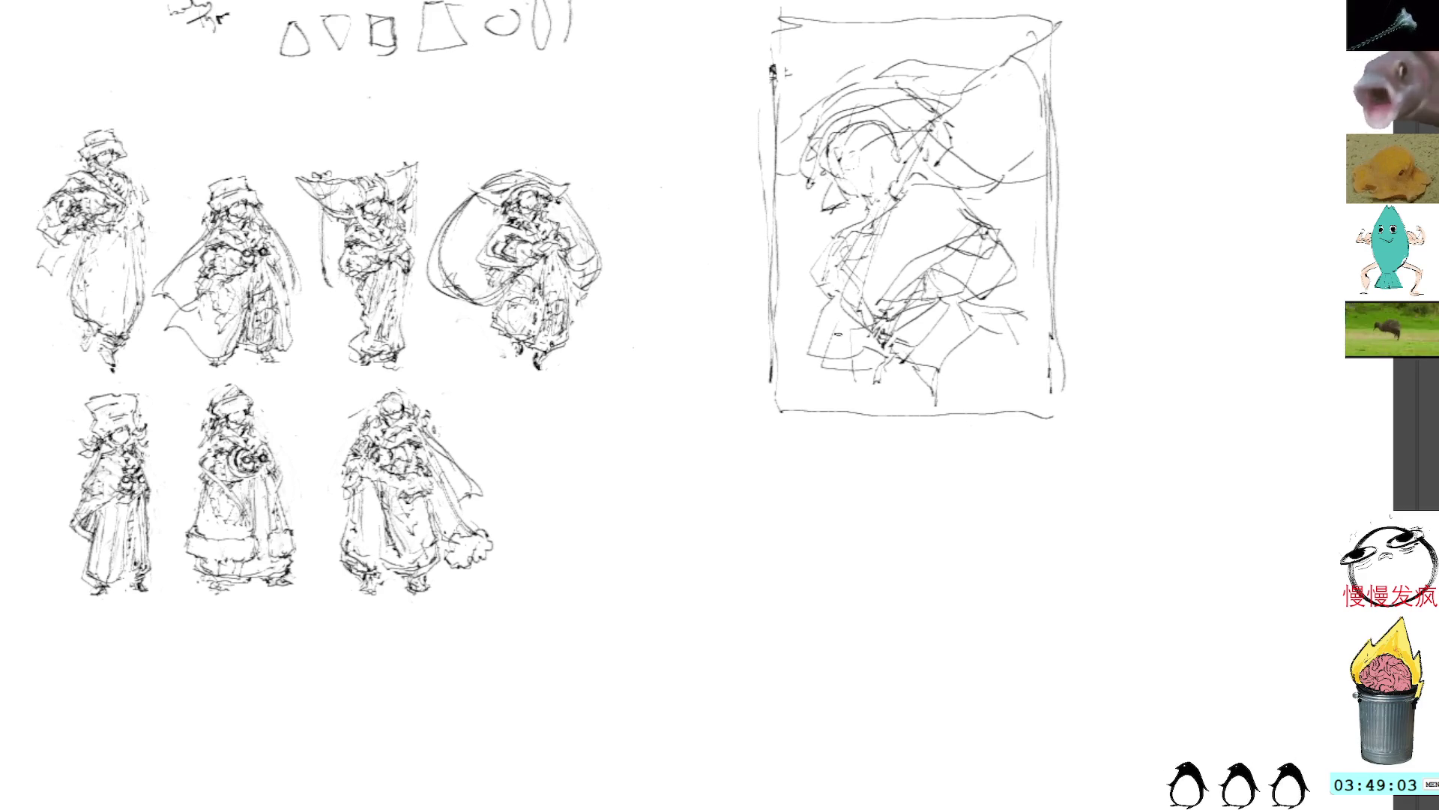
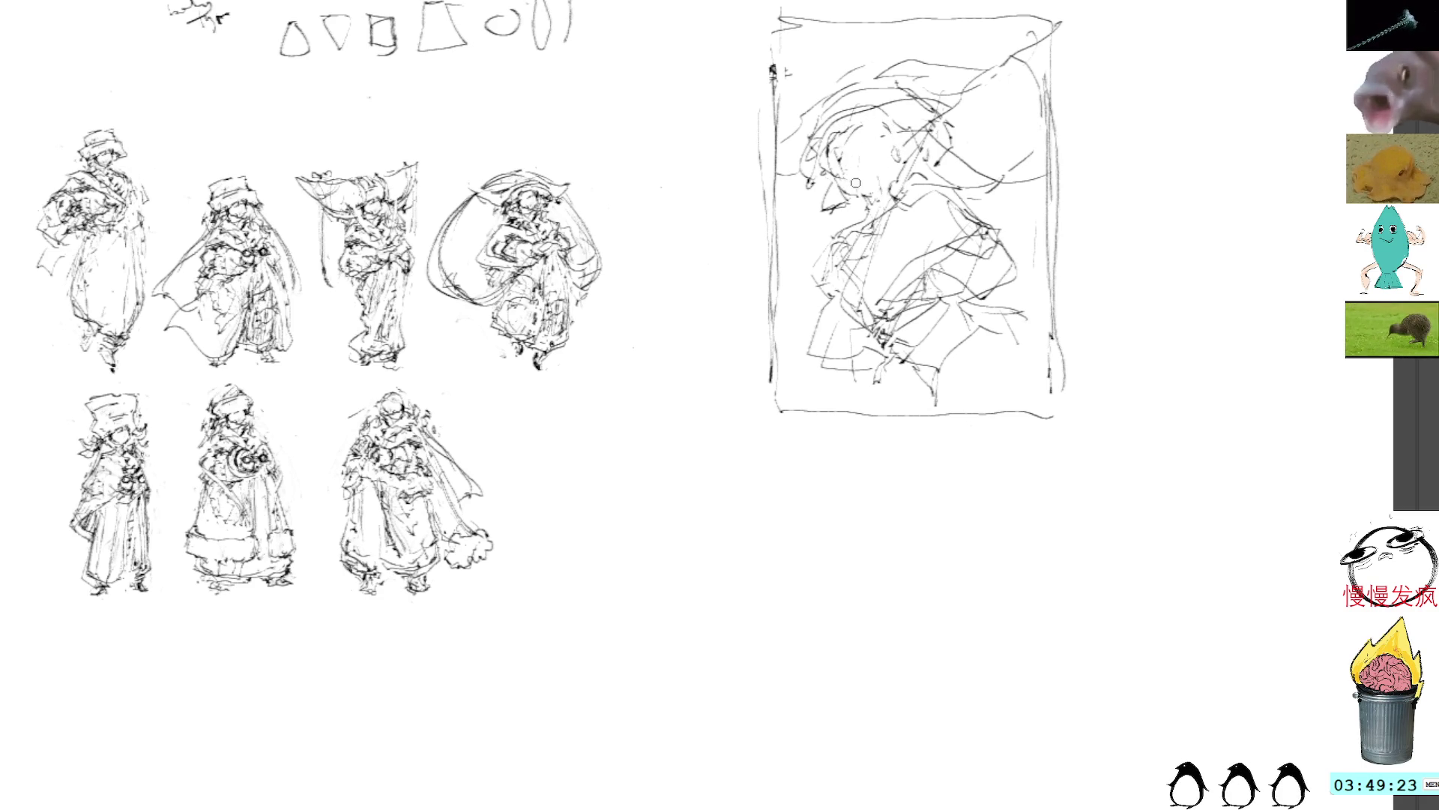
Add pencil strokes near the face, across the top and along the left edge of the portrait thumbnail
drag(859, 197, 885, 197)
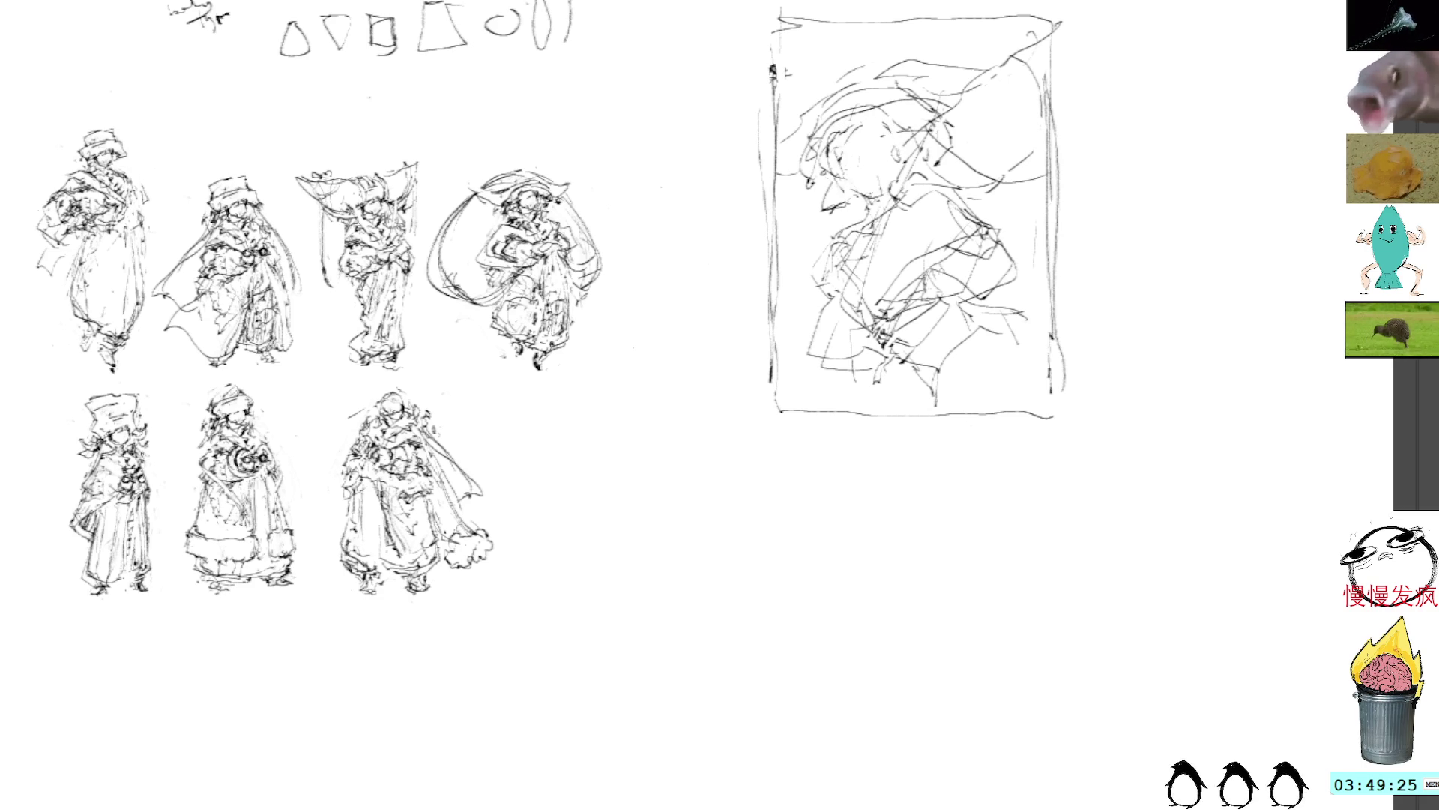
mouse_move(915, 75)
mouse_down()
mouse_move(956, 73)
mouse_move(984, 95)
mouse_move(1046, 79)
mouse_up()
mouse_move(930, 73)
mouse_down()
mouse_move(1042, 67)
mouse_move(950, 82)
mouse_move(990, 94)
mouse_up()
drag(817, 171, 775, 233)
drag(798, 167, 772, 213)
drag(861, 204, 766, 240)
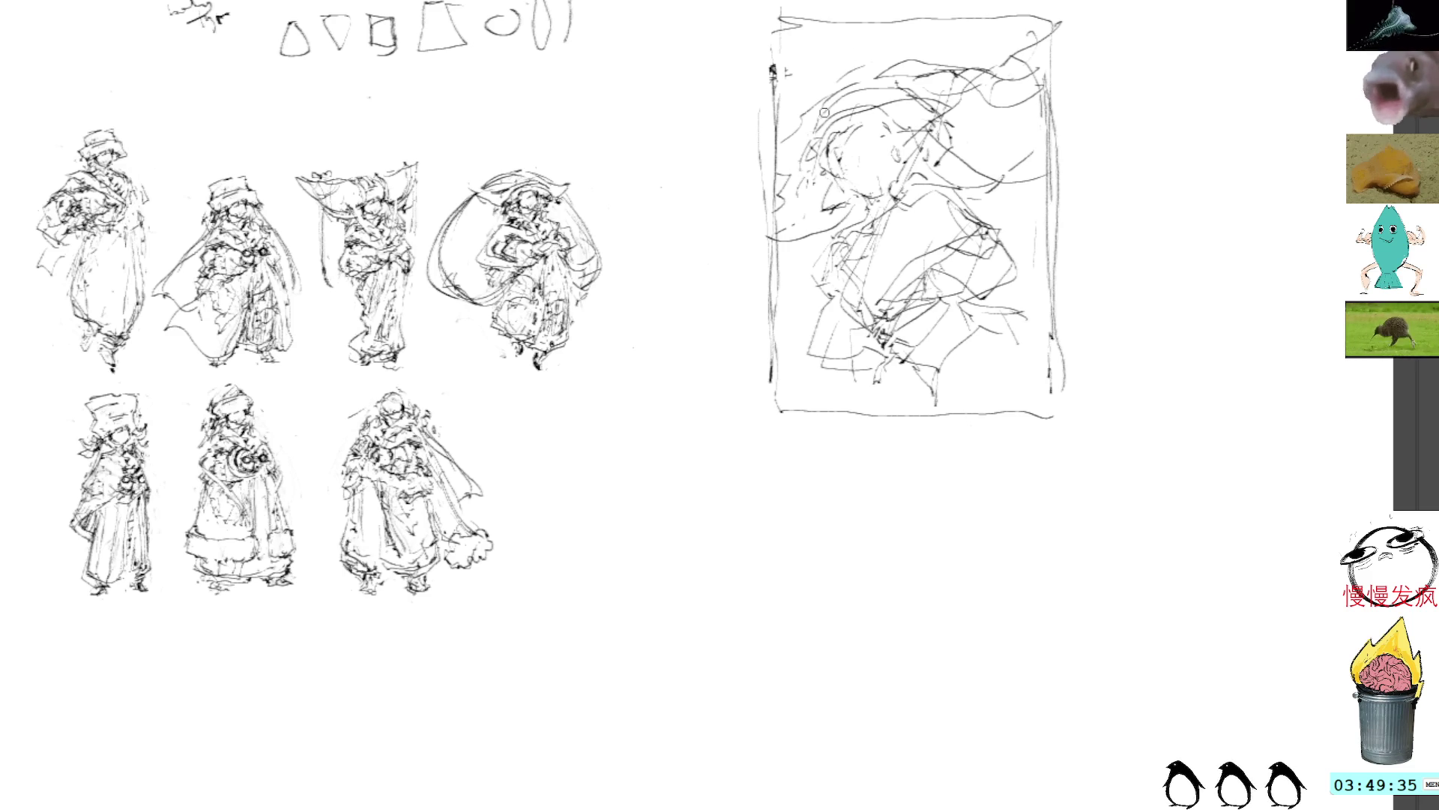
Add curves at the upper left, draw the frame's right edge, and lasso the whole thumbnail
mouse_move(825, 105)
mouse_down()
mouse_move(781, 159)
mouse_move(854, 222)
mouse_up()
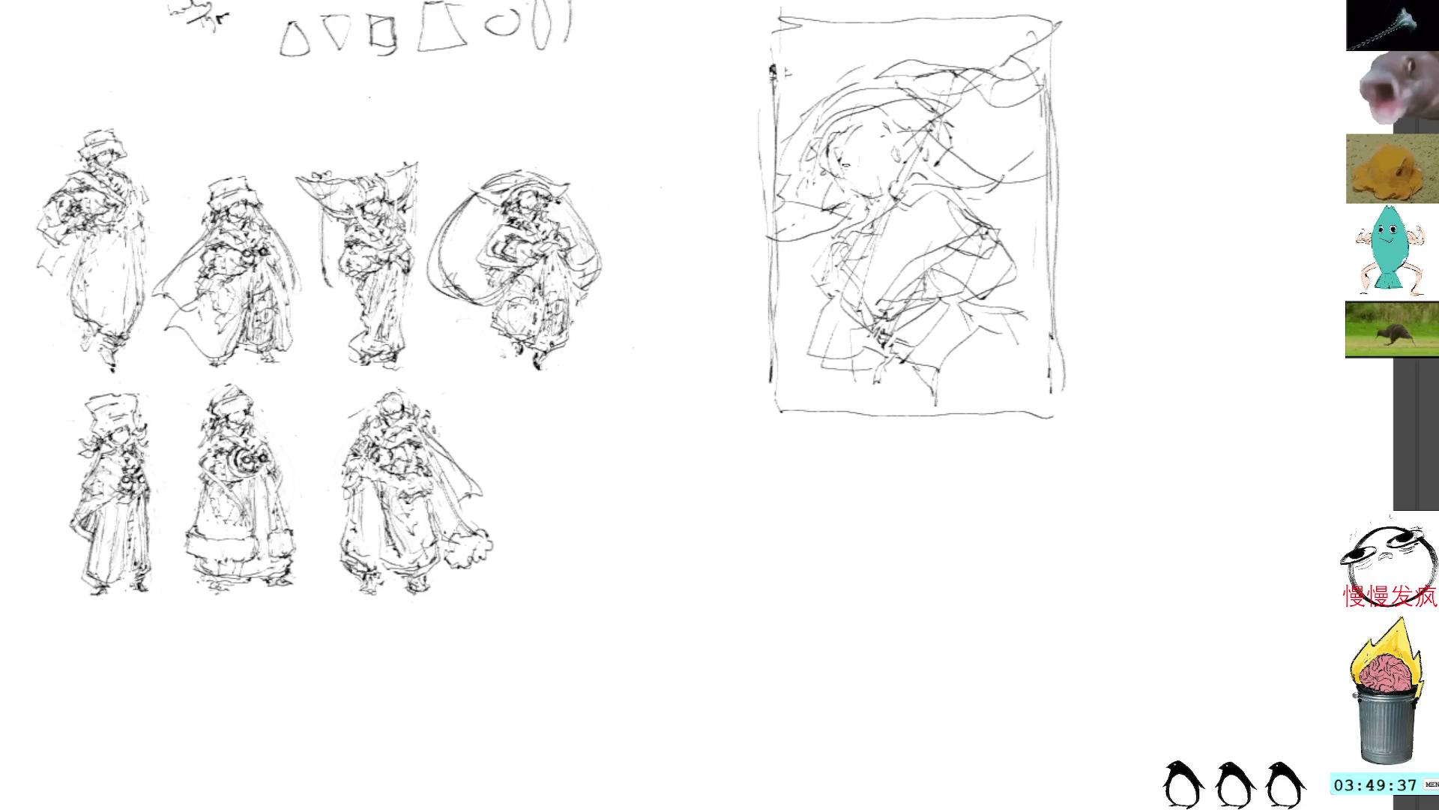
drag(912, 163, 879, 201)
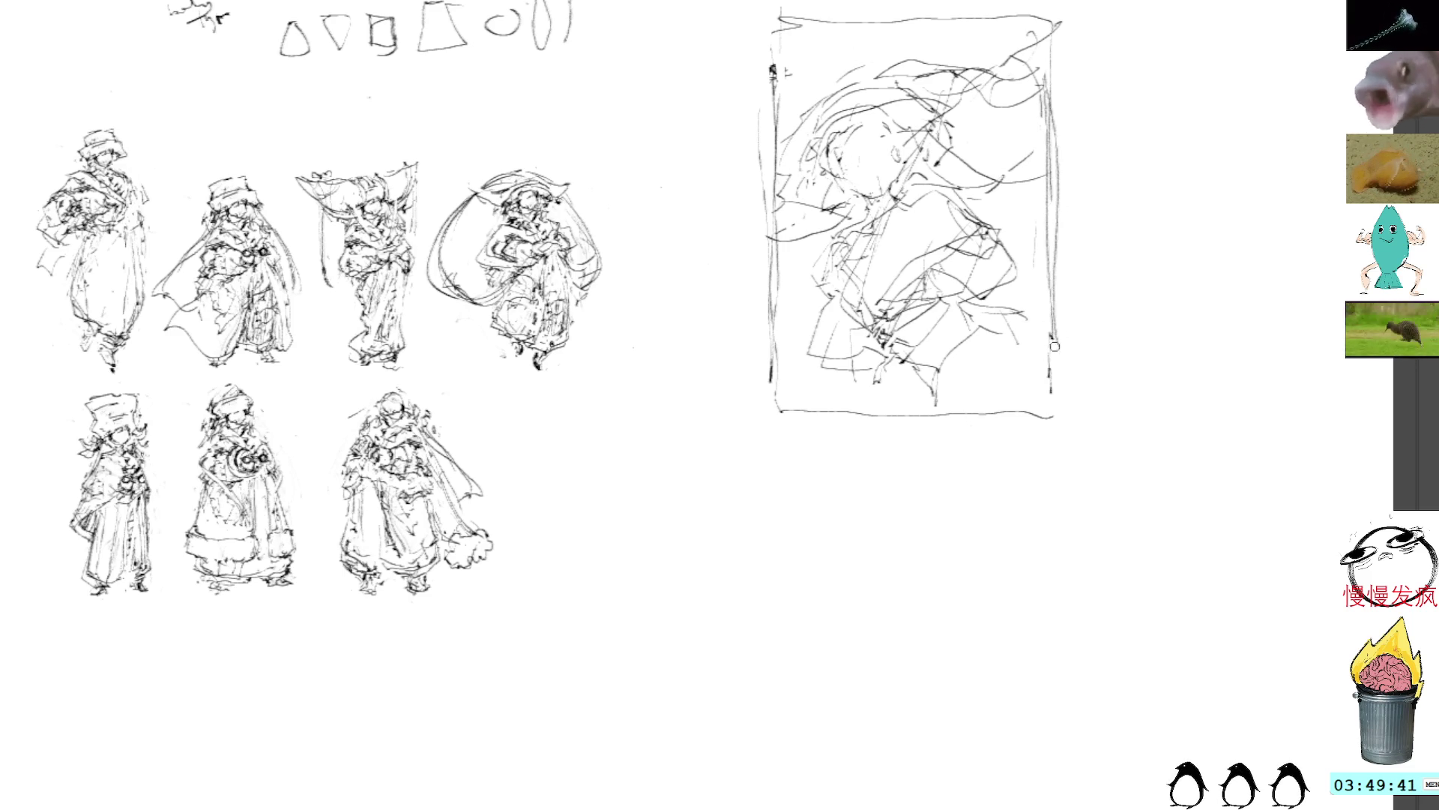
mouse_move(1057, 353)
mouse_down()
mouse_move(1057, 421)
mouse_move(961, 412)
mouse_up()
mouse_move(1072, 9)
mouse_down()
mouse_move(701, 218)
mouse_move(1147, 103)
mouse_move(1080, 12)
mouse_up()
Move the lassoed portrait thumbnail to a new position with Ctrl+T
key(ctrl+t)
mouse_move(1283, 214)
mouse_down()
mouse_move(759, 132)
mouse_move(695, 254)
mouse_move(941, 232)
mouse_up()
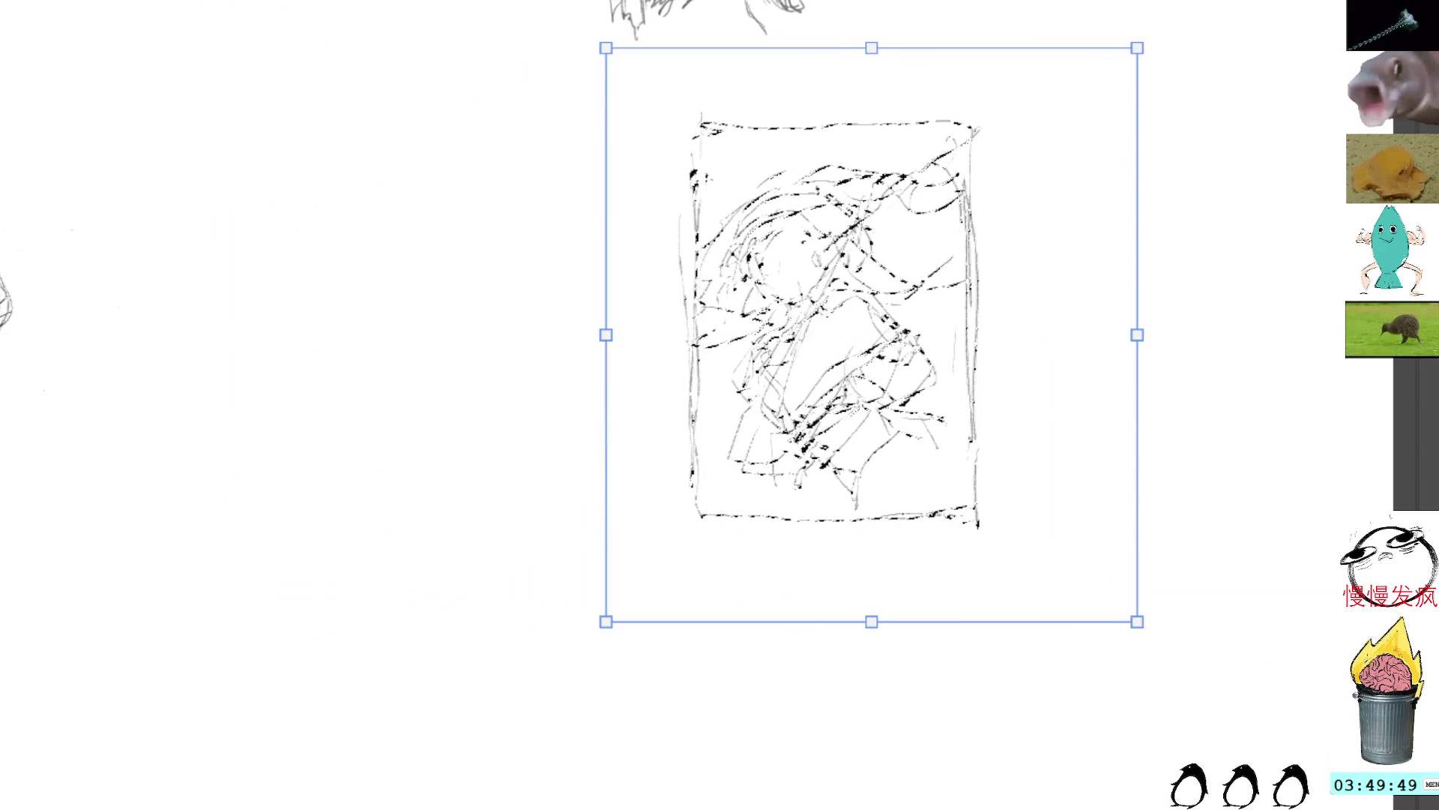
key(Return)
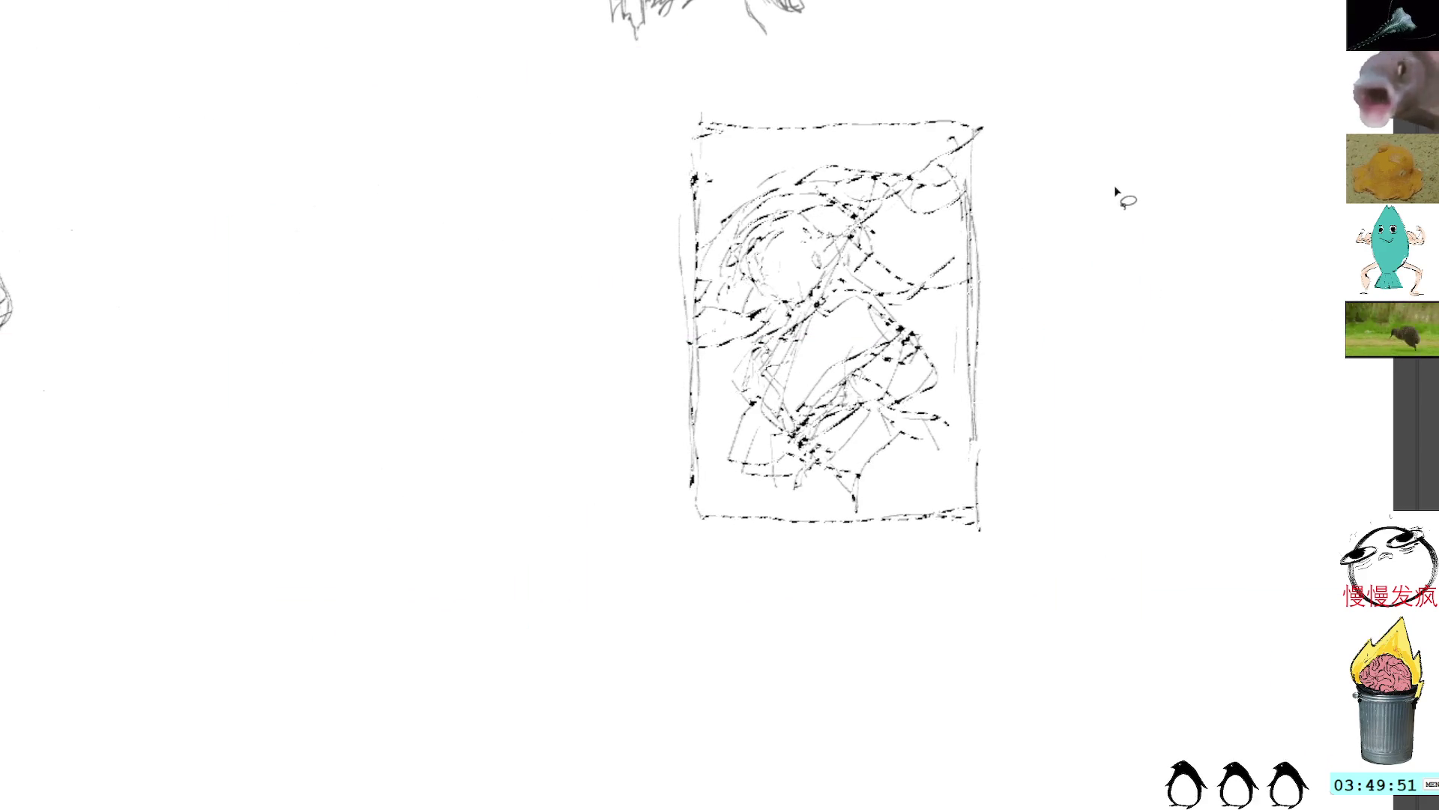
Add a short line above the frame's top and a thick mark to its left
drag(764, 115, 807, 117)
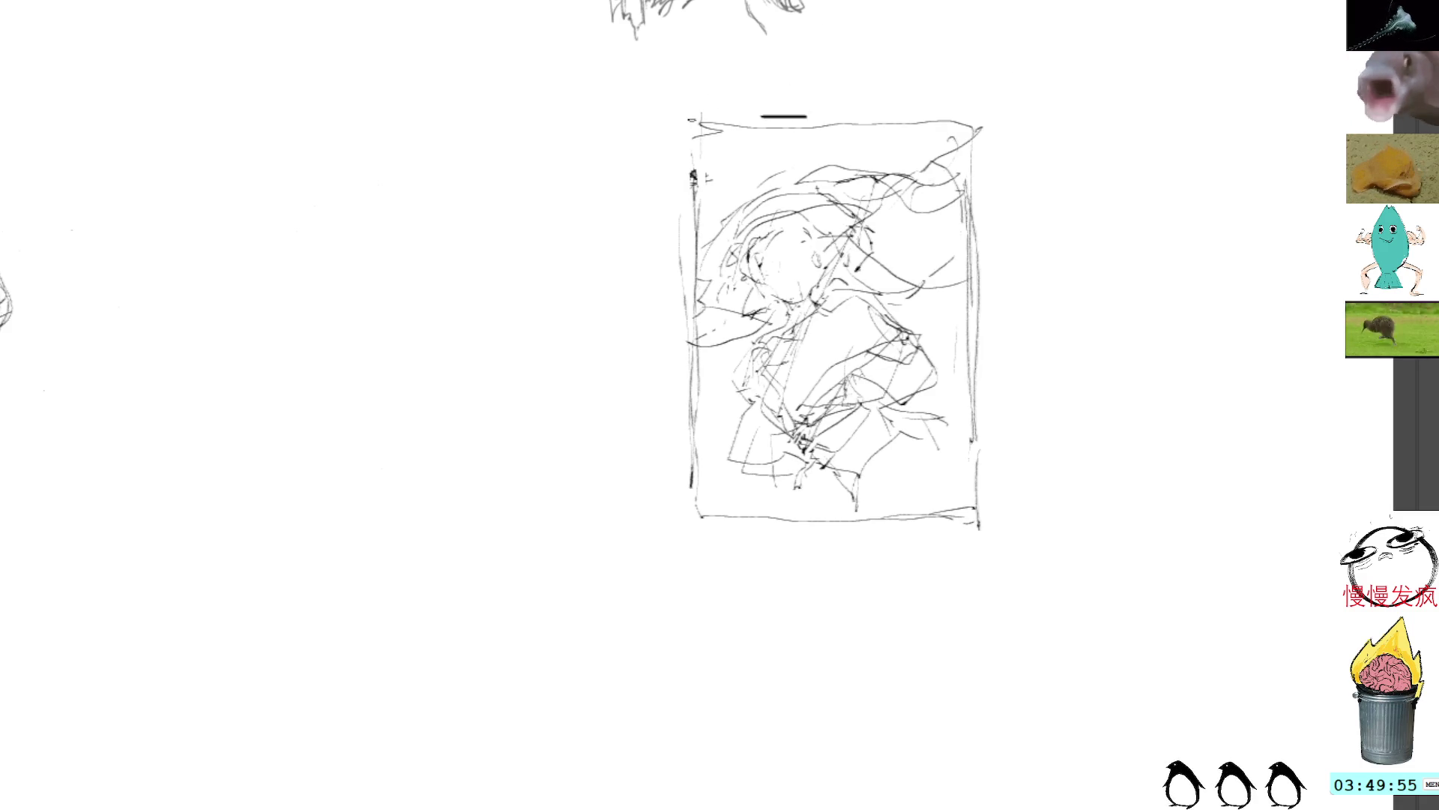
drag(676, 153, 676, 184)
mouse_move(825, 112)
mouse_down()
mouse_move(867, 112)
mouse_move(916, 187)
mouse_up()
Erase the thick bar at the frame's top edge and deselect
mouse_move(1166, 279)
mouse_down()
mouse_move(1244, 298)
mouse_move(1165, 279)
mouse_up()
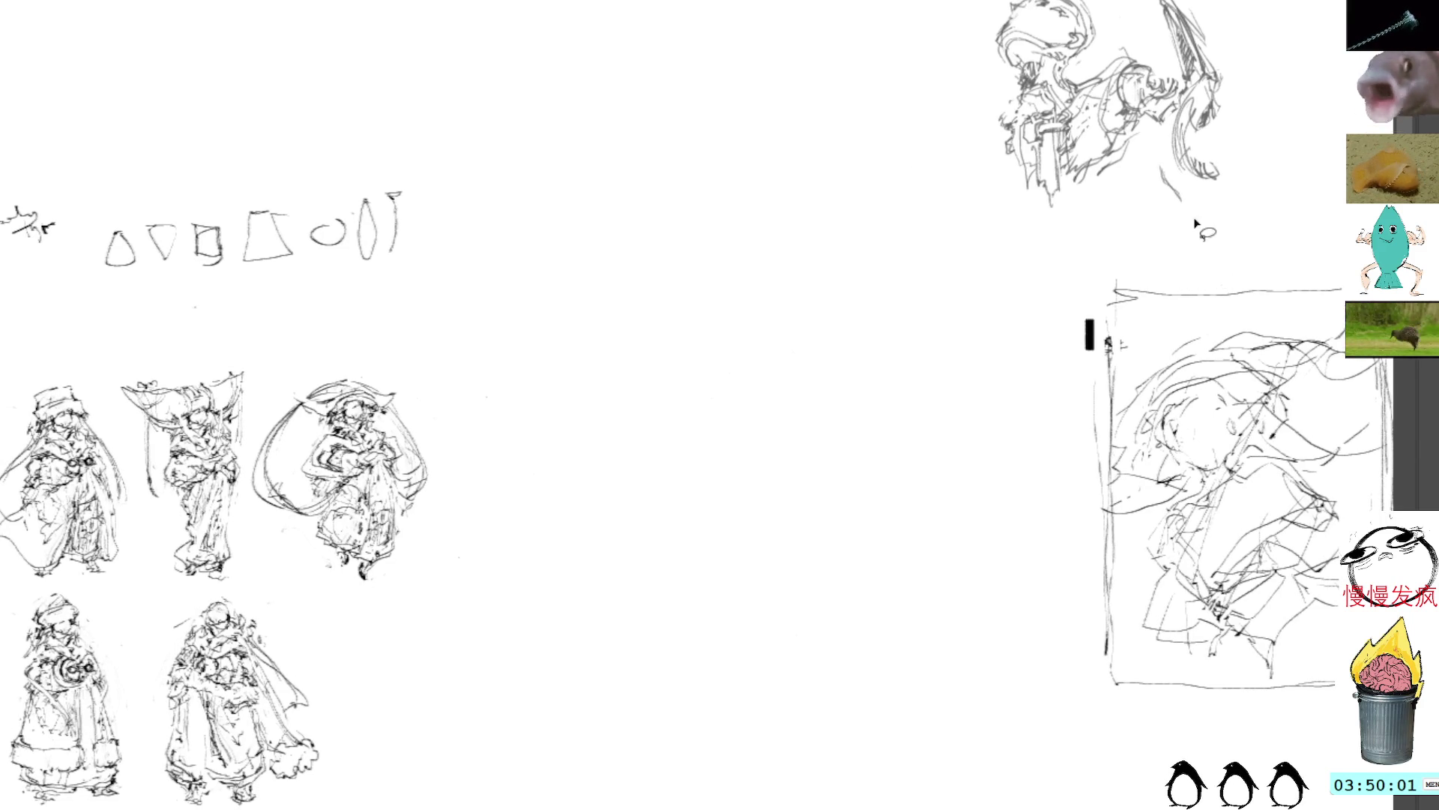
drag(1086, 301, 1089, 305)
key(Delete)
key(ctrl+d)
drag(754, 208, 807, 125)
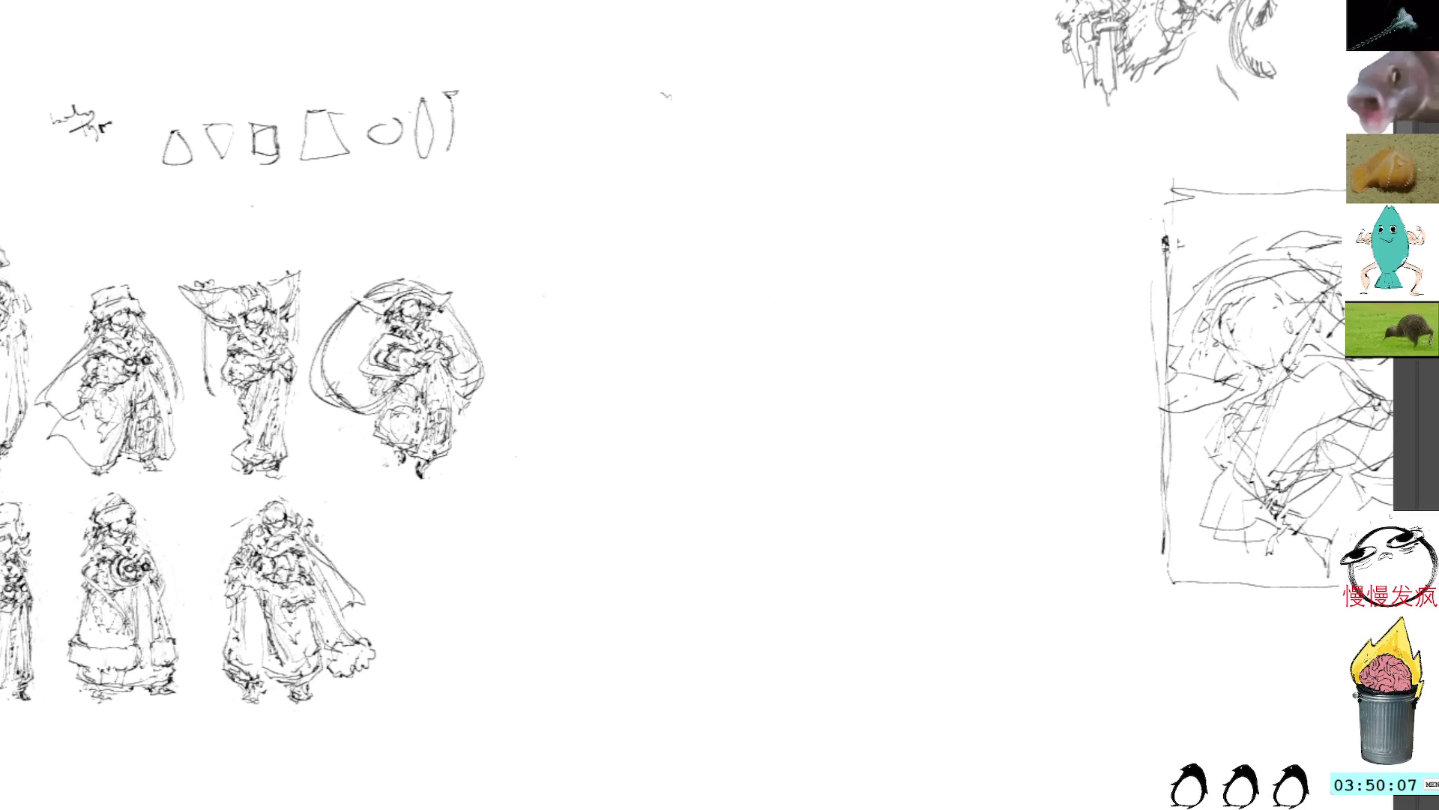
Draw a wide rectangular frame with the pencil, redoing its overlong bottom edge
drag(647, 109, 633, 240)
drag(628, 131, 624, 296)
drag(637, 158, 638, 225)
mouse_move(615, 71)
mouse_down()
mouse_move(620, 349)
mouse_move(611, 111)
mouse_move(1037, 115)
mouse_move(1058, 320)
mouse_up()
mouse_move(1008, 107)
mouse_down()
mouse_move(1079, 120)
mouse_move(1081, 341)
mouse_up()
mouse_move(1019, 101)
mouse_down()
mouse_move(1087, 108)
mouse_move(1073, 346)
mouse_up()
mouse_move(619, 352)
mouse_down()
mouse_move(643, 389)
mouse_move(913, 387)
mouse_up()
key(ctrl+z)
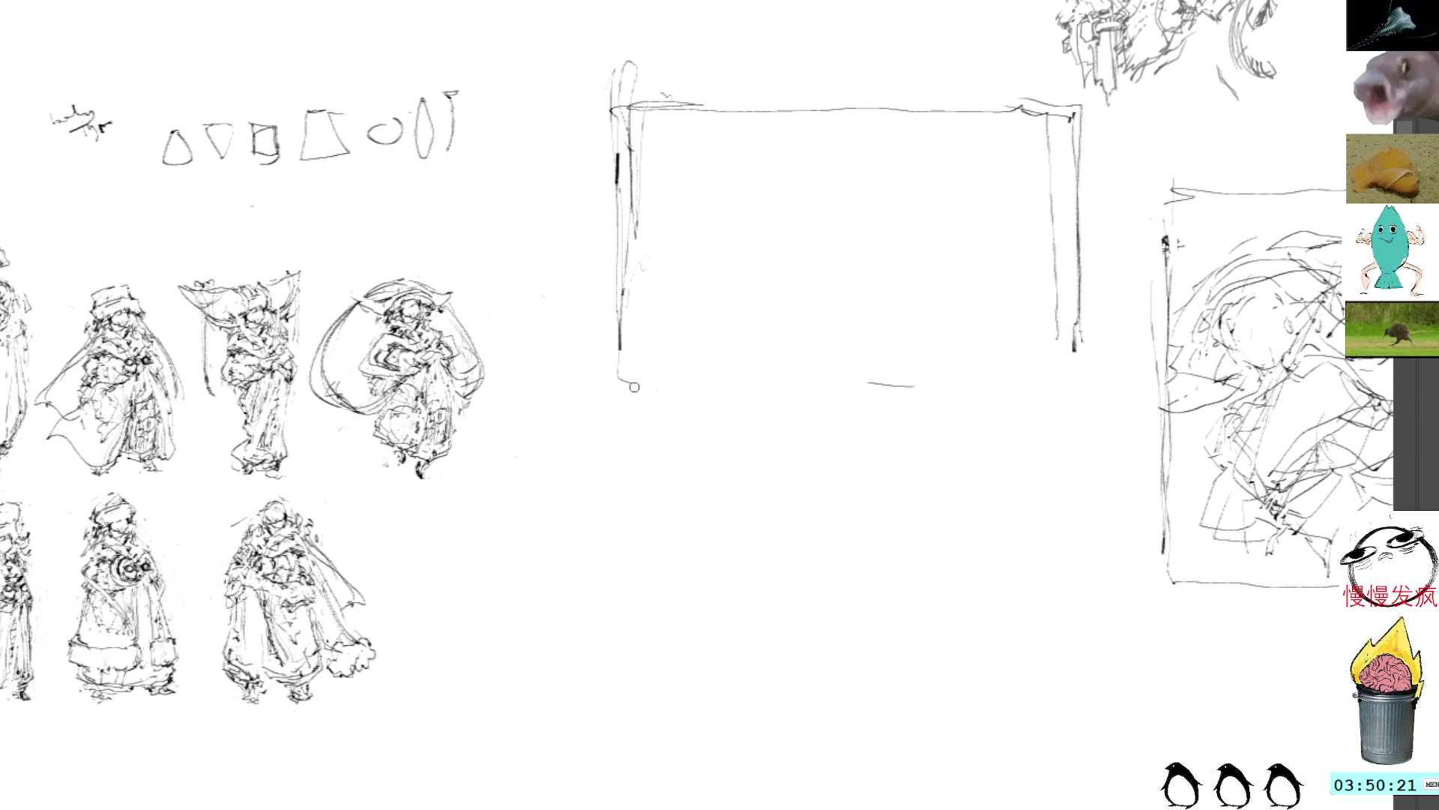
mouse_move(632, 390)
mouse_down()
mouse_move(1089, 378)
mouse_move(997, 384)
mouse_up()
Move the new wide frame down and to the left
mouse_move(931, 35)
mouse_down()
mouse_move(573, 116)
mouse_move(1128, 412)
mouse_move(1103, 104)
mouse_up()
key(ctrl+t)
drag(982, 255, 951, 375)
drag(844, 338, 836, 270)
key(Return)
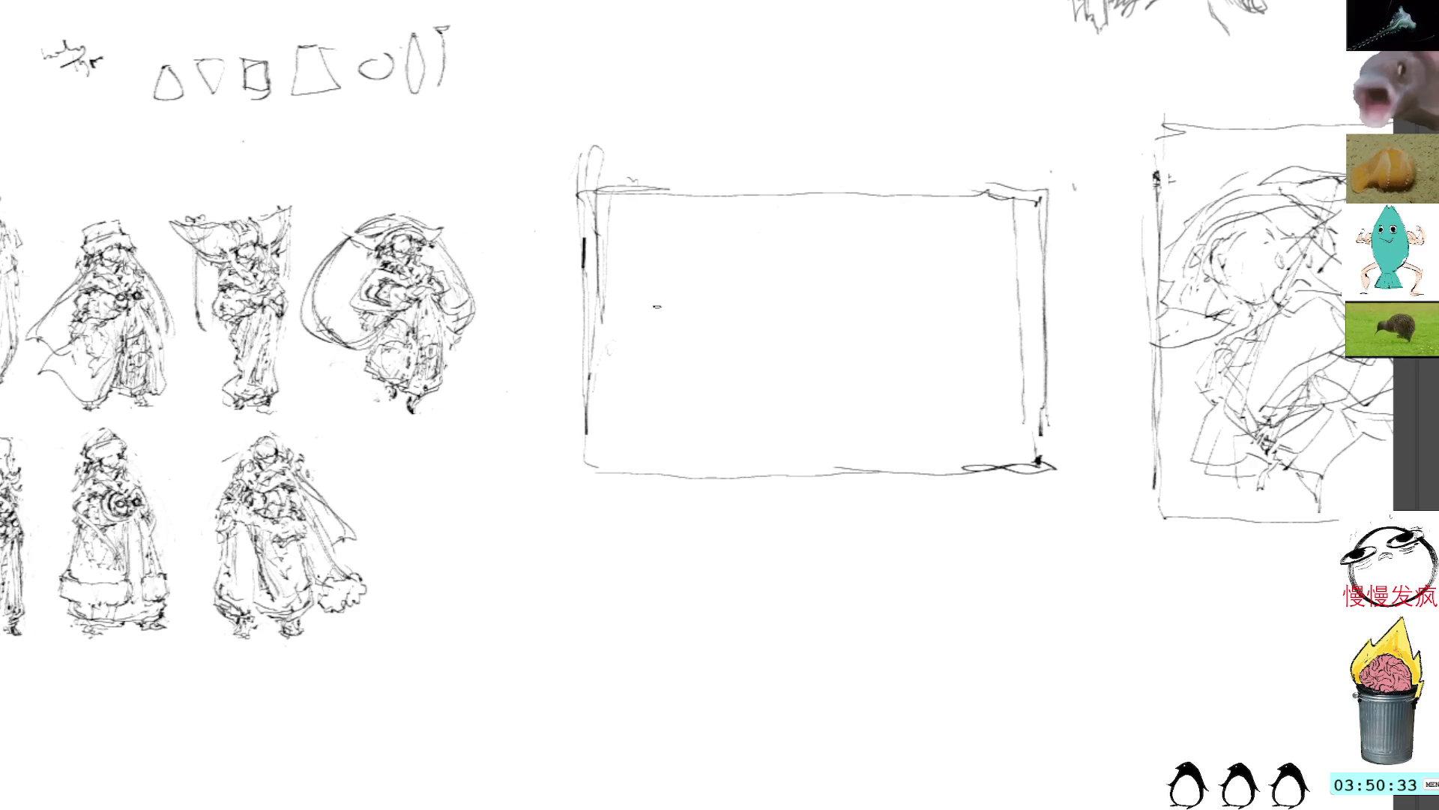
Sketch the figure's round head, neck and torso inside the wide frame
mouse_move(676, 296)
mouse_down()
mouse_move(637, 279)
mouse_move(651, 304)
mouse_move(674, 300)
mouse_up()
drag(813, 232, 793, 252)
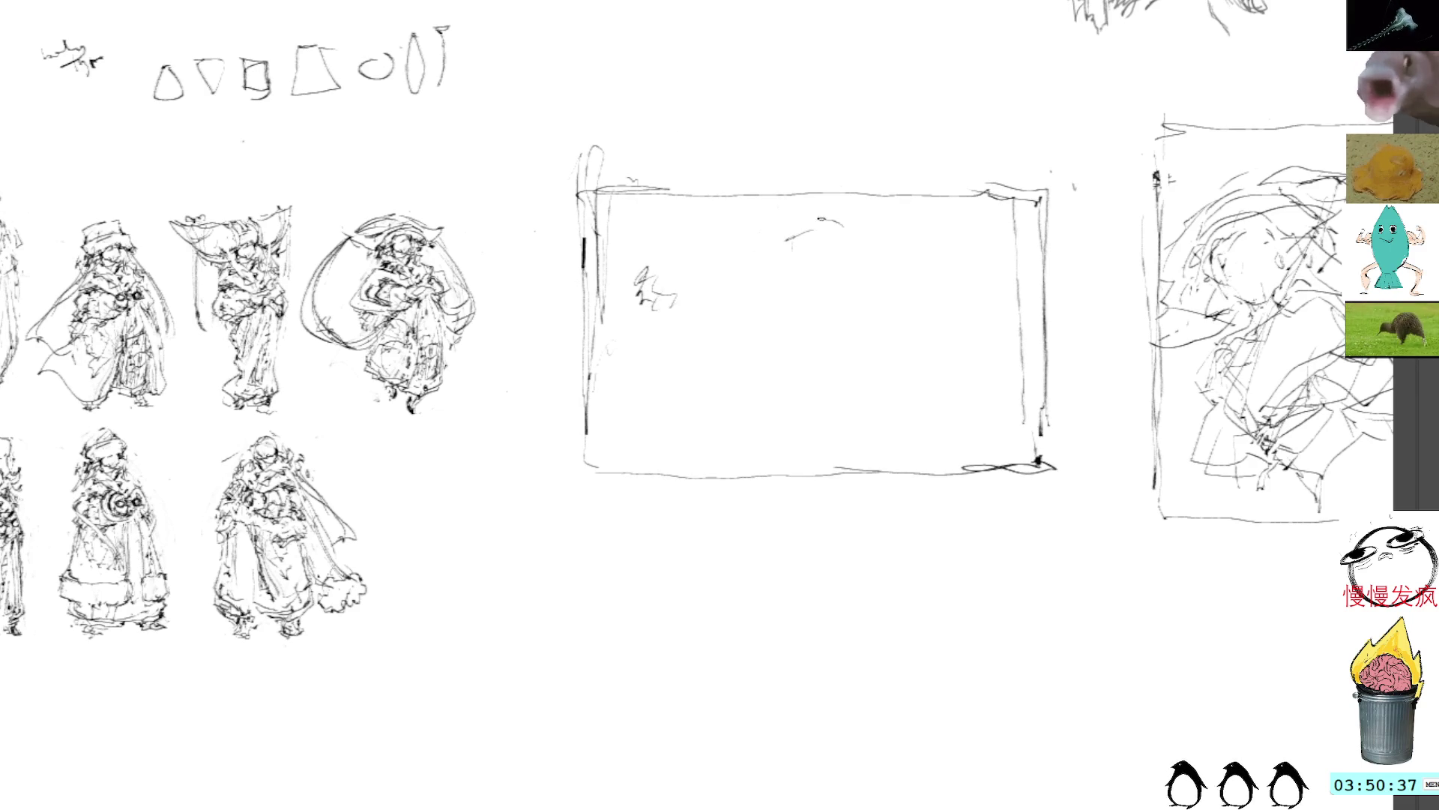
mouse_move(689, 240)
mouse_down()
mouse_move(740, 225)
mouse_move(752, 261)
mouse_move(693, 263)
mouse_move(733, 282)
mouse_move(710, 285)
mouse_up()
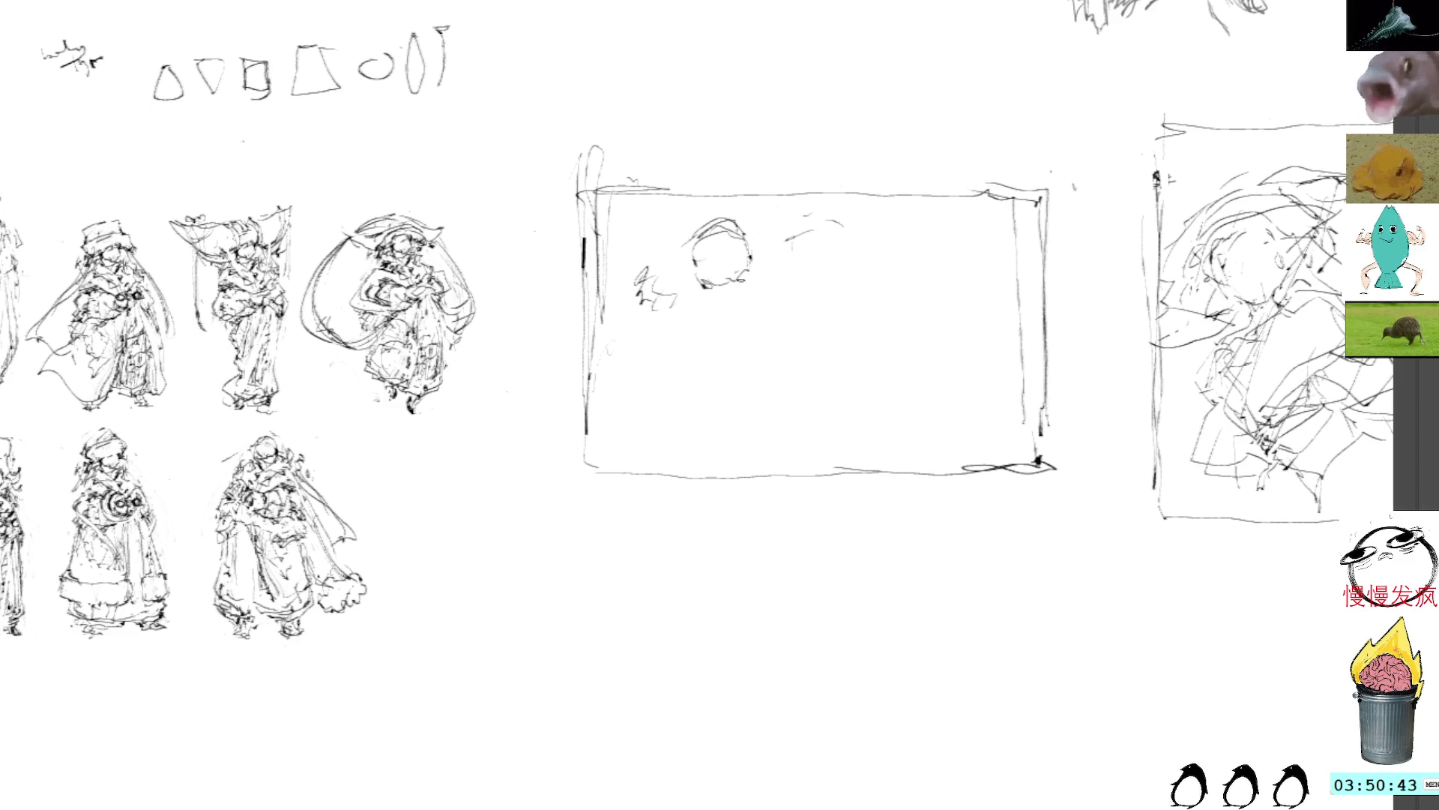
mouse_move(766, 307)
mouse_down()
mouse_move(730, 318)
mouse_move(748, 359)
mouse_move(802, 390)
mouse_up()
mouse_move(736, 328)
mouse_down()
mouse_move(720, 367)
mouse_move(802, 387)
mouse_move(802, 371)
mouse_up()
drag(793, 366, 824, 353)
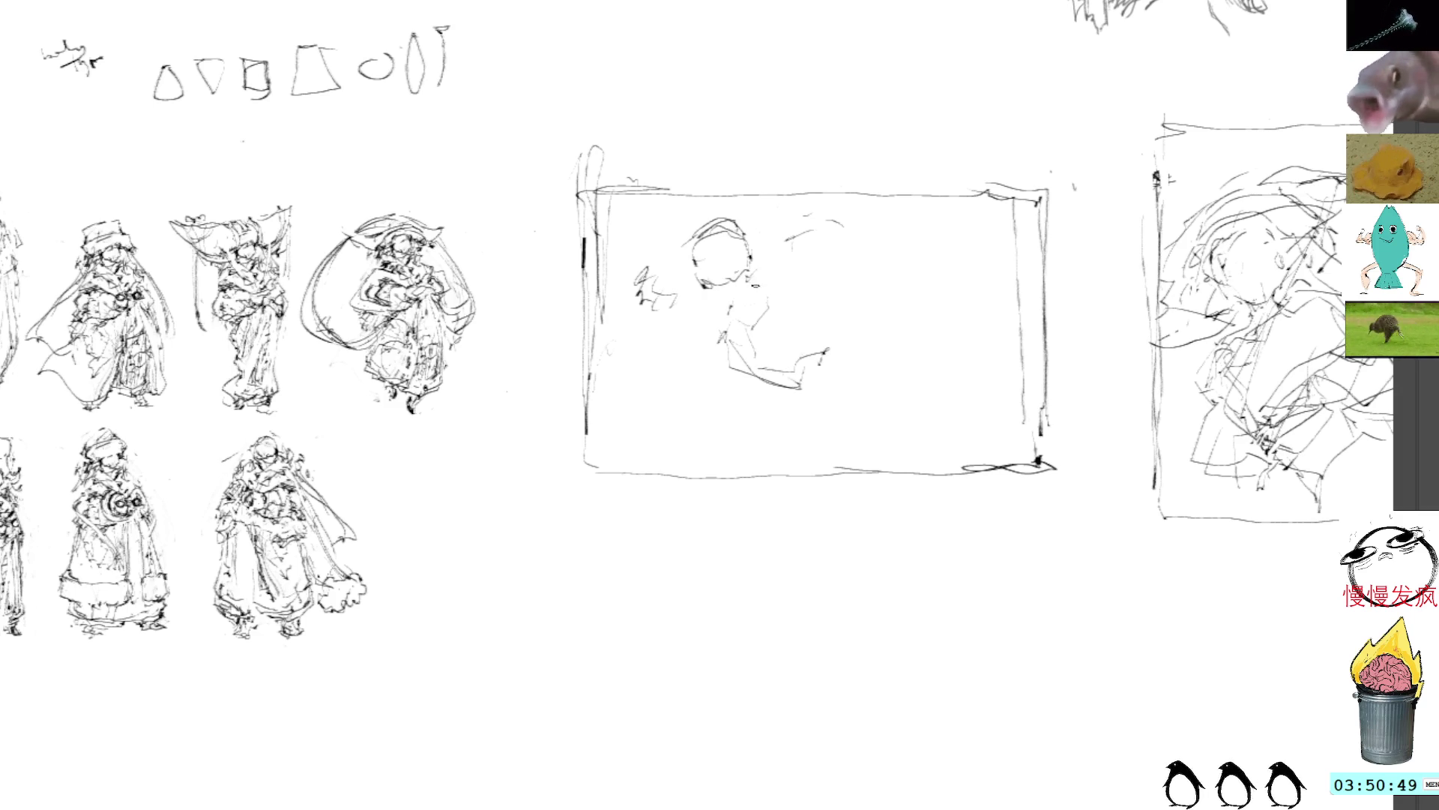
Add detail at the frame's left and draw lines from the head out to the arm
drag(682, 306, 695, 312)
mouse_move(659, 304)
mouse_down()
mouse_move(695, 312)
mouse_move(672, 324)
mouse_up()
mouse_move(659, 300)
mouse_down()
mouse_move(684, 280)
mouse_move(690, 292)
mouse_up()
mouse_move(668, 315)
mouse_down()
mouse_move(690, 287)
mouse_move(611, 322)
mouse_move(709, 359)
mouse_up()
drag(776, 274, 762, 312)
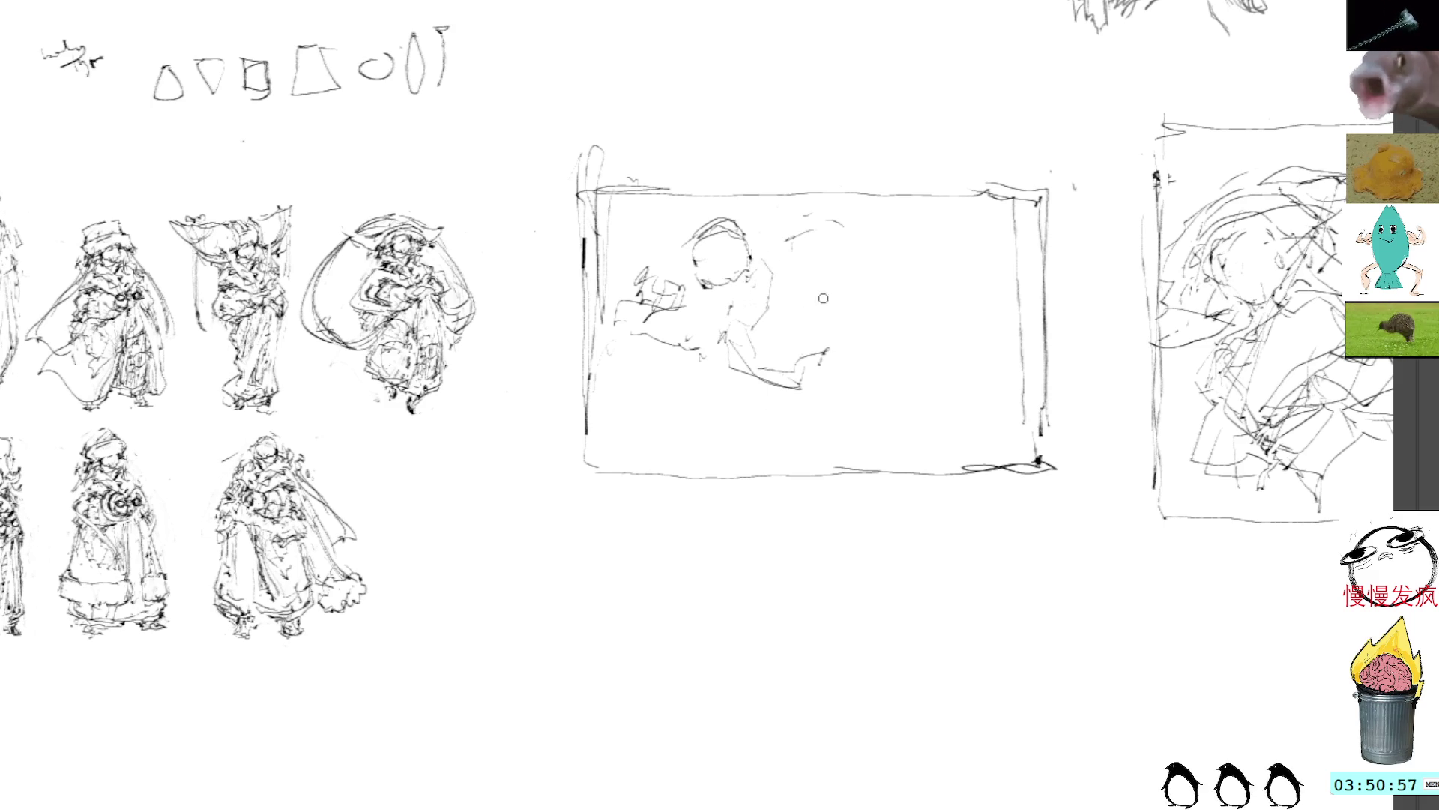
mouse_move(796, 386)
mouse_down()
mouse_move(844, 383)
mouse_move(838, 344)
mouse_move(892, 311)
mouse_move(930, 302)
mouse_move(1003, 327)
mouse_up()
Draw the legs, including the raised kicking leg toward the upper right, and rework the head
mouse_move(843, 384)
mouse_down()
mouse_move(843, 408)
mouse_move(902, 409)
mouse_move(804, 476)
mouse_up()
mouse_move(824, 423)
mouse_down()
mouse_move(825, 448)
mouse_move(864, 462)
mouse_up()
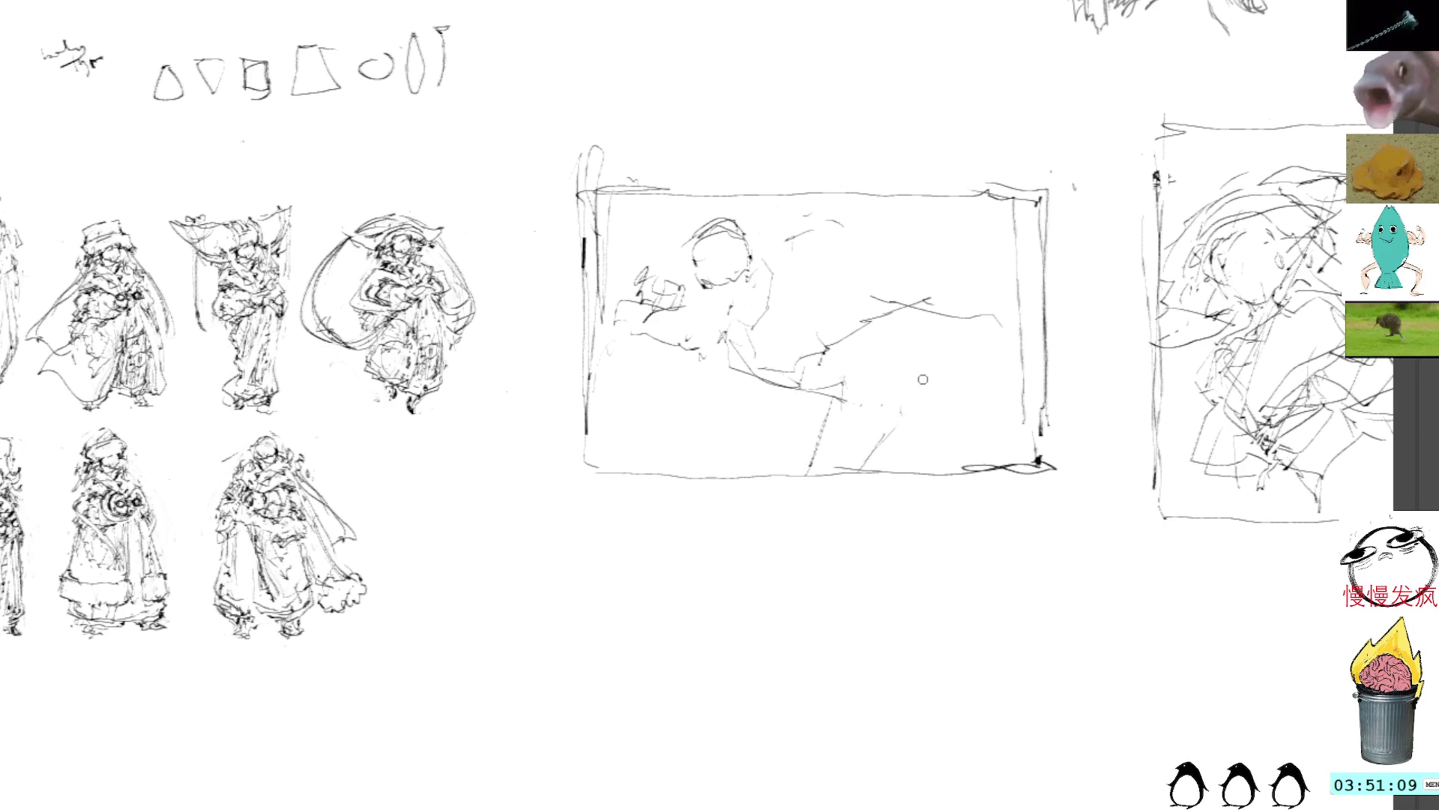
drag(902, 395, 870, 458)
drag(911, 386, 994, 303)
drag(881, 316, 997, 250)
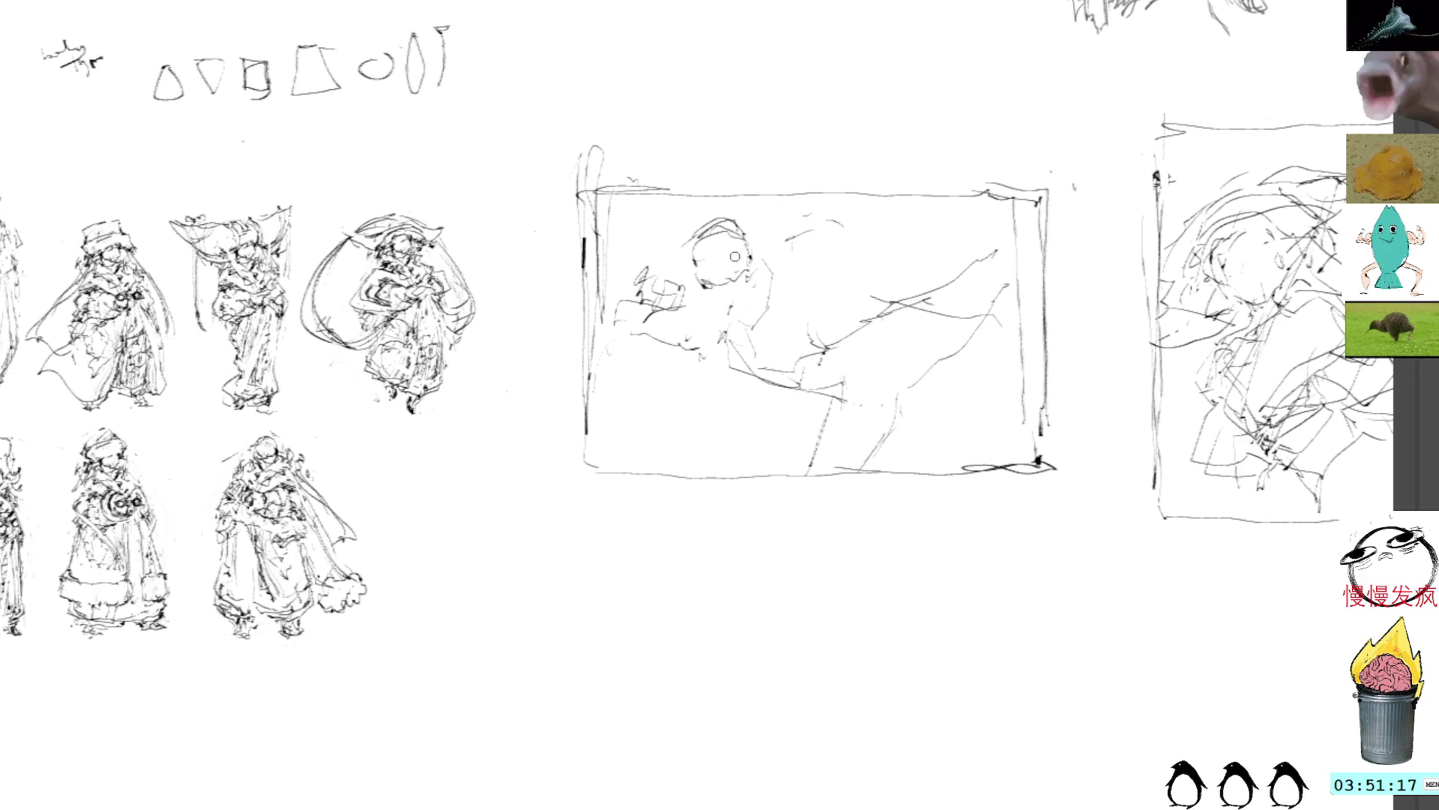
drag(758, 286, 823, 345)
mouse_move(769, 264)
mouse_down()
mouse_move(791, 266)
mouse_move(806, 306)
mouse_up()
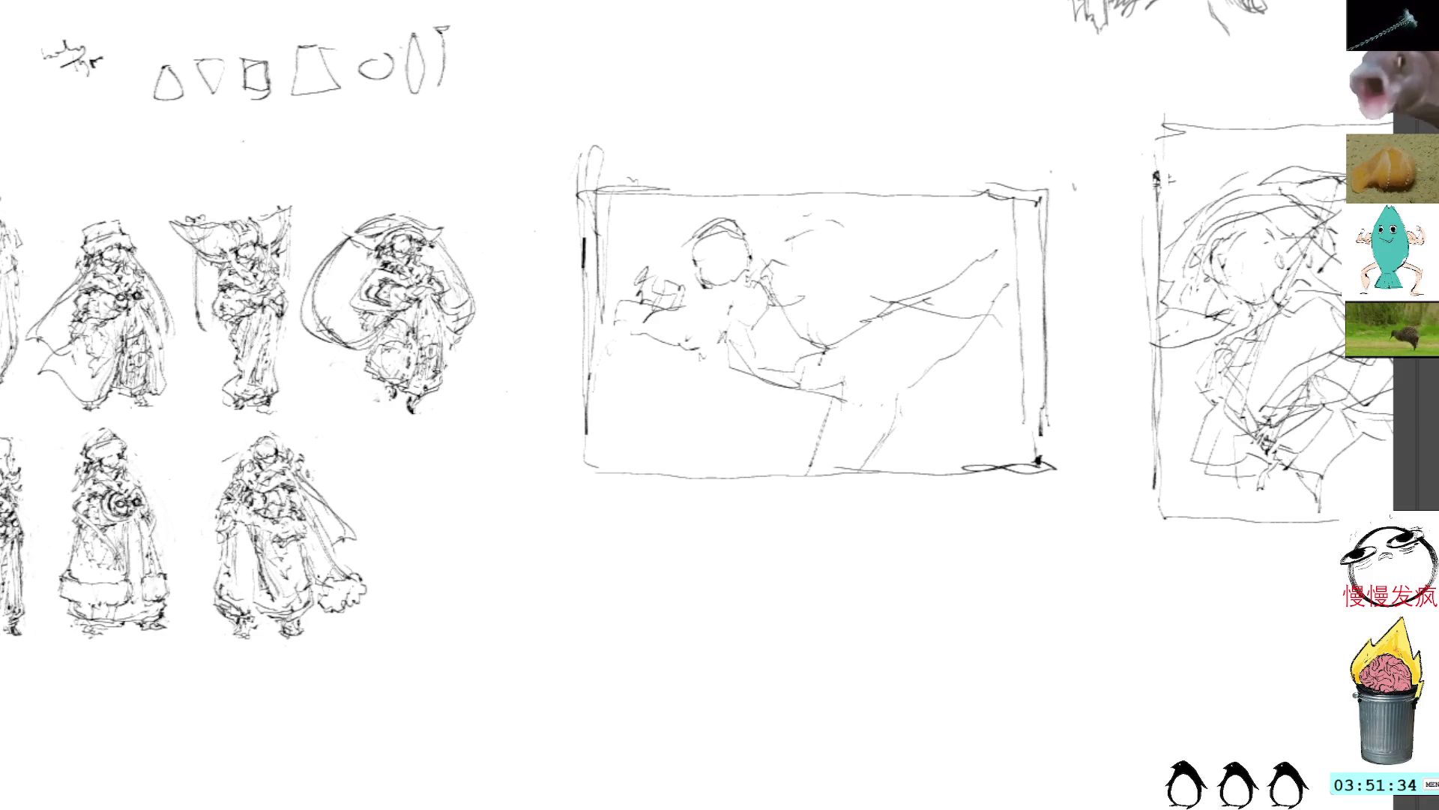
mouse_move(688, 252)
mouse_down()
mouse_move(672, 227)
mouse_move(701, 206)
mouse_move(767, 214)
mouse_move(673, 243)
mouse_move(756, 237)
mouse_up()
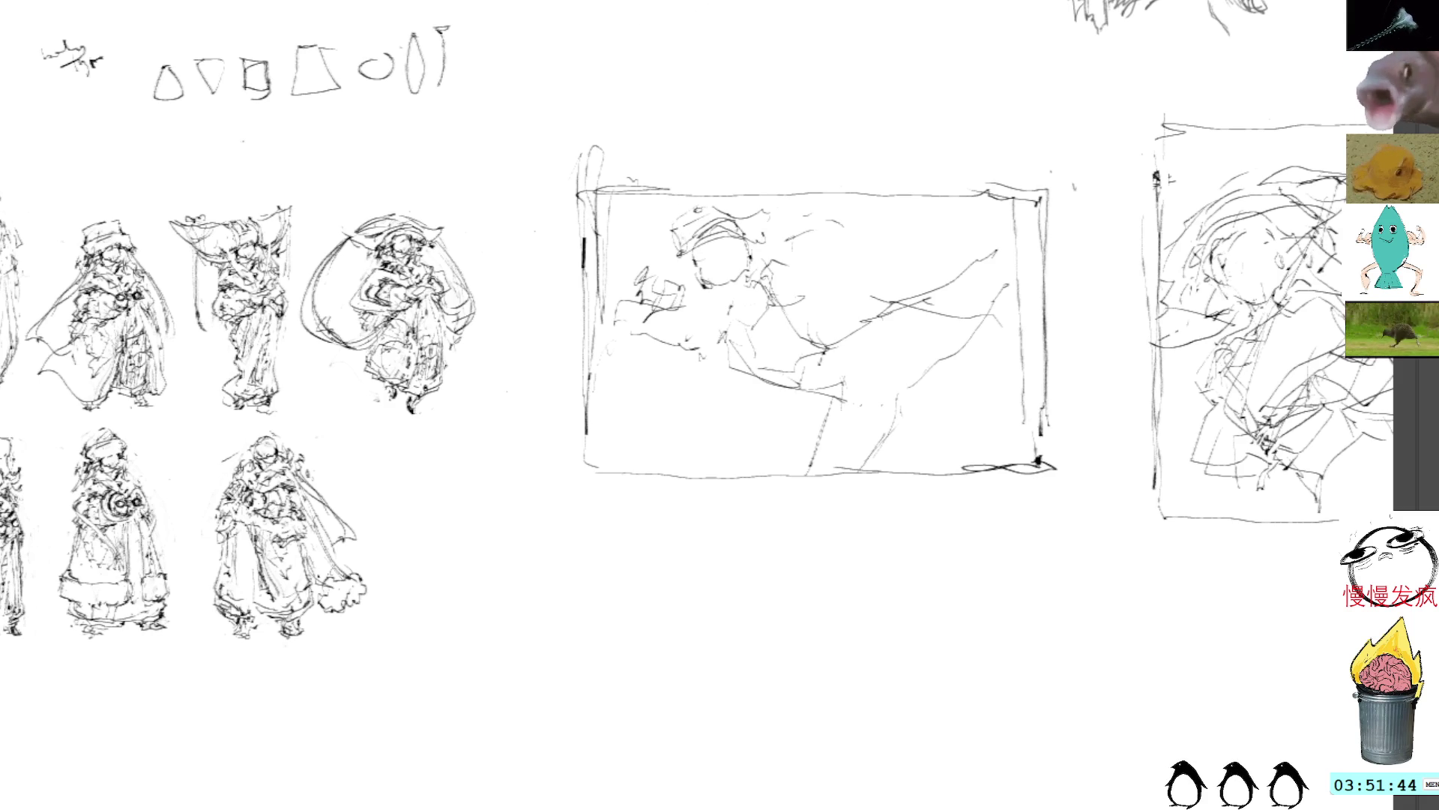
Undo the cap-brim stroke, hatch the cap, and add lines through the shoulder, hip and lower body
key(ctrl+z)
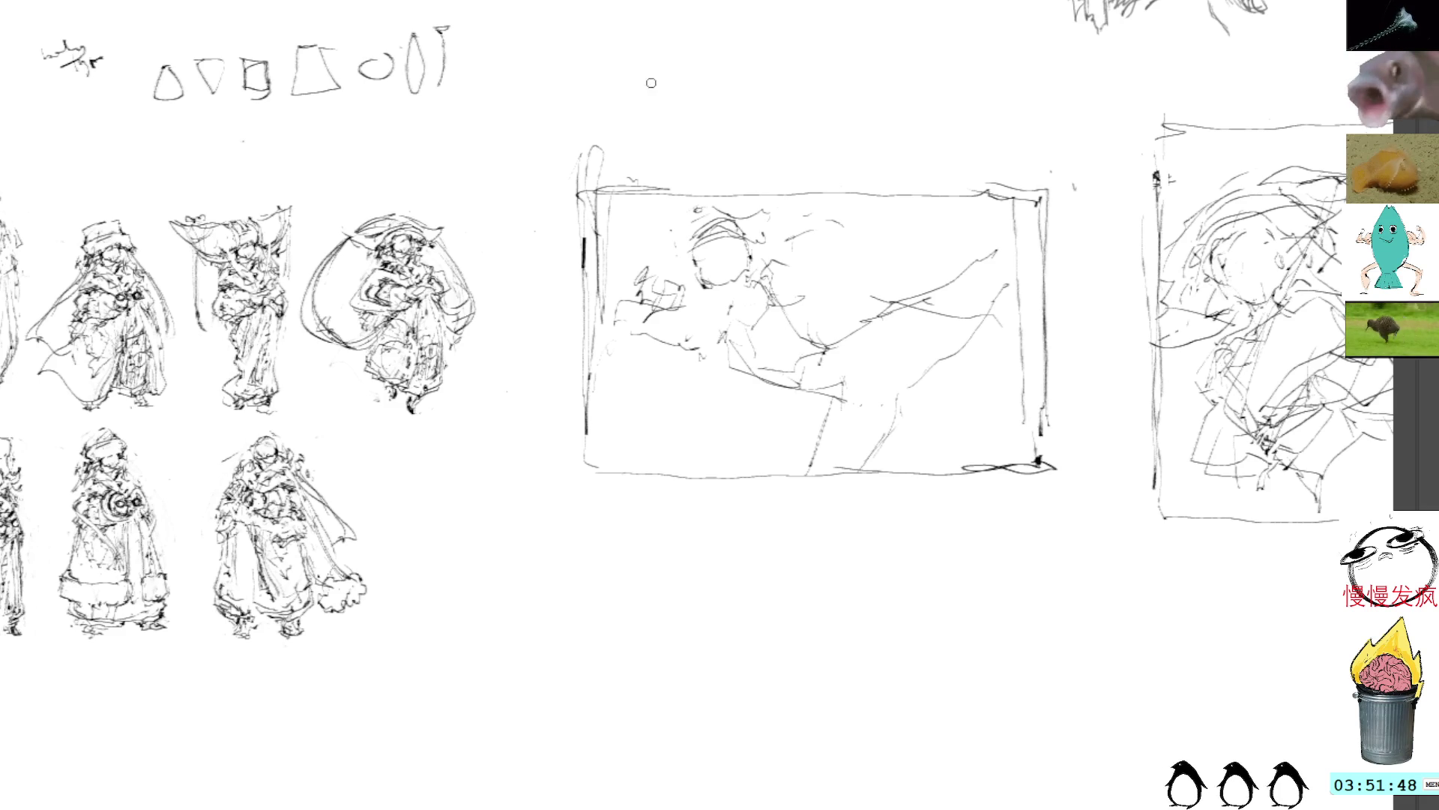
mouse_move(689, 219)
mouse_down()
mouse_move(678, 258)
mouse_move(747, 240)
mouse_move(701, 207)
mouse_move(649, 234)
mouse_move(659, 200)
mouse_up()
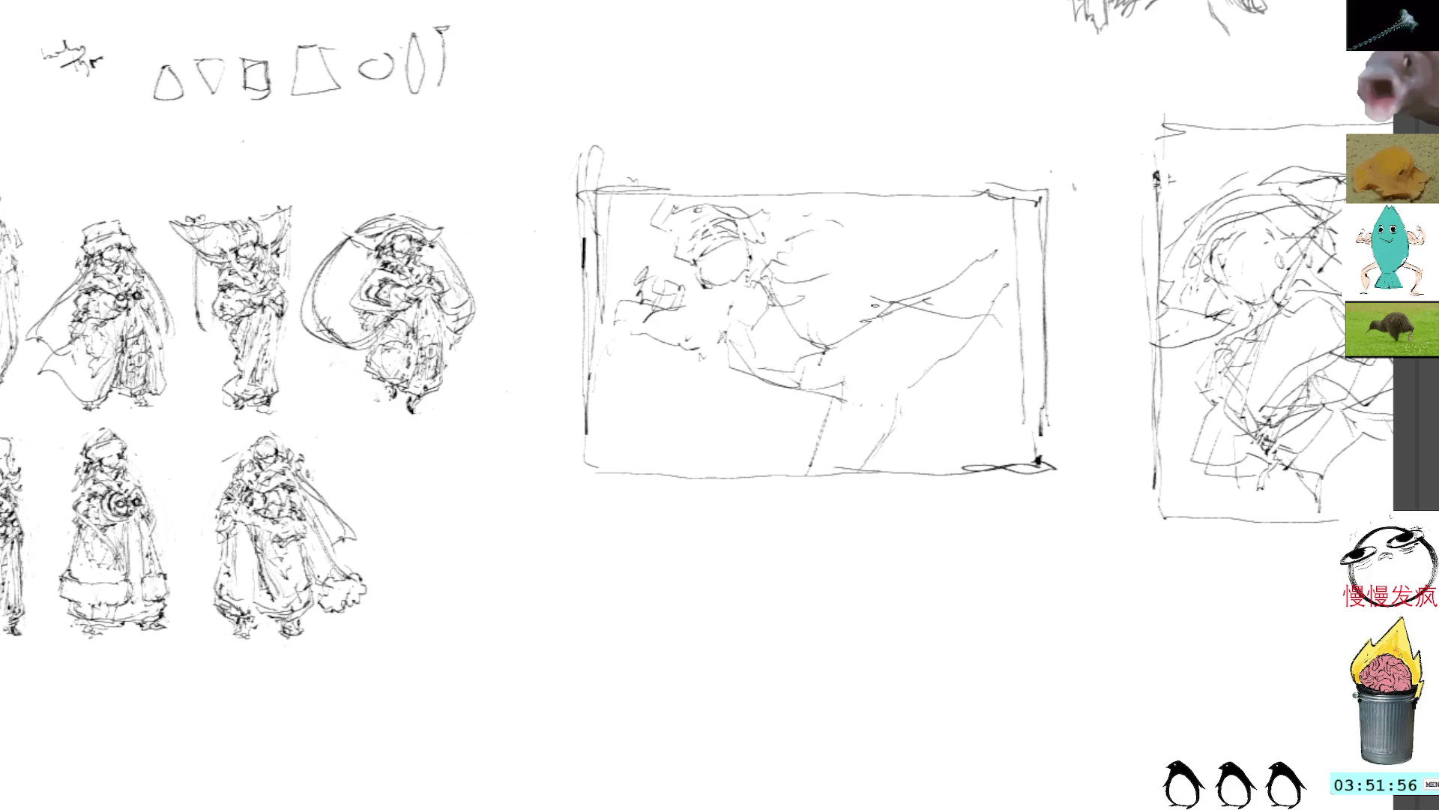
mouse_move(786, 341)
mouse_down()
mouse_move(778, 377)
mouse_move(823, 391)
mouse_up()
drag(776, 289, 836, 264)
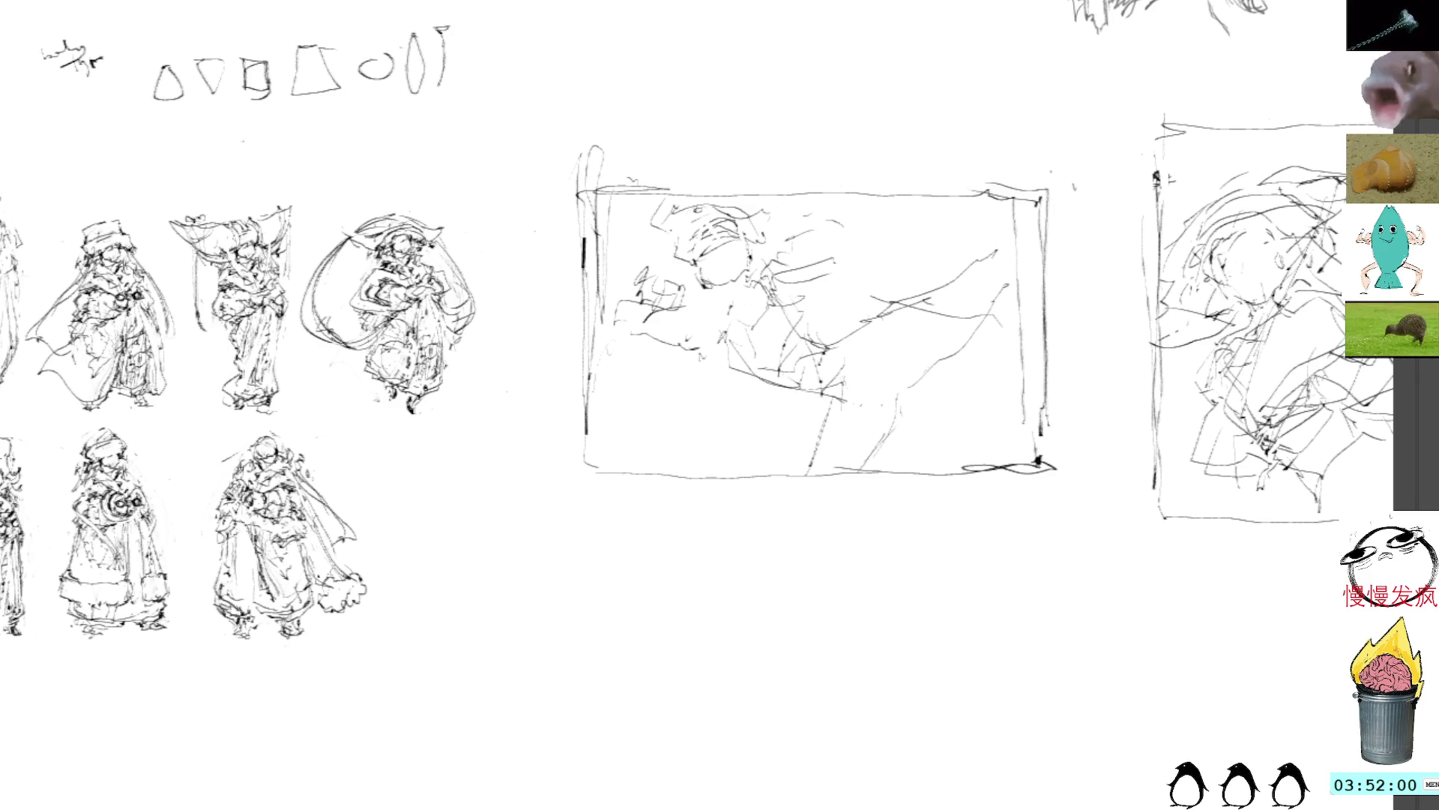
drag(754, 398, 725, 437)
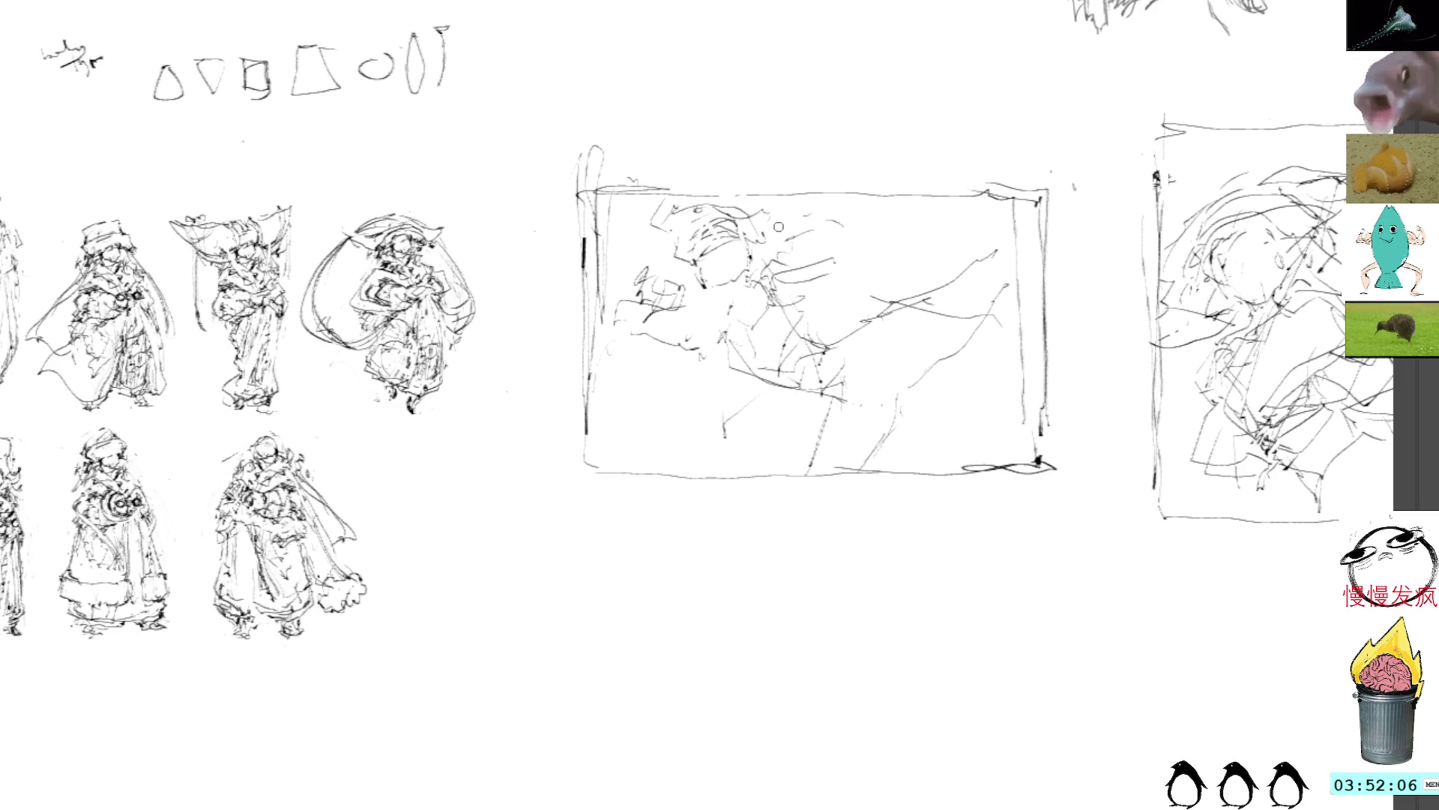
mouse_move(763, 274)
mouse_down()
mouse_move(729, 302)
mouse_move(765, 281)
mouse_move(772, 252)
mouse_move(889, 240)
mouse_move(916, 180)
mouse_move(967, 288)
mouse_move(856, 251)
mouse_up()
drag(743, 372, 735, 412)
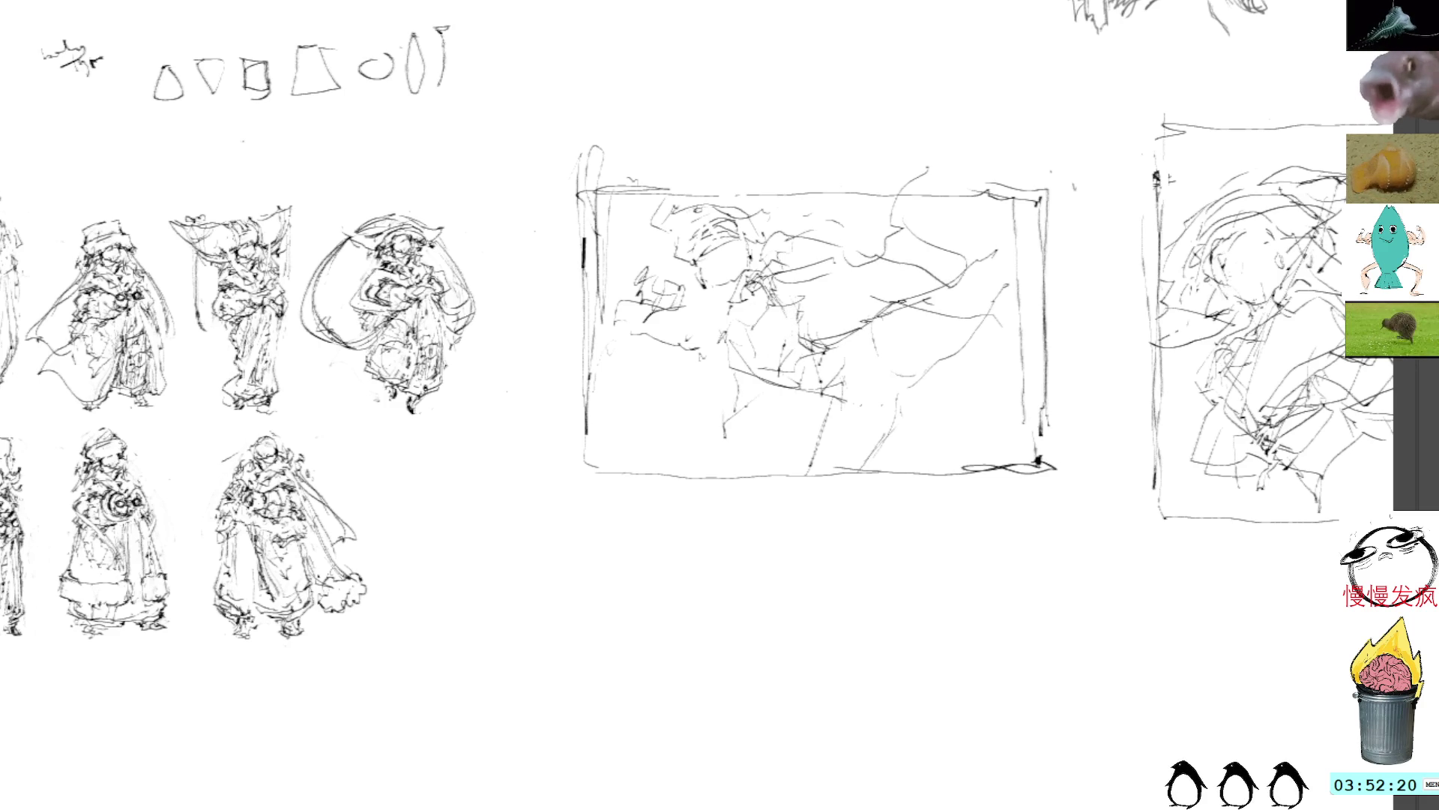
Add short pencil strokes to the wide-frame figure's torso
scroll(828, 311, down, 3)
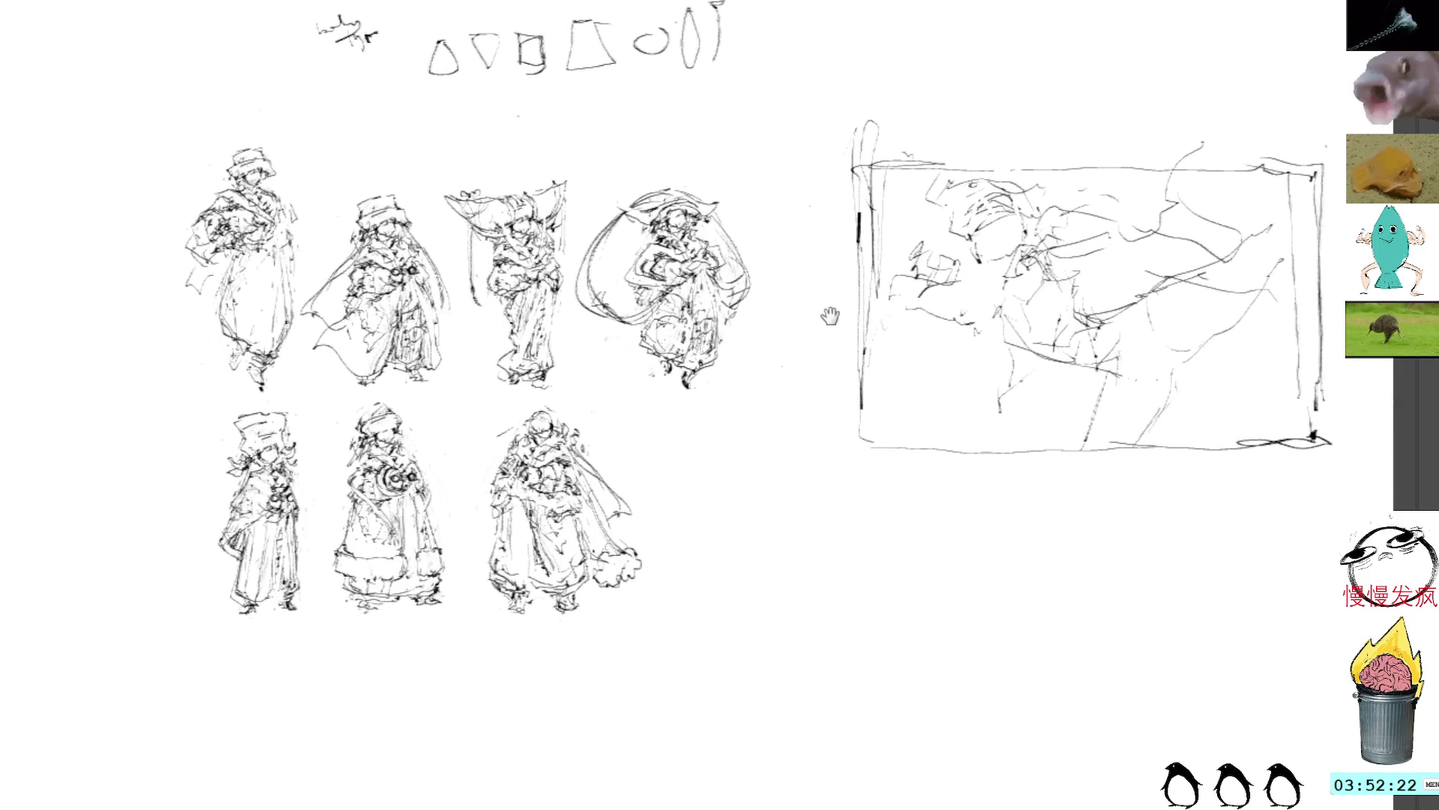
scroll(790, 314, up, 3)
mouse_move(746, 281)
mouse_down()
mouse_move(844, 250)
mouse_move(720, 289)
mouse_up()
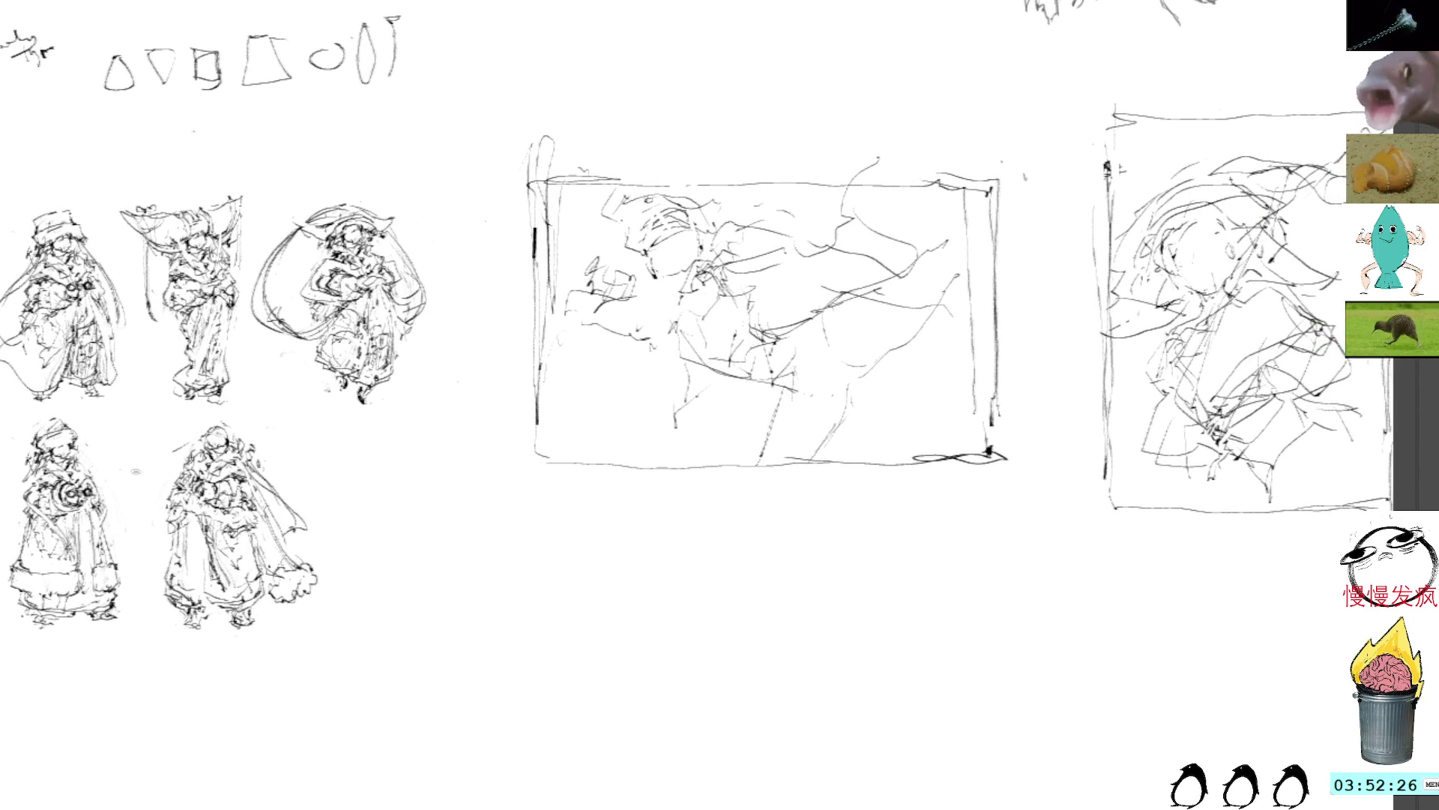
mouse_move(731, 341)
mouse_down()
mouse_move(749, 375)
mouse_move(730, 370)
mouse_move(765, 333)
mouse_move(749, 318)
mouse_move(772, 341)
mouse_move(772, 316)
mouse_move(793, 324)
mouse_move(797, 344)
mouse_move(744, 391)
mouse_move(782, 391)
mouse_up()
drag(780, 377, 770, 399)
Stroke the torso and arm, add a diagonal mark on the right, and lasso the arm and sword area
mouse_move(788, 314)
mouse_down()
mouse_move(815, 305)
mouse_move(815, 319)
mouse_up()
drag(872, 268, 880, 268)
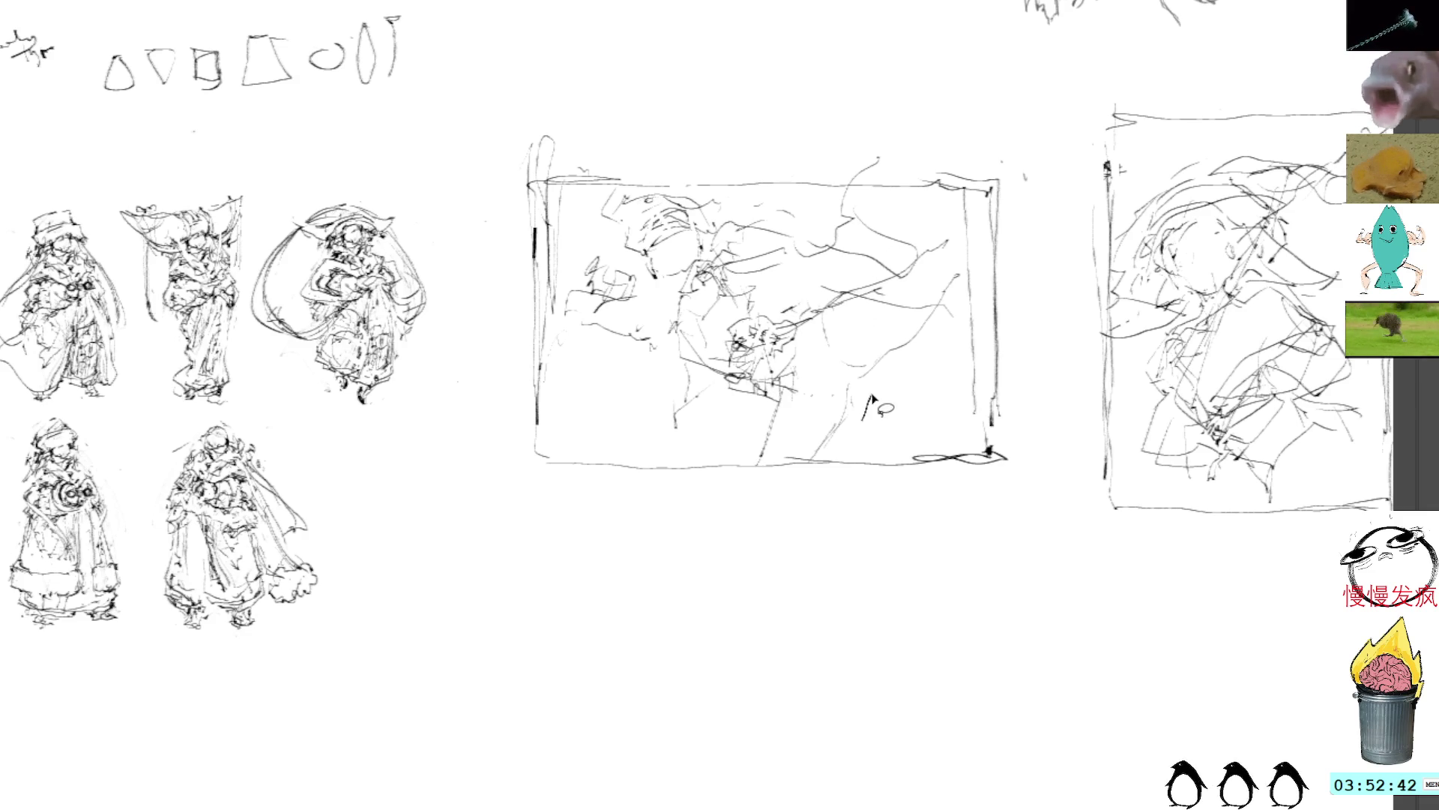
drag(935, 335, 959, 291)
mouse_move(946, 217)
mouse_down()
mouse_move(825, 278)
mouse_move(933, 399)
mouse_move(949, 219)
mouse_up()
Delete the lassoed arm area, deselect, and redraw the arm with new short strokes
key(Delete)
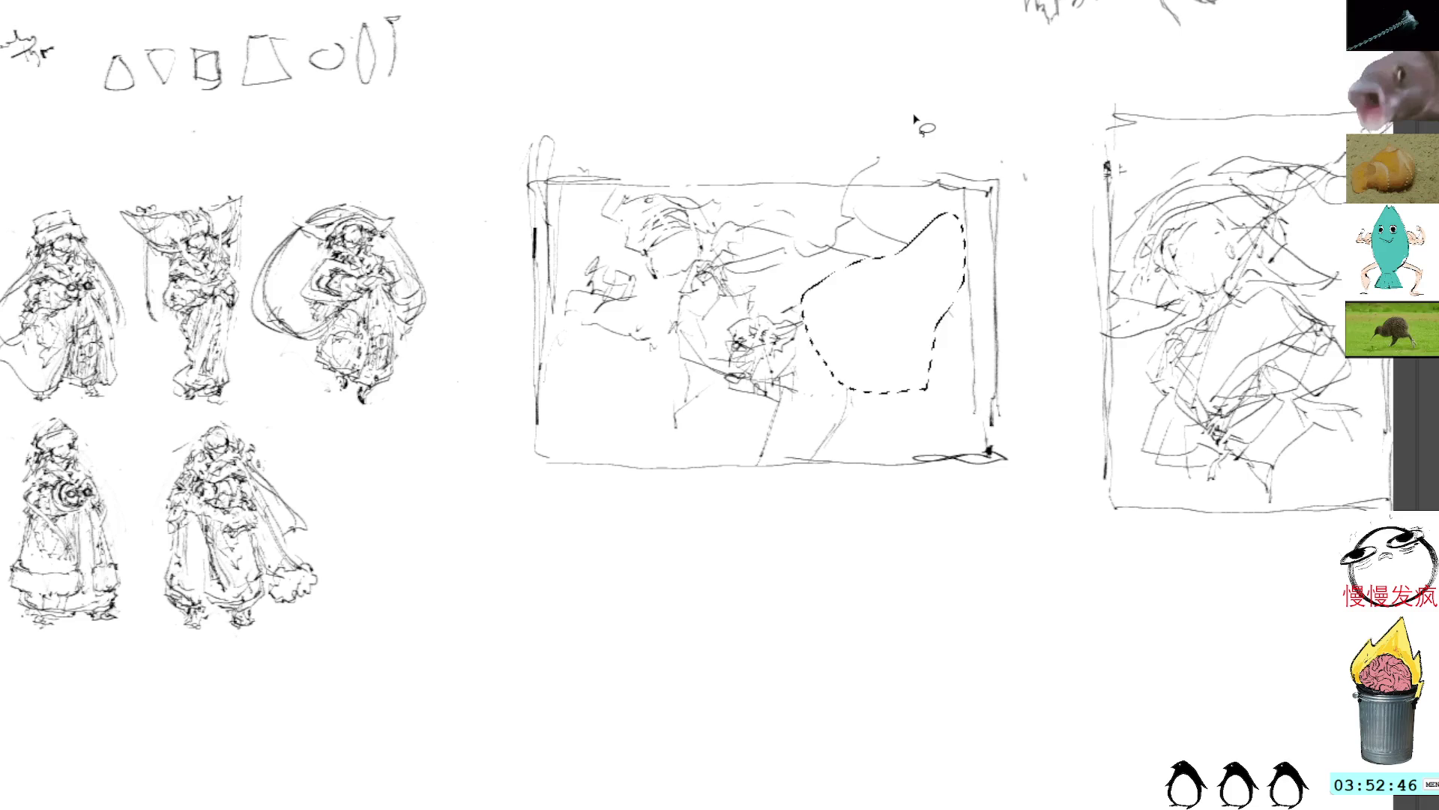
key(ctrl+d)
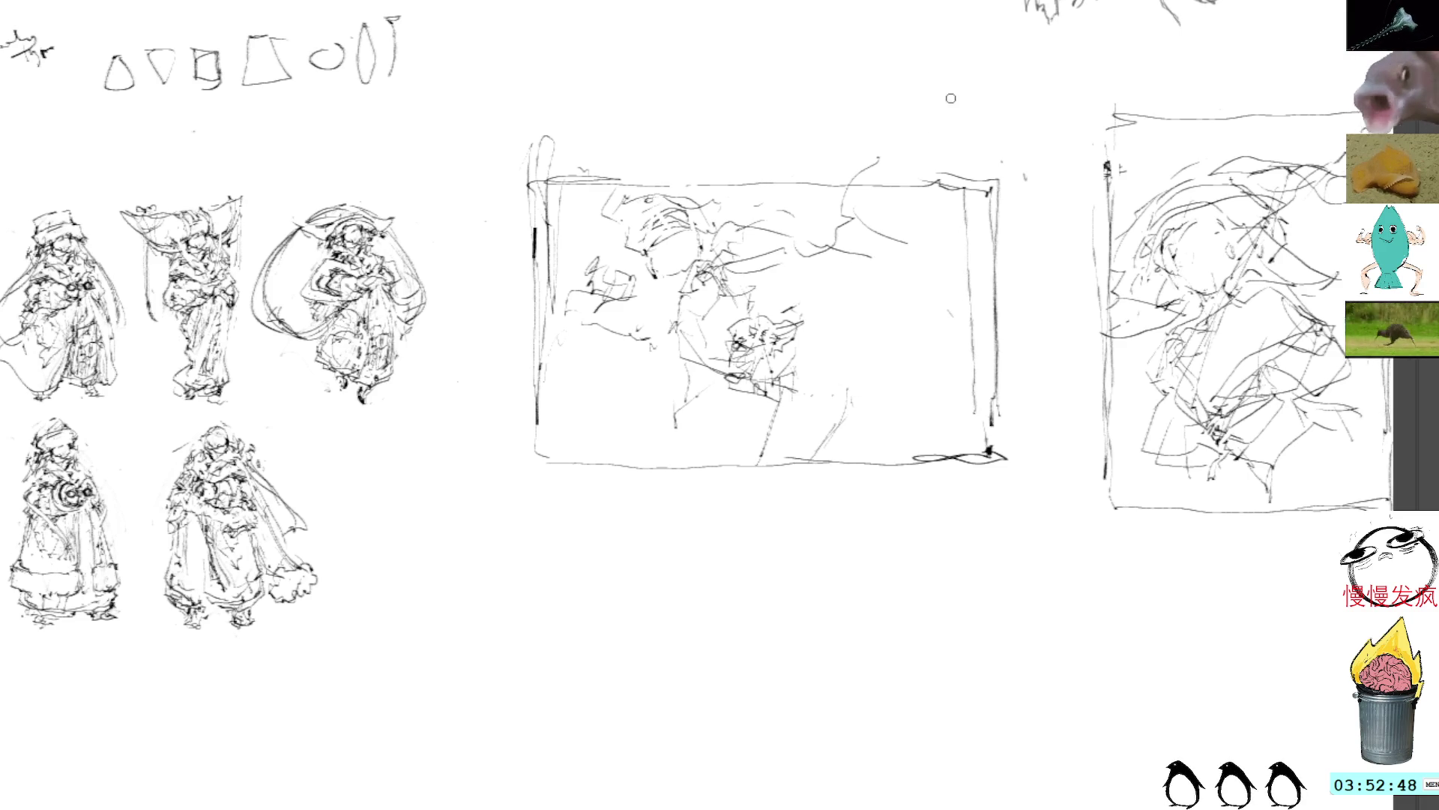
drag(798, 325, 871, 322)
mouse_move(791, 320)
mouse_down()
mouse_move(868, 292)
mouse_move(877, 315)
mouse_move(844, 336)
mouse_move(850, 300)
mouse_move(889, 260)
mouse_move(898, 275)
mouse_up()
drag(758, 300, 803, 278)
mouse_move(771, 338)
mouse_down()
mouse_move(805, 309)
mouse_move(802, 294)
mouse_up()
mouse_move(772, 330)
mouse_down()
mouse_move(797, 301)
mouse_move(802, 324)
mouse_move(836, 278)
mouse_move(896, 265)
mouse_move(986, 198)
mouse_up()
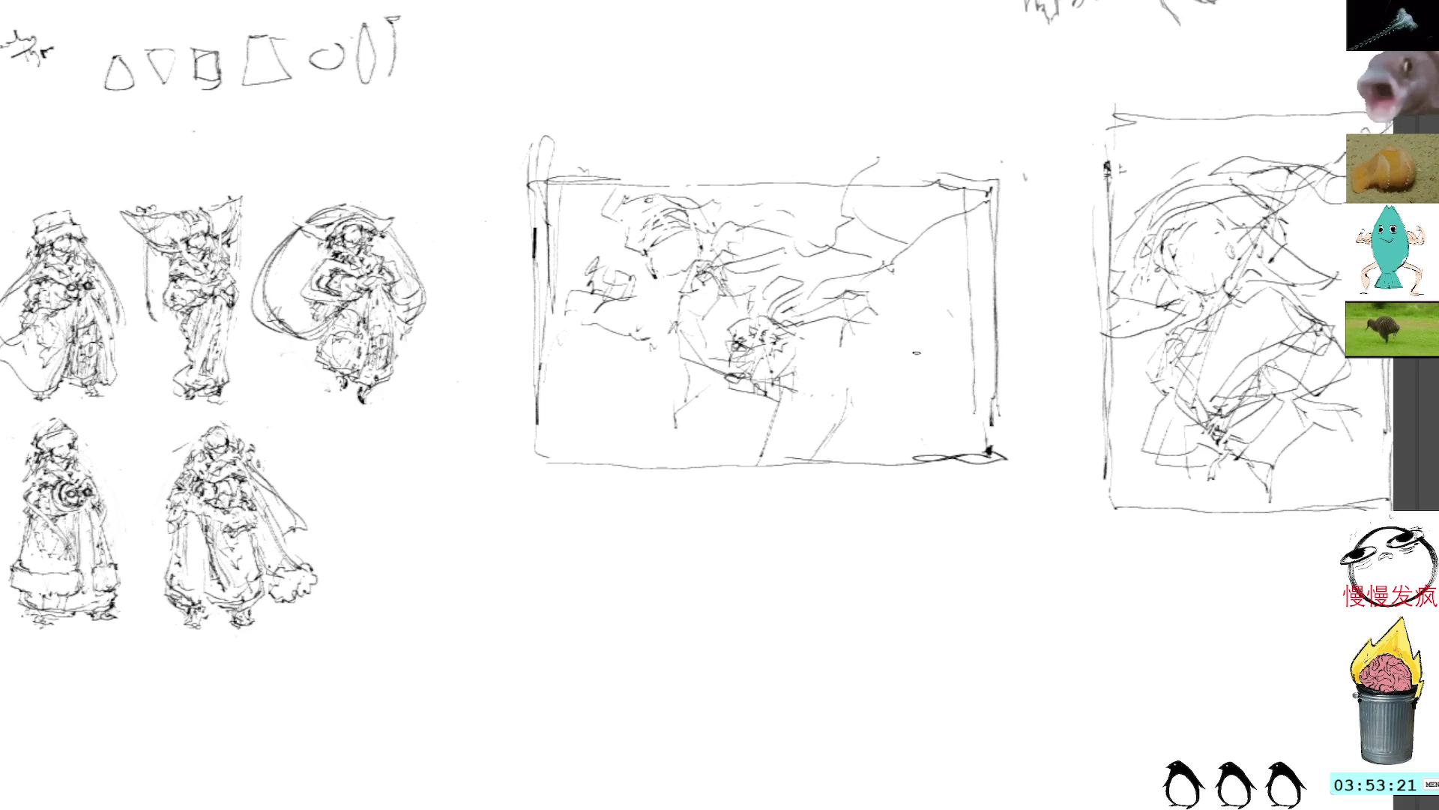
Sweep curving strokes through the wide thumbnail's centre and lower middle, hatching along its bottom
mouse_move(879, 318)
mouse_down()
mouse_move(937, 403)
mouse_move(982, 424)
mouse_up()
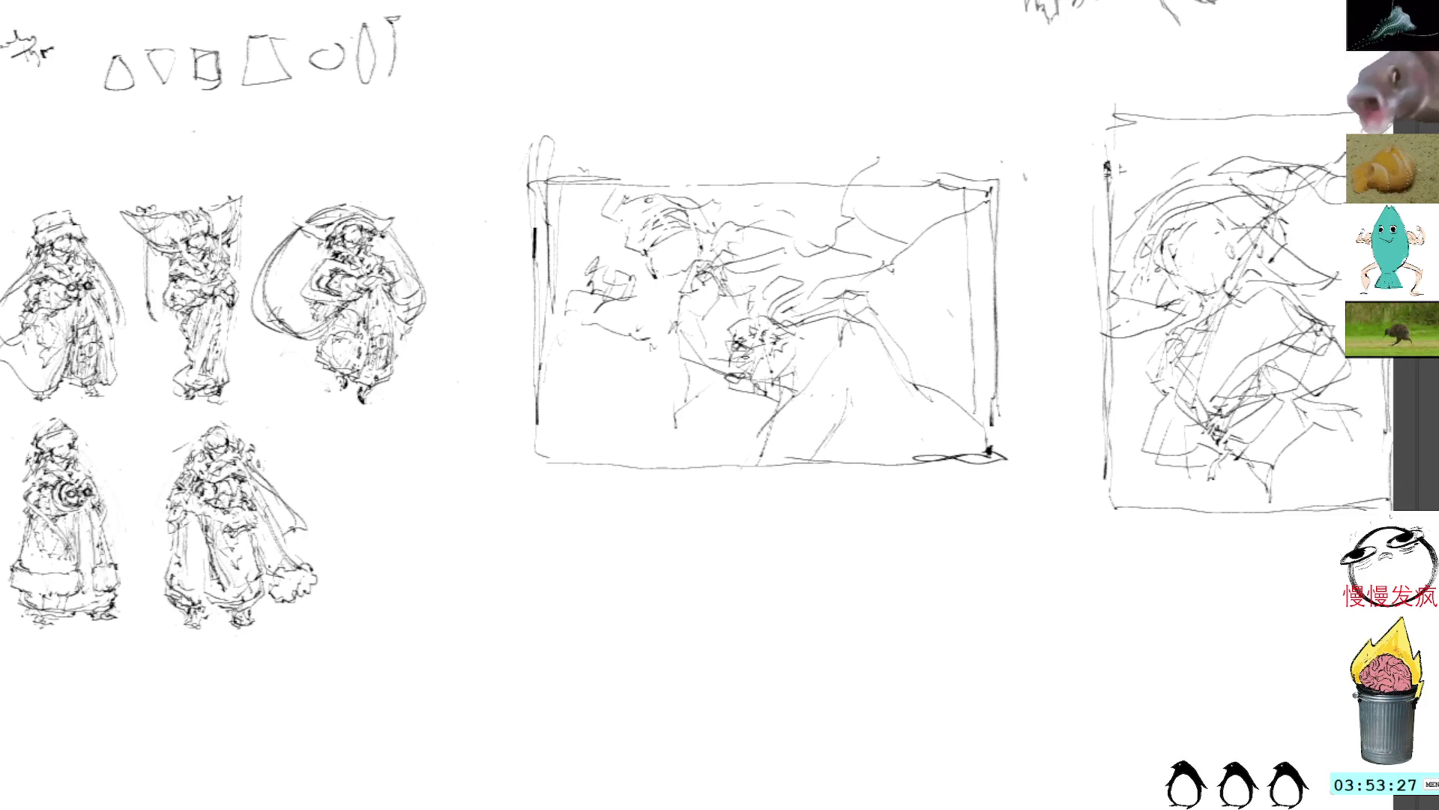
mouse_move(731, 462)
mouse_down()
mouse_move(778, 430)
mouse_move(899, 390)
mouse_up()
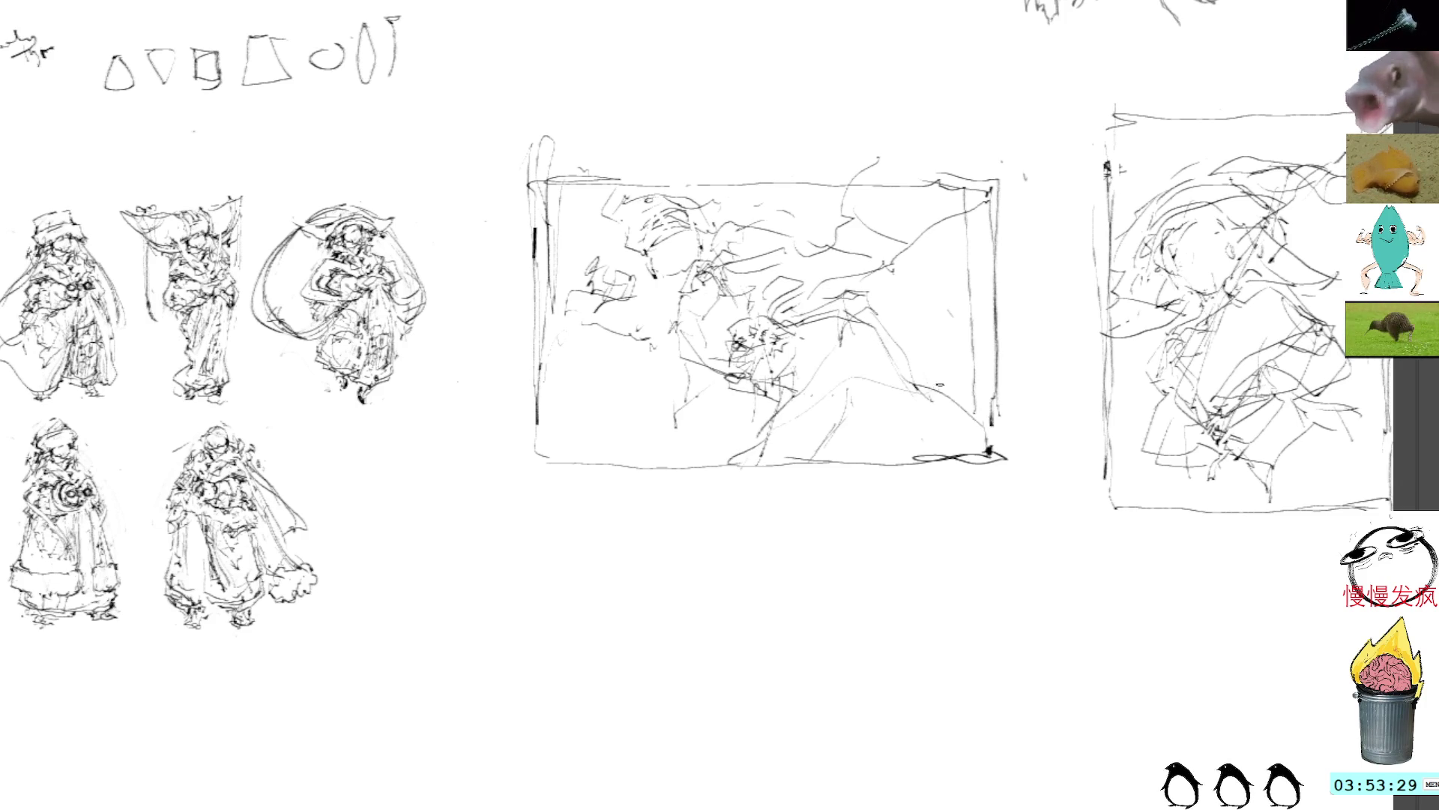
drag(775, 454, 959, 337)
mouse_move(826, 285)
mouse_down()
mouse_move(915, 353)
mouse_move(967, 364)
mouse_up()
drag(855, 303, 942, 355)
drag(793, 319, 857, 303)
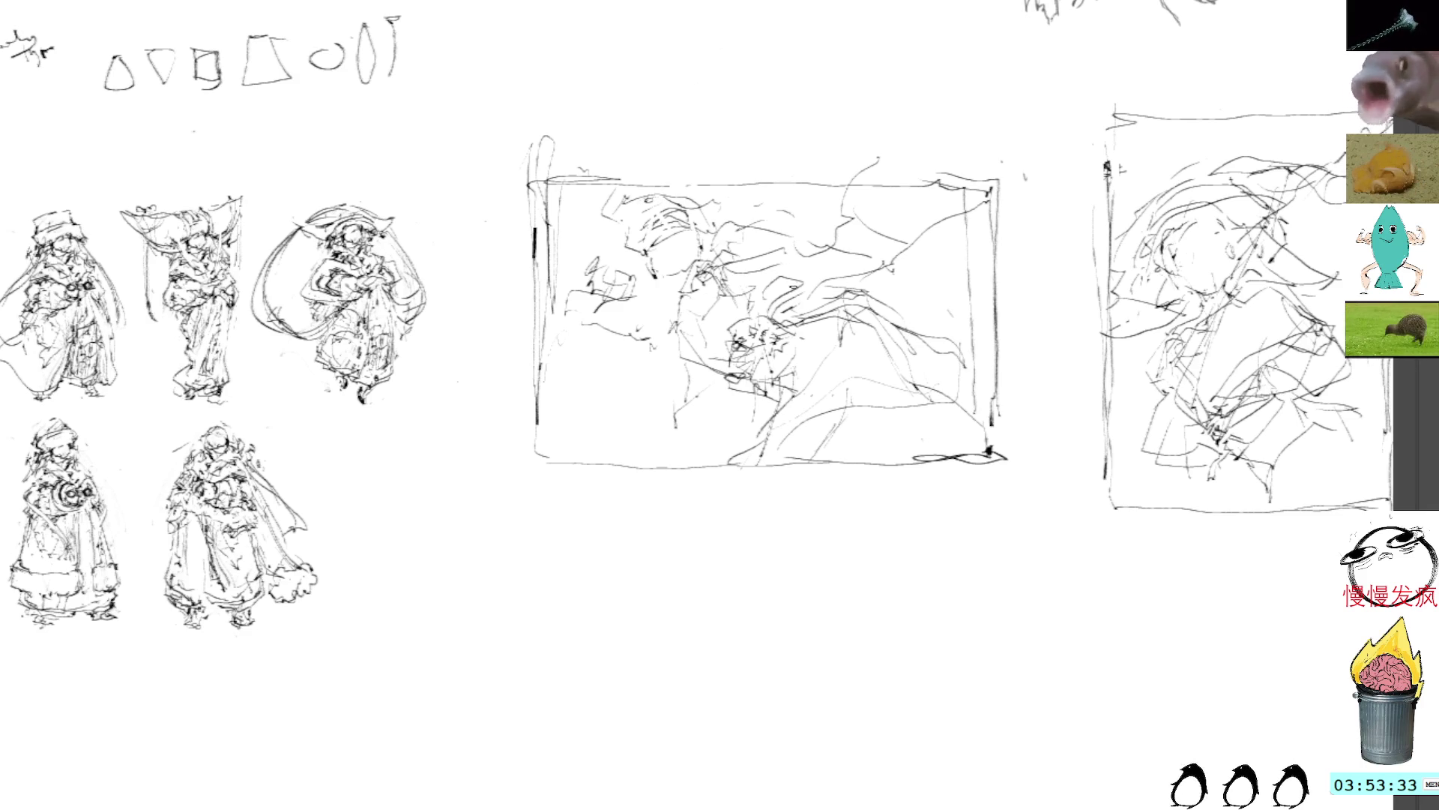
mouse_move(742, 308)
mouse_down()
mouse_move(794, 234)
mouse_move(731, 315)
mouse_move(677, 342)
mouse_up()
drag(698, 276, 697, 309)
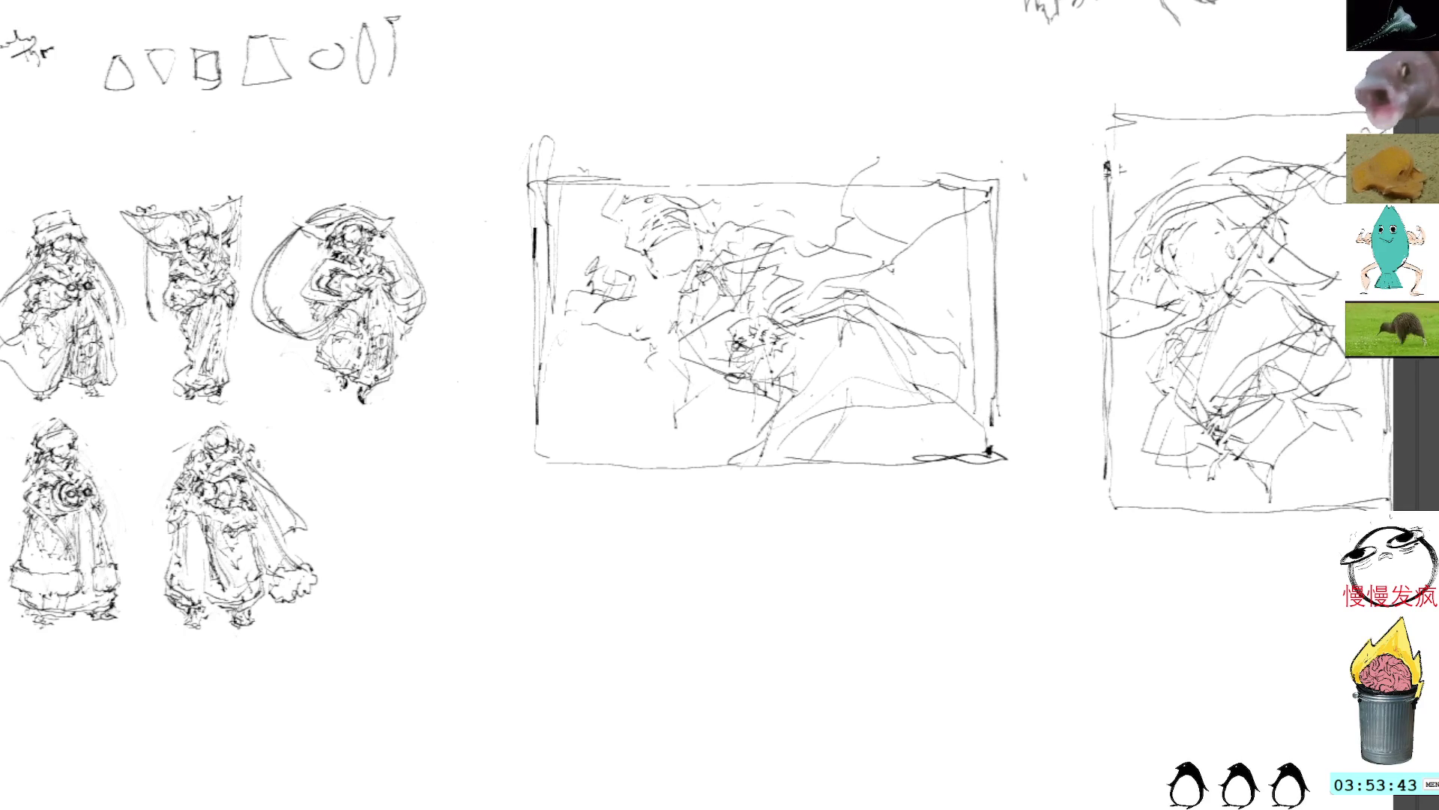
mouse_move(780, 457)
mouse_down()
mouse_move(855, 434)
mouse_move(862, 414)
mouse_move(894, 422)
mouse_move(916, 394)
mouse_move(995, 435)
mouse_move(970, 448)
mouse_up()
Delete the selected dark strokes and redraw the figure's upper and left areas
mouse_move(740, 228)
mouse_down()
mouse_move(792, 220)
mouse_move(730, 289)
mouse_move(790, 304)
mouse_move(796, 247)
mouse_move(779, 225)
mouse_move(787, 307)
mouse_move(802, 226)
mouse_up()
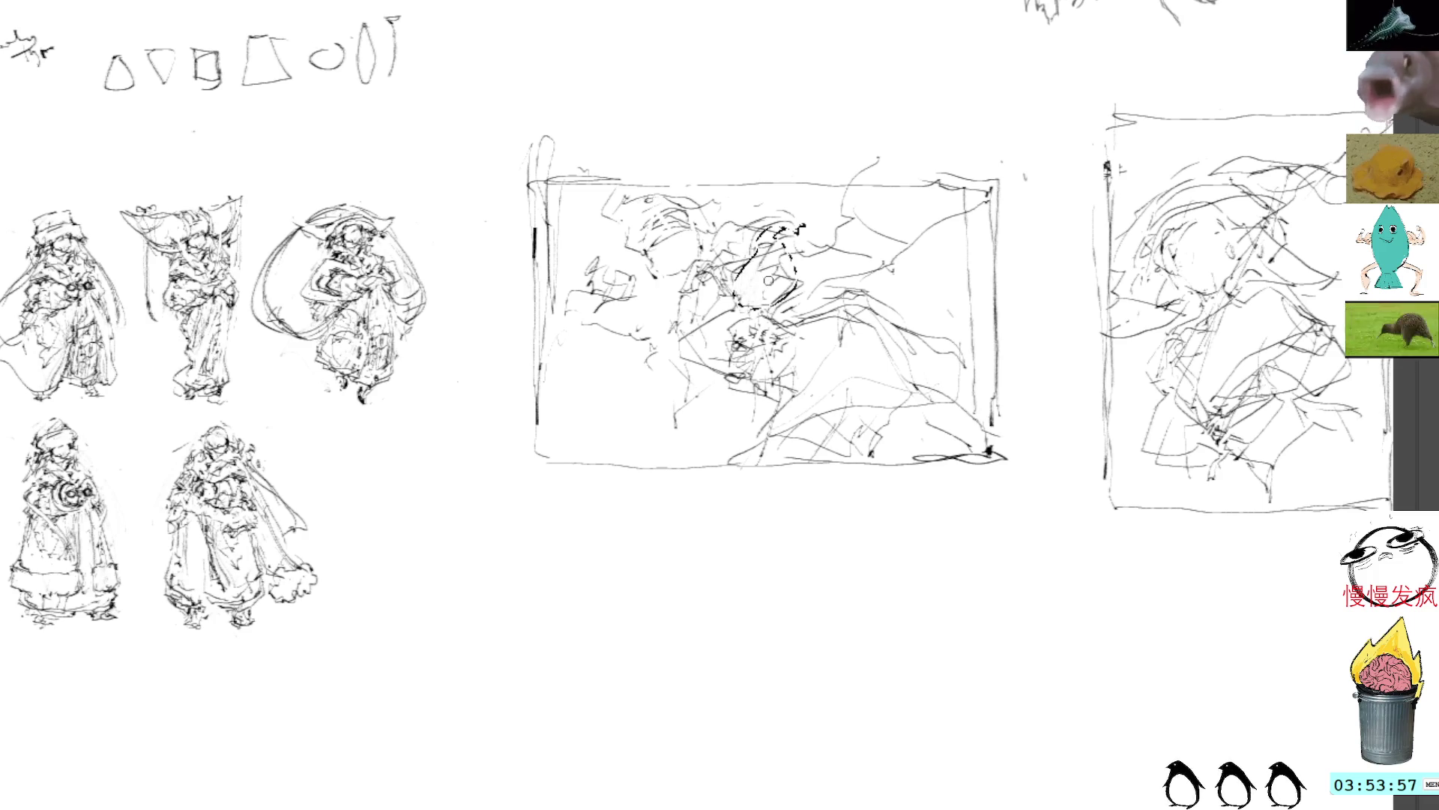
key(Delete)
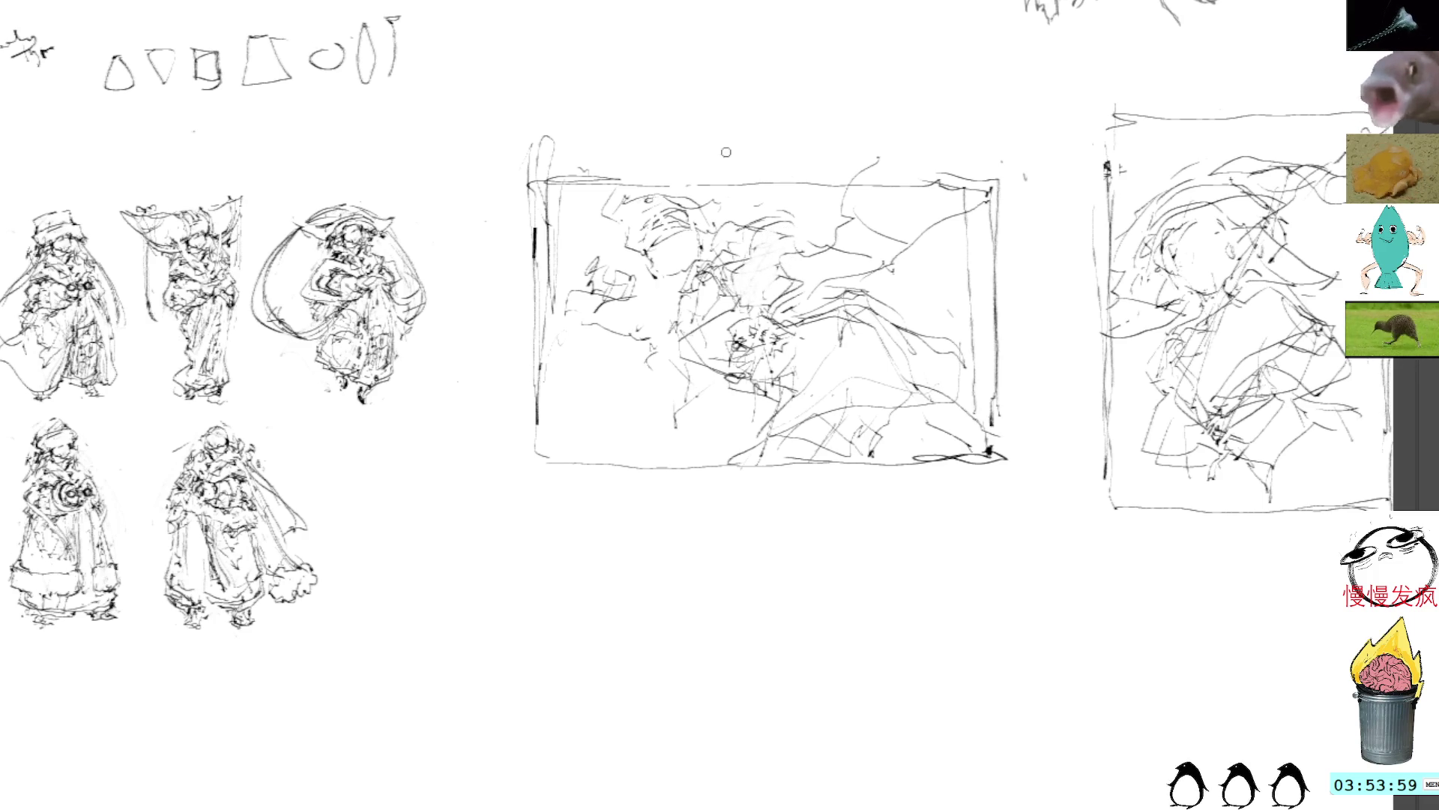
mouse_move(723, 306)
mouse_down()
mouse_move(803, 296)
mouse_move(819, 266)
mouse_move(778, 218)
mouse_move(814, 259)
mouse_up()
mouse_move(693, 365)
mouse_down()
mouse_move(681, 367)
mouse_move(669, 446)
mouse_move(733, 402)
mouse_move(658, 366)
mouse_move(652, 401)
mouse_move(633, 357)
mouse_move(645, 314)
mouse_move(648, 375)
mouse_move(630, 303)
mouse_move(669, 315)
mouse_move(645, 330)
mouse_move(660, 337)
mouse_move(667, 290)
mouse_up()
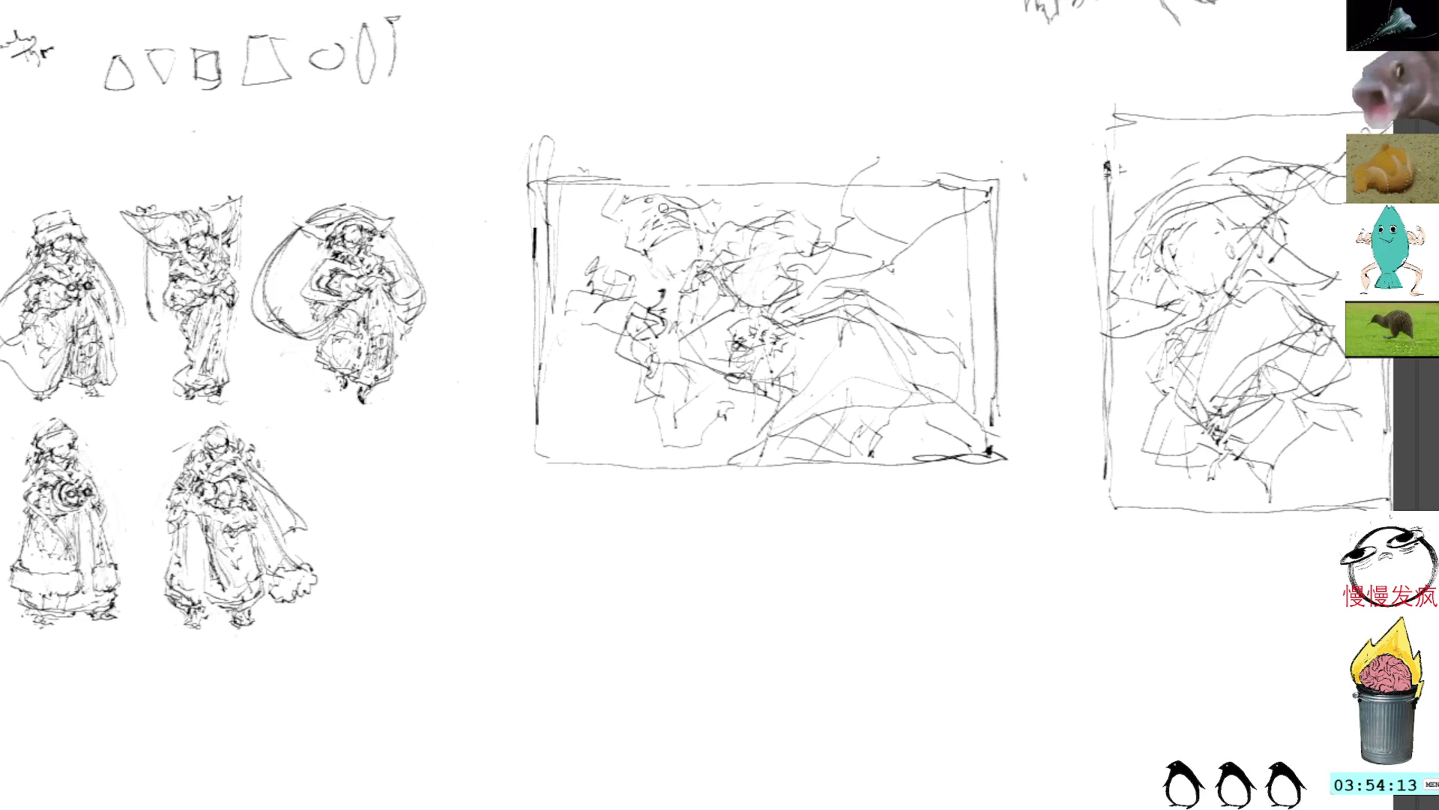
drag(647, 257, 637, 281)
drag(667, 229, 655, 257)
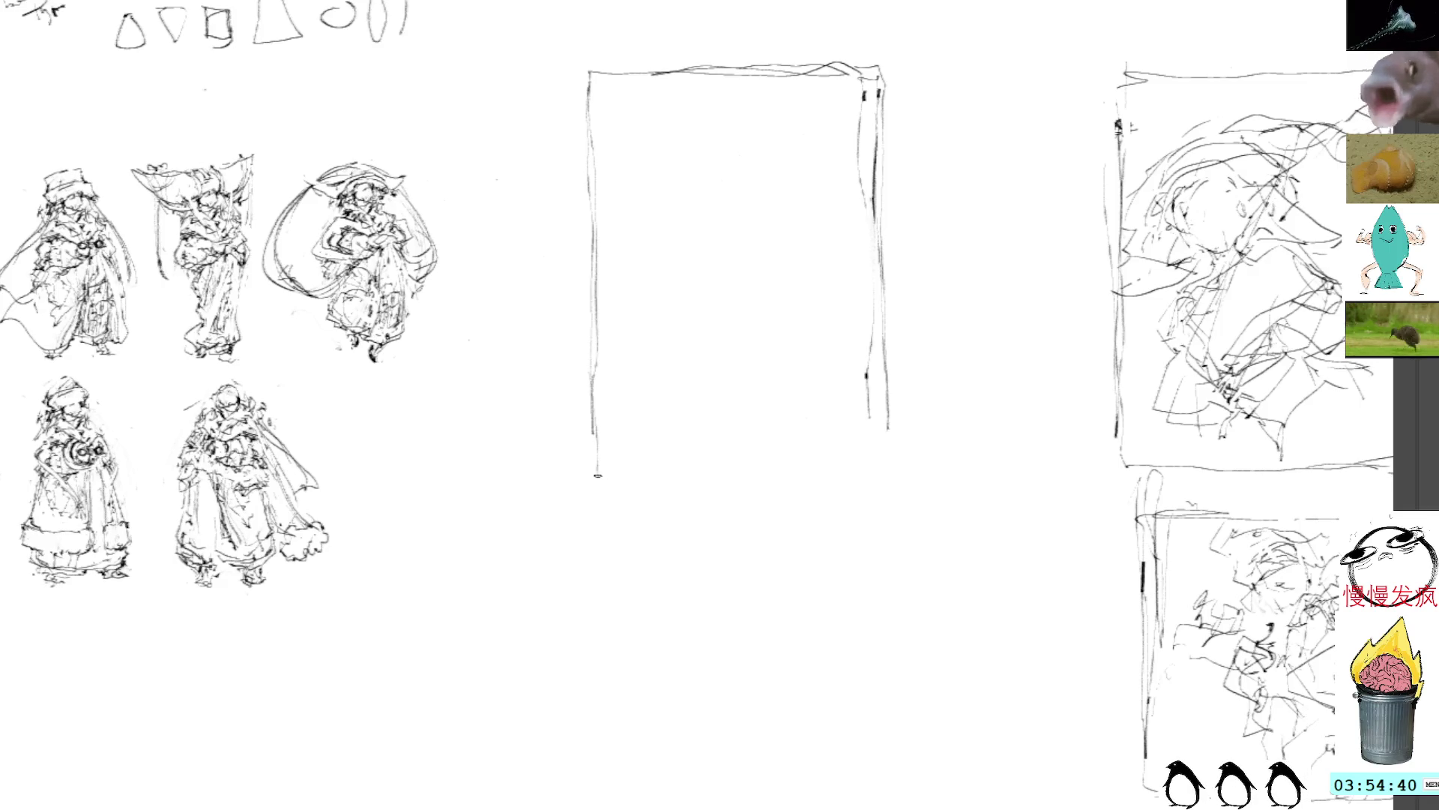
Draw a new tall rectangular frame at the canvas centre
mouse_move(587, 423)
mouse_down()
mouse_move(637, 454)
mouse_move(746, 470)
mouse_move(899, 454)
mouse_up()
mouse_move(601, 472)
mouse_down()
mouse_move(855, 455)
mouse_move(888, 291)
mouse_up()
mouse_move(879, 66)
mouse_down()
mouse_move(892, 465)
mouse_move(836, 468)
mouse_up()
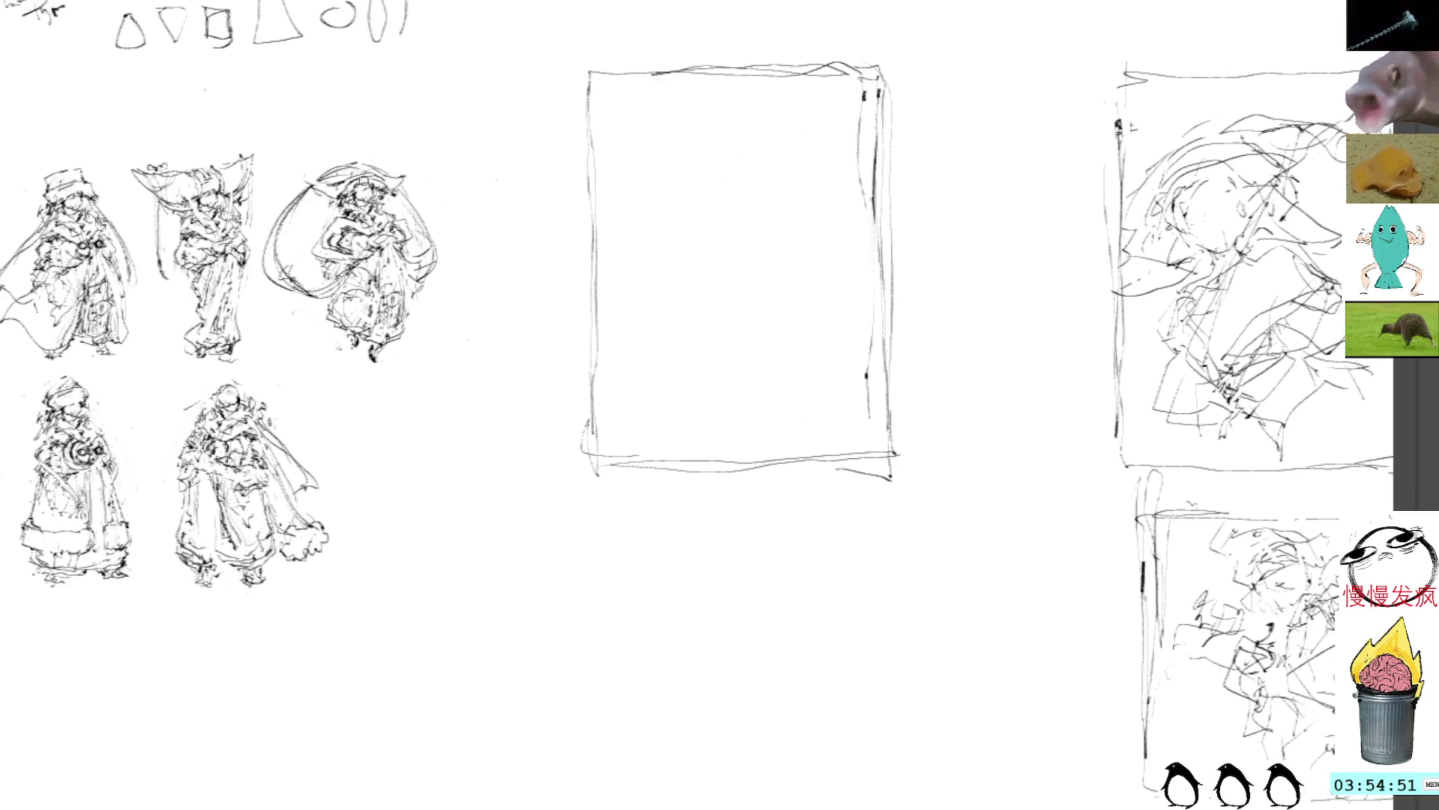
Sketch hooked curves closing into a rough circular head in the tall frame's upper left
mouse_move(630, 175)
mouse_down()
mouse_move(672, 142)
mouse_move(693, 191)
mouse_up()
drag(639, 180, 689, 161)
drag(688, 171, 690, 215)
mouse_move(646, 161)
mouse_down()
mouse_move(710, 187)
mouse_move(698, 225)
mouse_move(654, 237)
mouse_move(673, 235)
mouse_move(664, 216)
mouse_move(682, 220)
mouse_up()
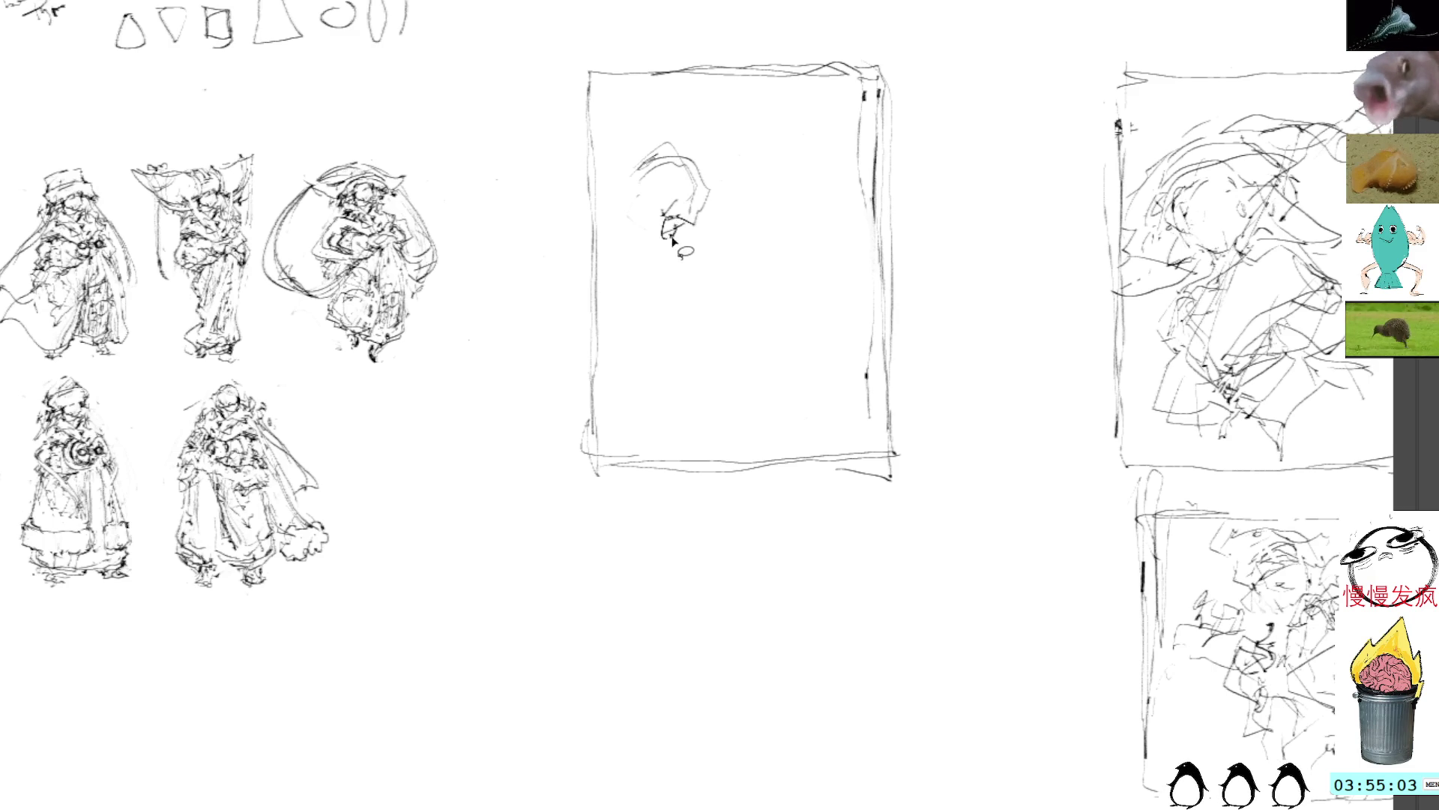
Redraw the head's right side and sketch the jaw, chin and marks around it
drag(684, 180, 675, 197)
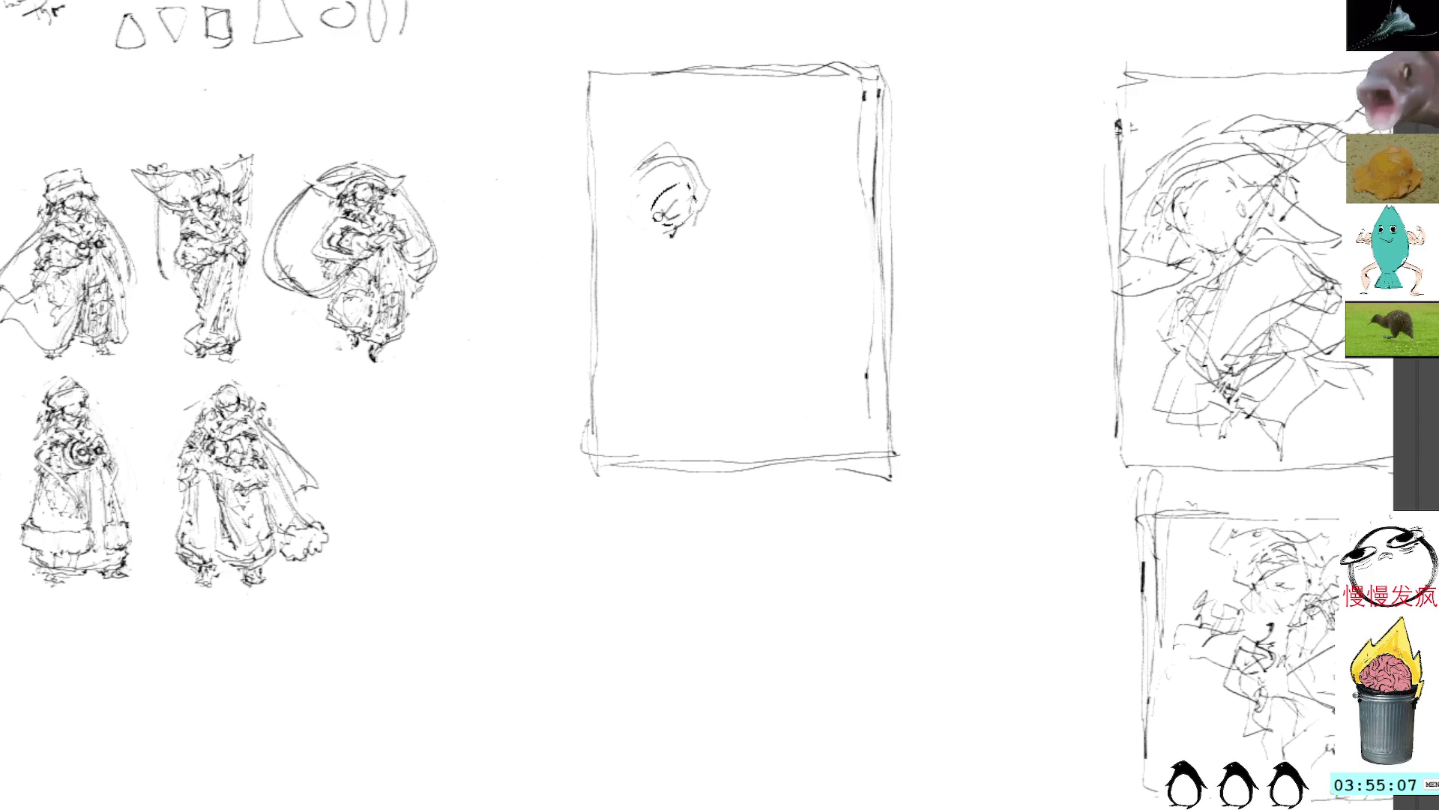
drag(703, 159, 708, 196)
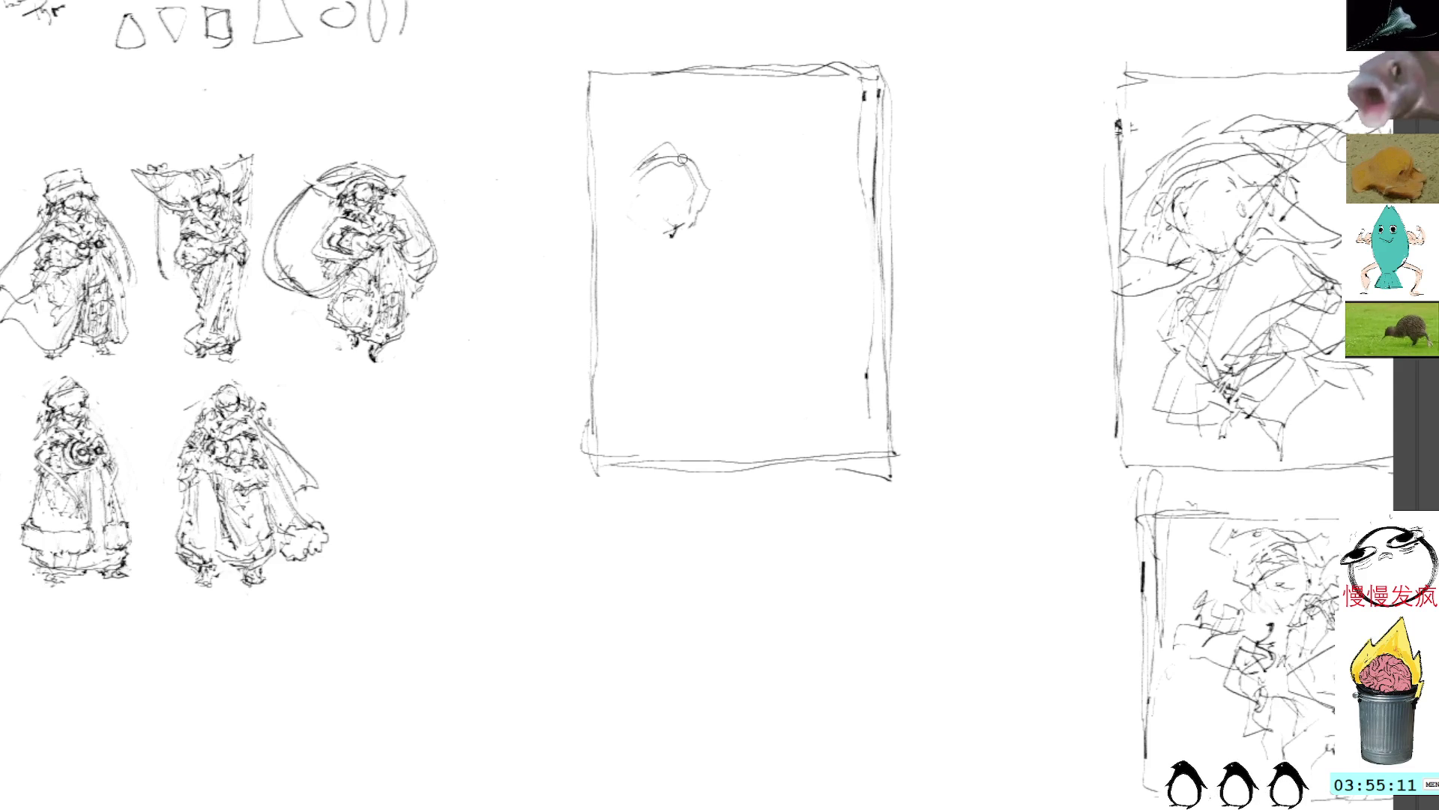
mouse_move(694, 208)
mouse_down()
mouse_move(639, 225)
mouse_move(652, 254)
mouse_move(623, 255)
mouse_move(652, 283)
mouse_up()
drag(663, 282, 627, 283)
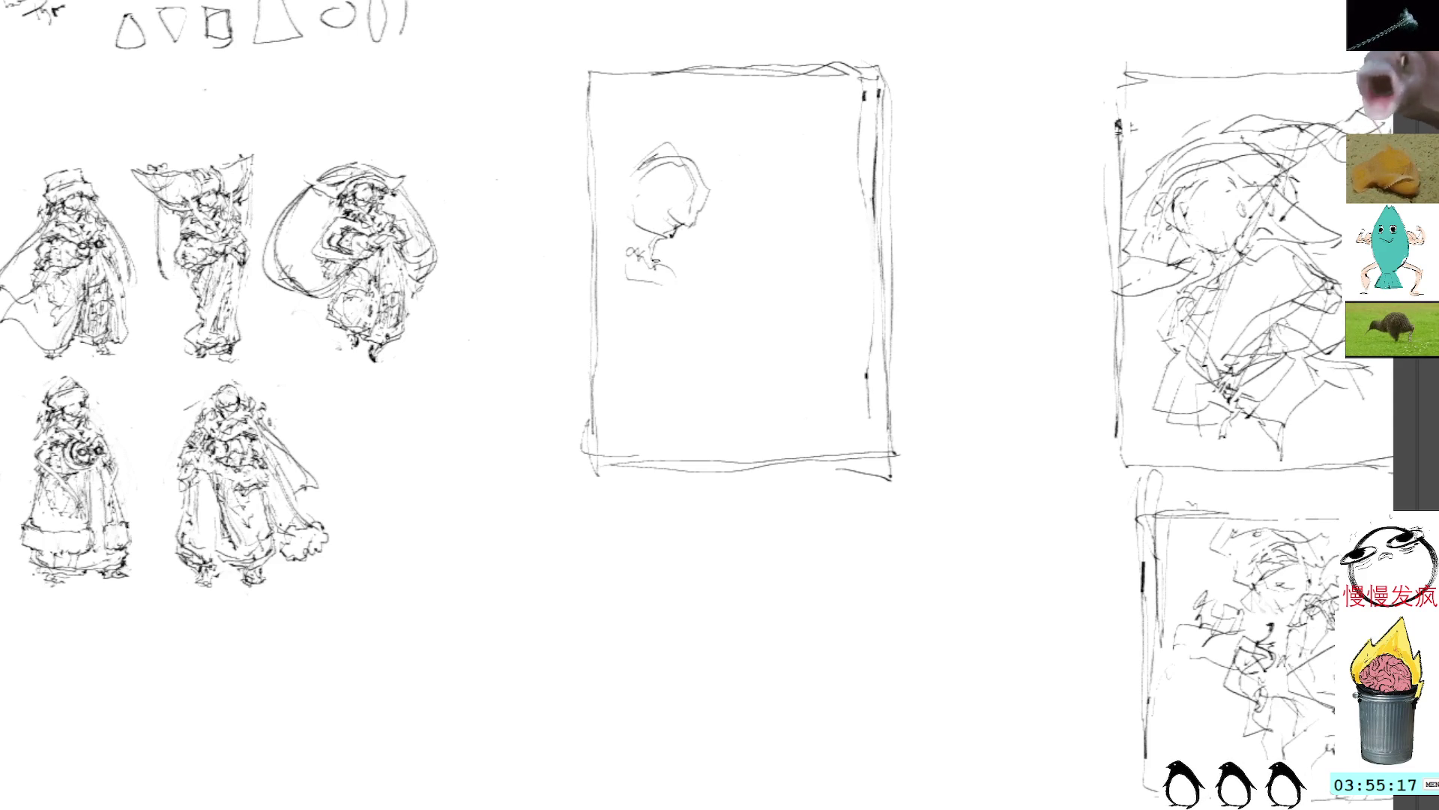
mouse_move(646, 219)
mouse_down()
mouse_move(609, 228)
mouse_move(637, 254)
mouse_up()
drag(660, 248, 639, 277)
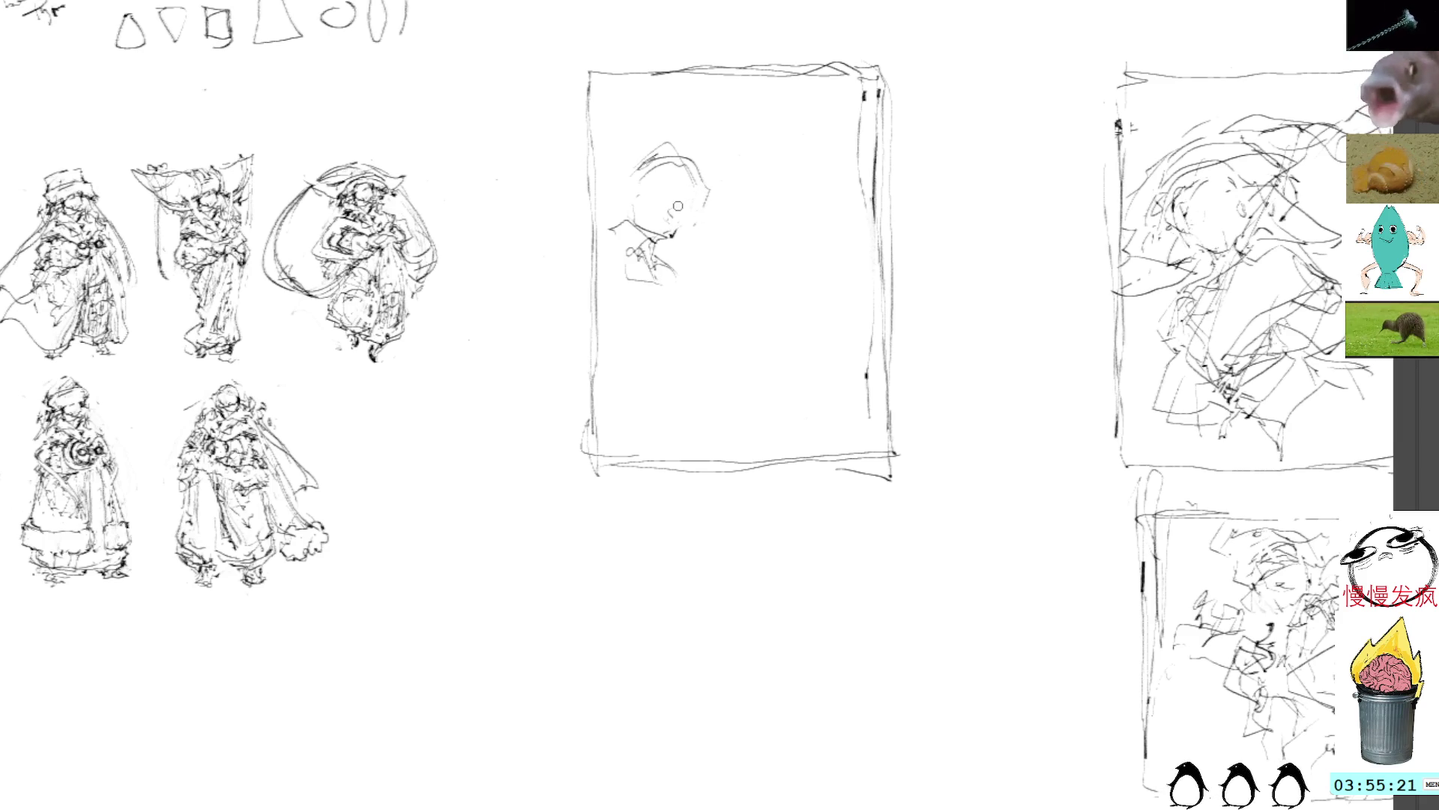
Draw a curve down from the chin and sketch loops and lines in the lower-left body
drag(656, 272, 709, 324)
mouse_move(610, 350)
mouse_down()
mouse_move(702, 401)
mouse_move(712, 367)
mouse_up()
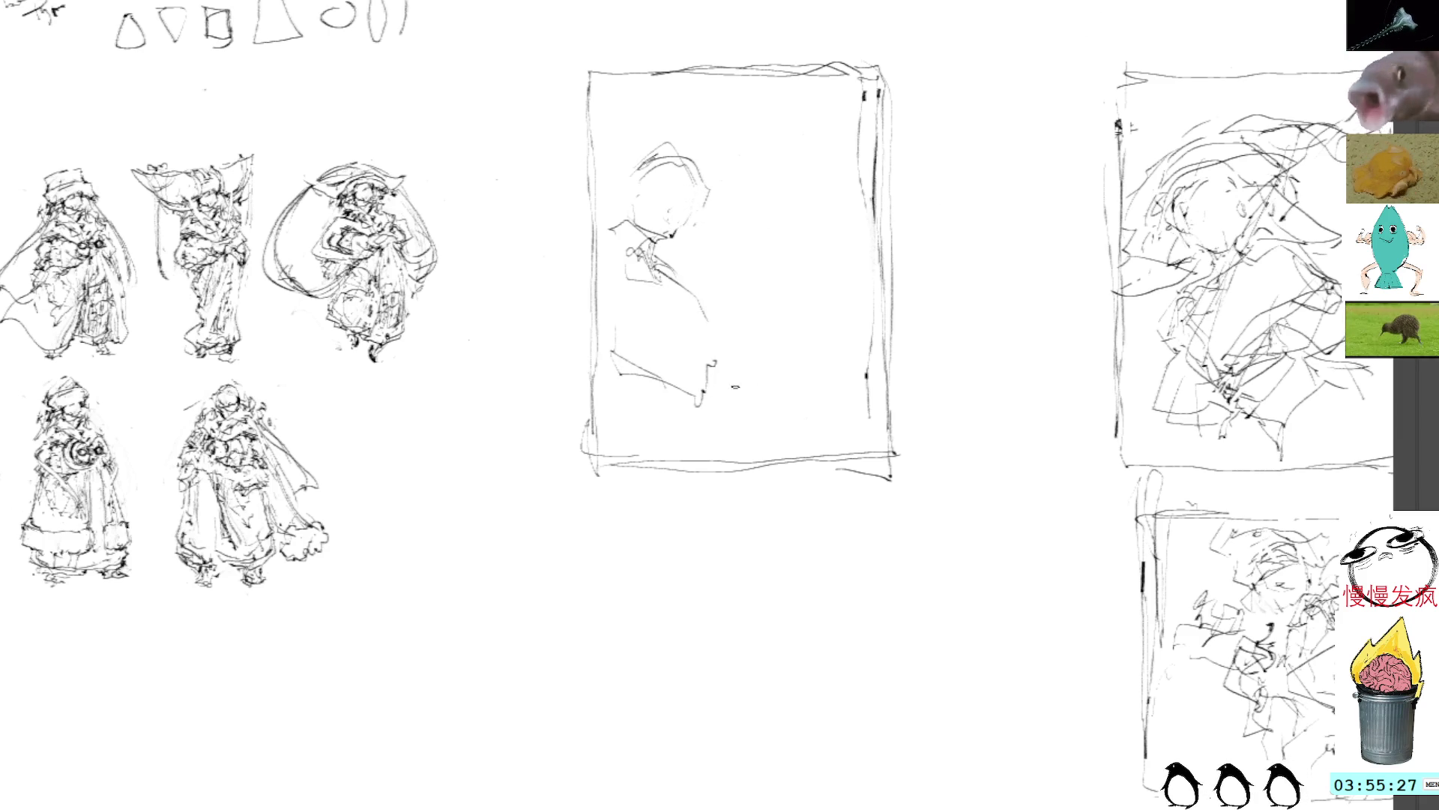
drag(661, 270, 715, 325)
mouse_move(667, 273)
mouse_down()
mouse_move(691, 313)
mouse_move(677, 406)
mouse_move(600, 390)
mouse_move(622, 390)
mouse_up()
drag(611, 343, 681, 337)
drag(672, 352, 695, 350)
mouse_move(646, 385)
mouse_down()
mouse_move(642, 409)
mouse_move(697, 399)
mouse_move(705, 376)
mouse_up()
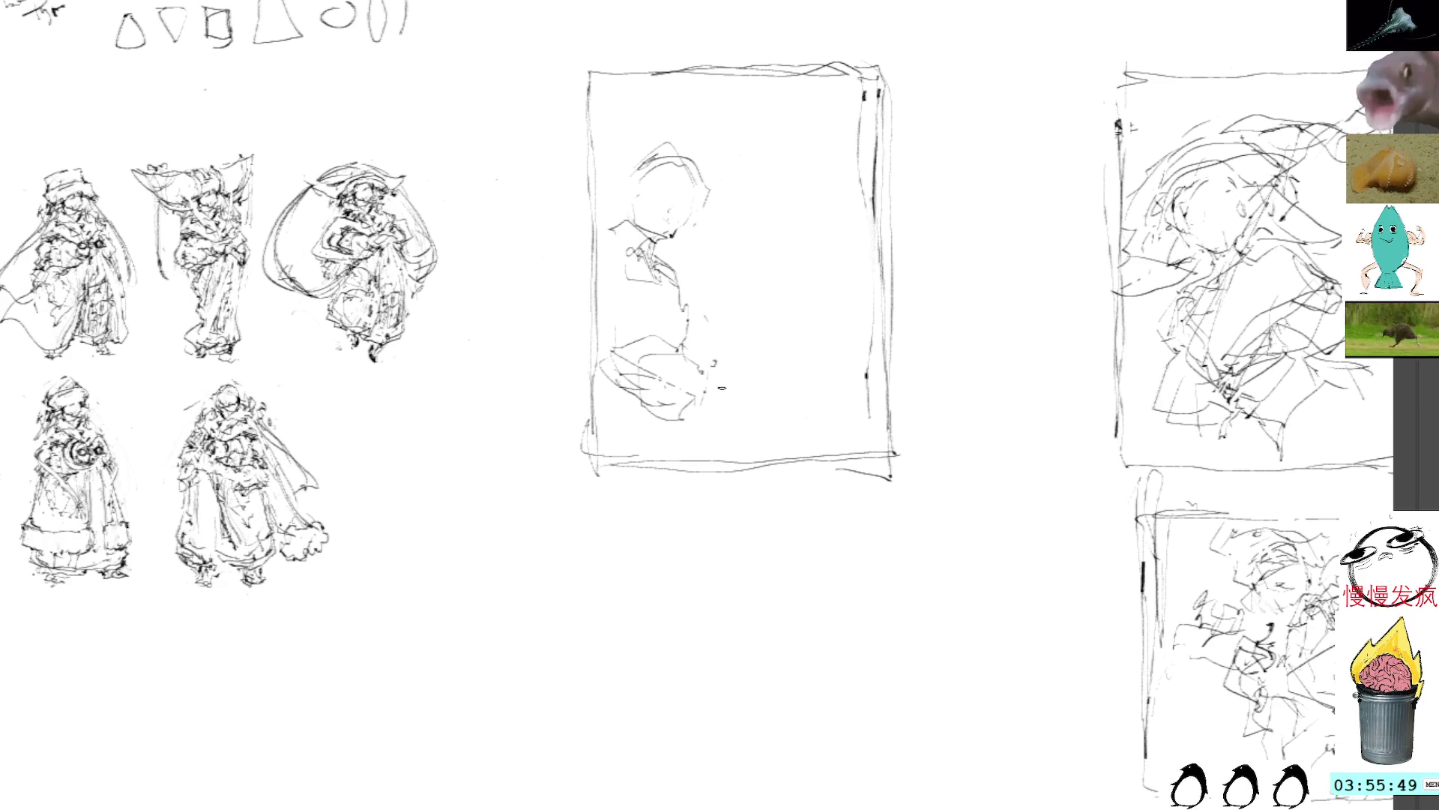
Draw a curve along the frame's bottom and long lines rising up the right side
drag(686, 443, 809, 446)
mouse_move(671, 436)
mouse_down()
mouse_move(762, 455)
mouse_move(790, 435)
mouse_up()
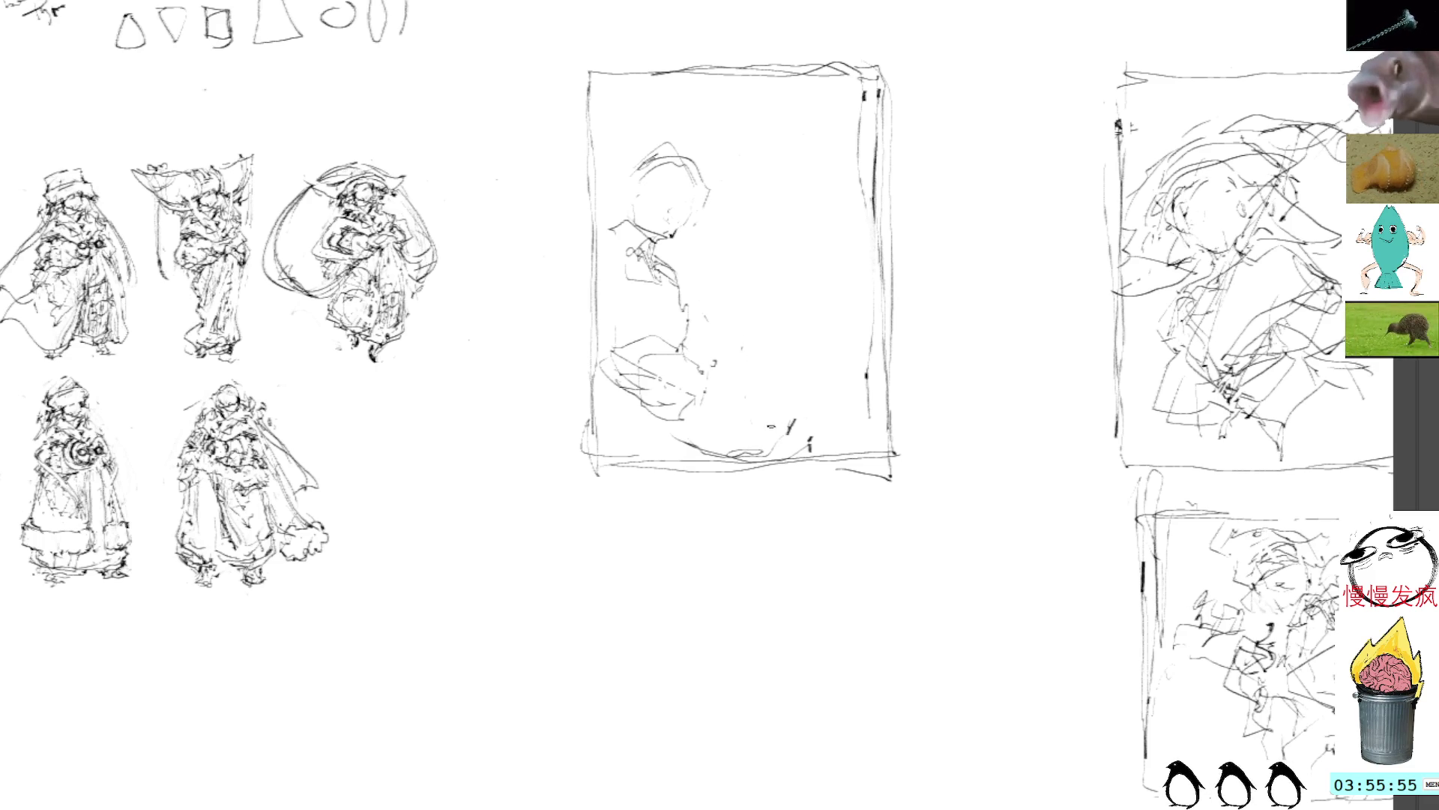
mouse_move(797, 397)
mouse_down()
mouse_move(796, 409)
mouse_move(759, 323)
mouse_move(760, 248)
mouse_move(823, 155)
mouse_up()
drag(811, 174, 829, 151)
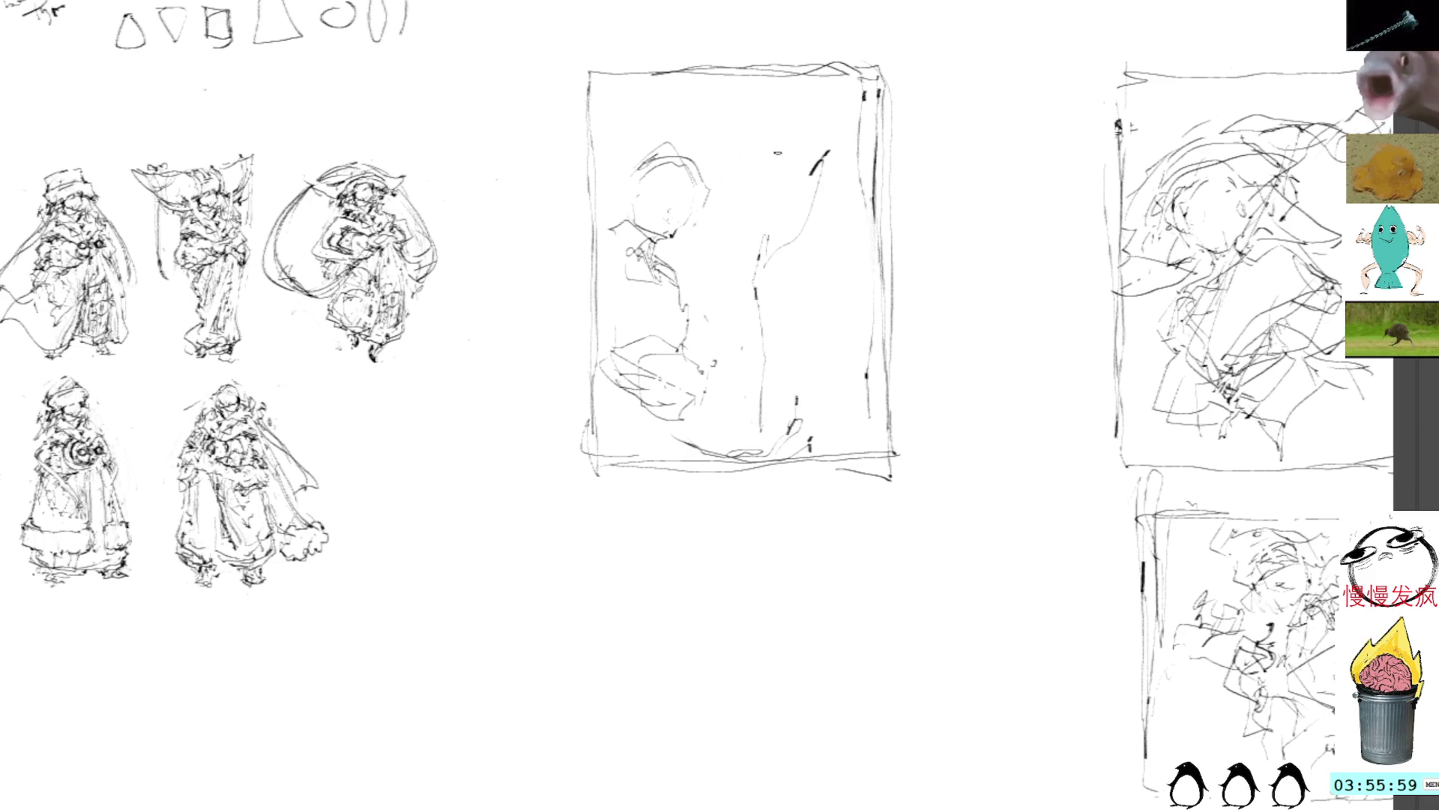
Undo the long strokes and redraw a diagonal line rising to the upper right with a dark blot
key(ctrl+z)
key(ctrl+z)
key(ctrl+z)
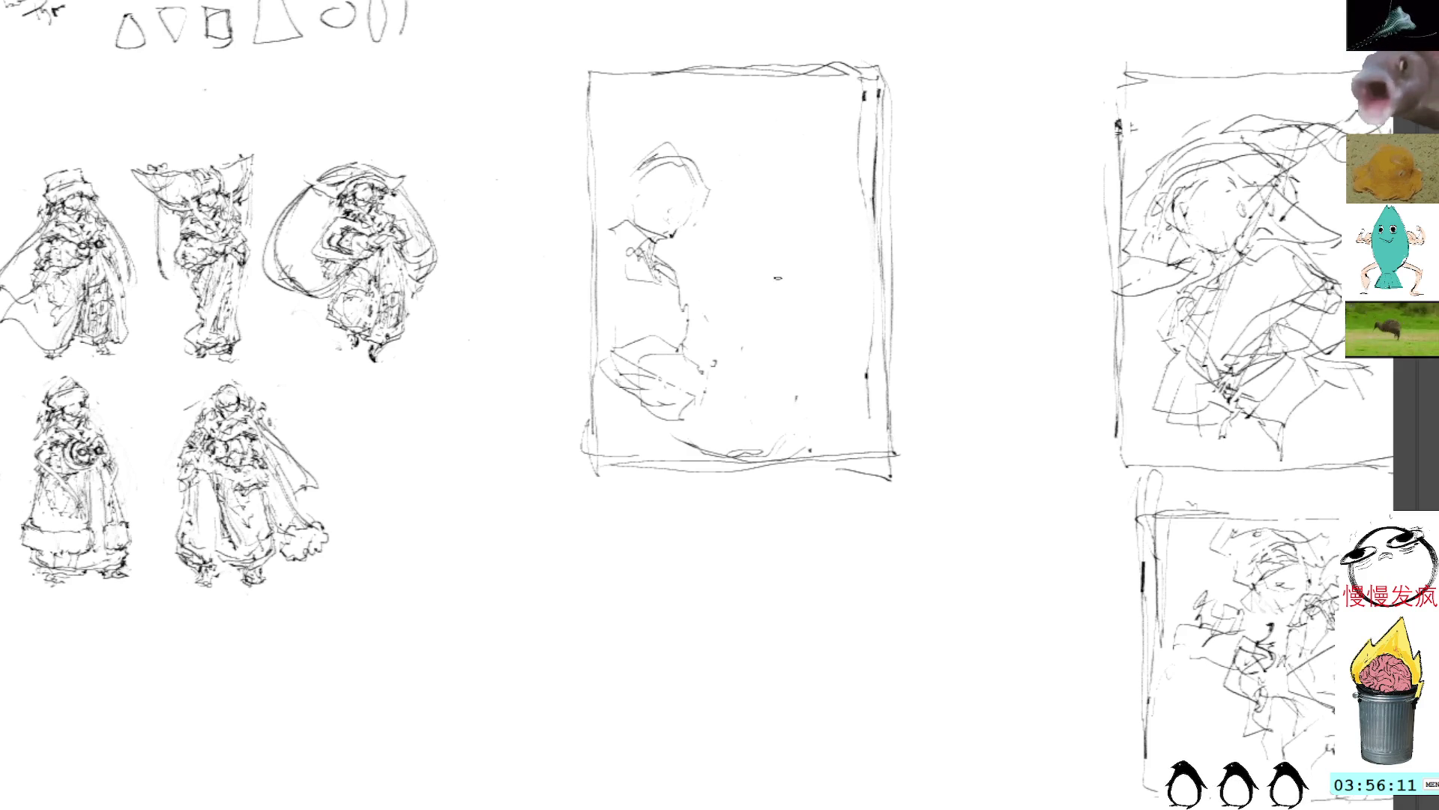
drag(799, 432, 823, 375)
mouse_move(777, 424)
mouse_down()
mouse_move(776, 288)
mouse_move(764, 300)
mouse_up()
drag(757, 248, 765, 248)
key(ctrl+z)
mouse_move(756, 390)
mouse_down()
mouse_move(758, 266)
mouse_move(877, 123)
mouse_up()
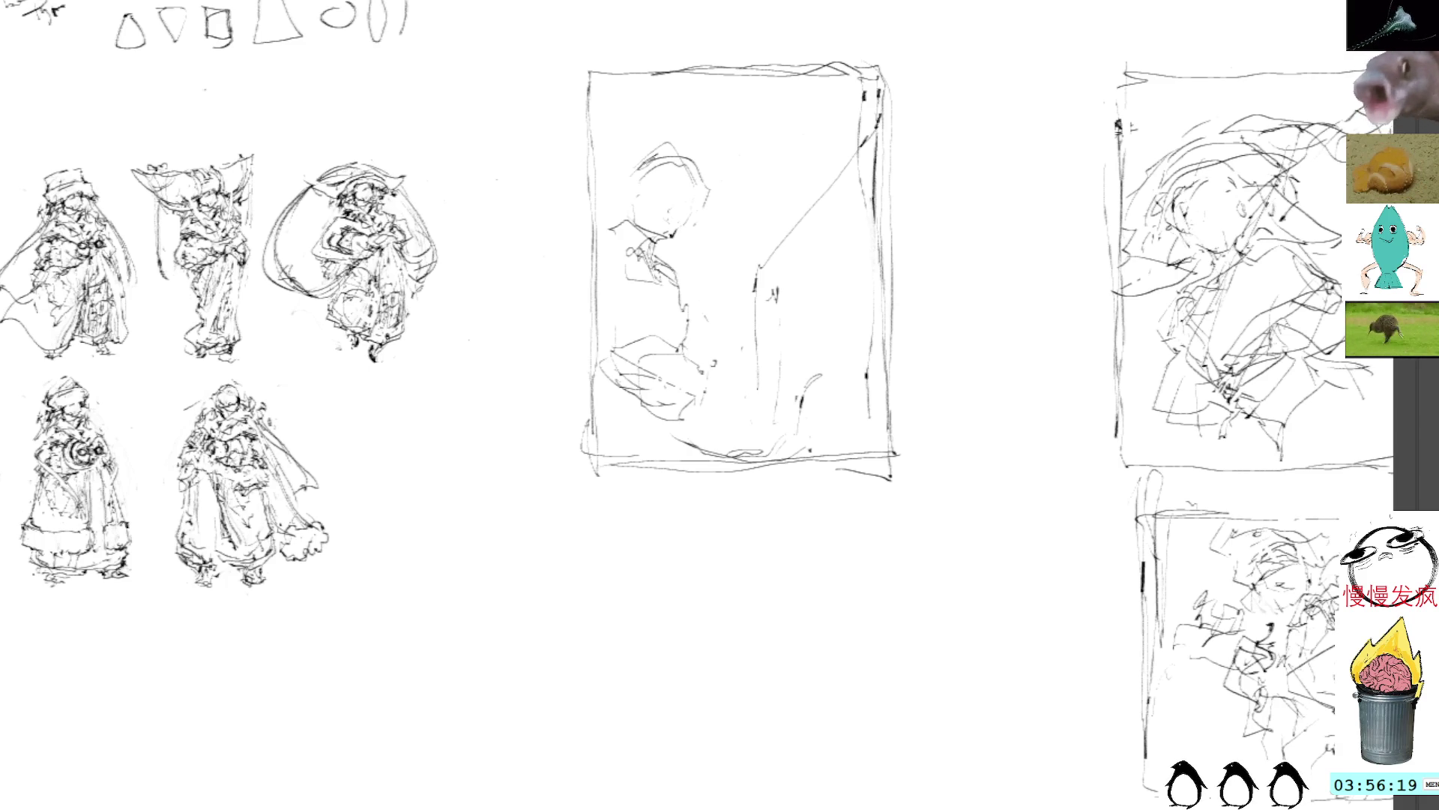
drag(829, 309, 862, 217)
Reinforce the top of the head and jaw, then draw the long V-shaped stroke and diagonal
mouse_move(645, 162)
mouse_down()
mouse_move(695, 156)
mouse_move(662, 159)
mouse_move(692, 174)
mouse_move(703, 213)
mouse_move(686, 222)
mouse_move(649, 193)
mouse_up()
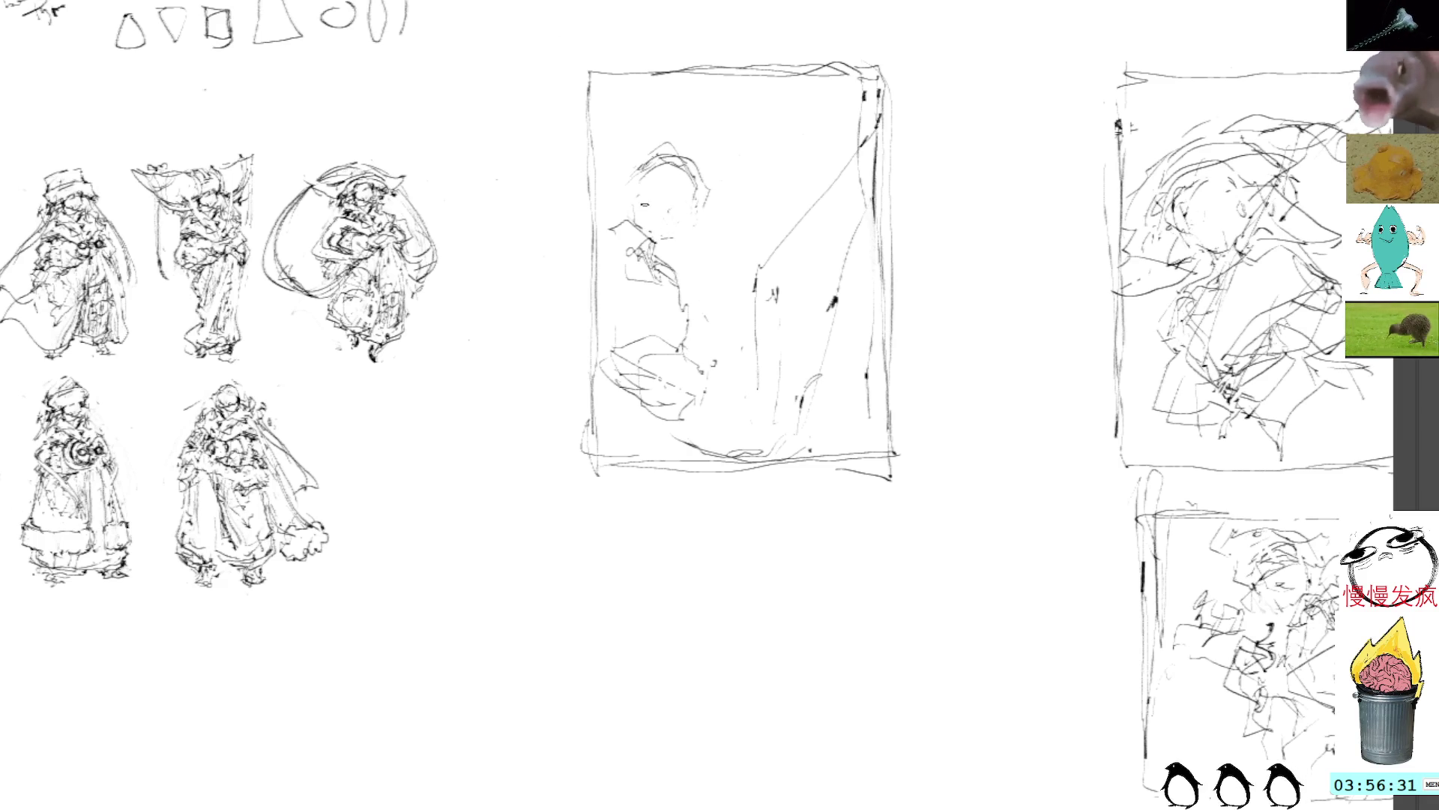
drag(701, 204, 687, 222)
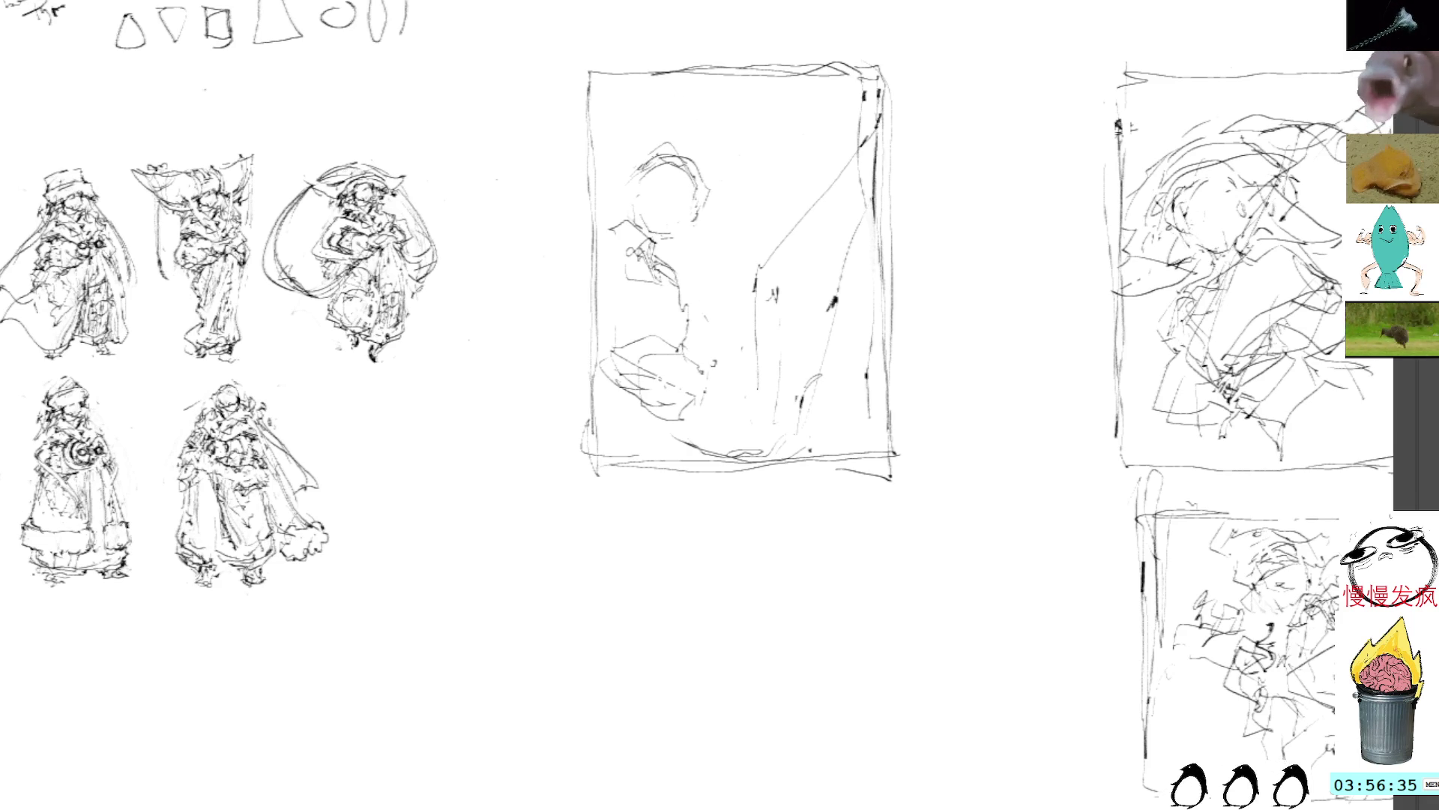
drag(681, 313, 702, 351)
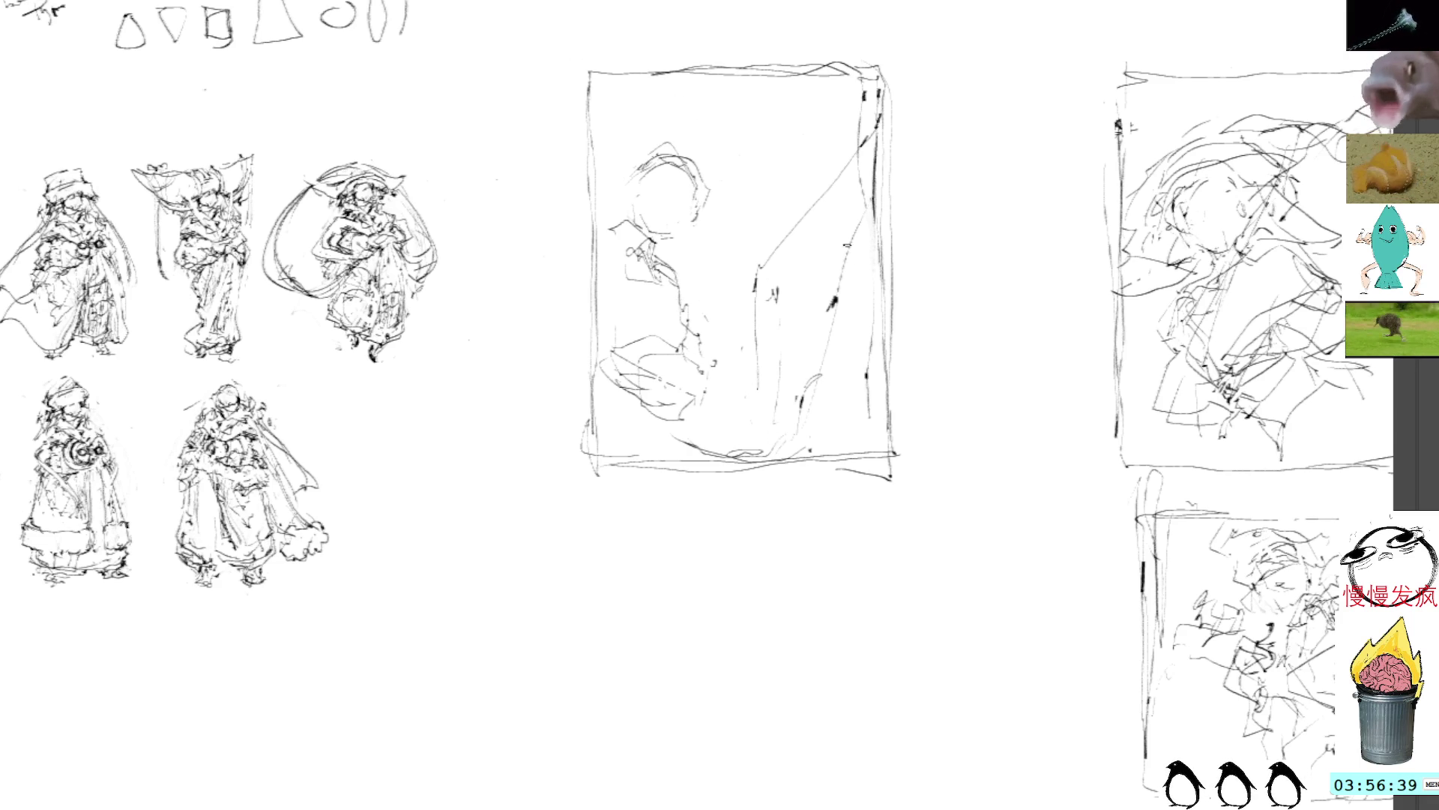
mouse_move(757, 251)
mouse_down()
mouse_move(746, 359)
mouse_move(763, 361)
mouse_up()
drag(738, 289, 857, 156)
Add small detail marks around the face and body of the figure
mouse_move(621, 267)
mouse_down()
mouse_move(638, 268)
mouse_move(628, 229)
mouse_move(586, 257)
mouse_up()
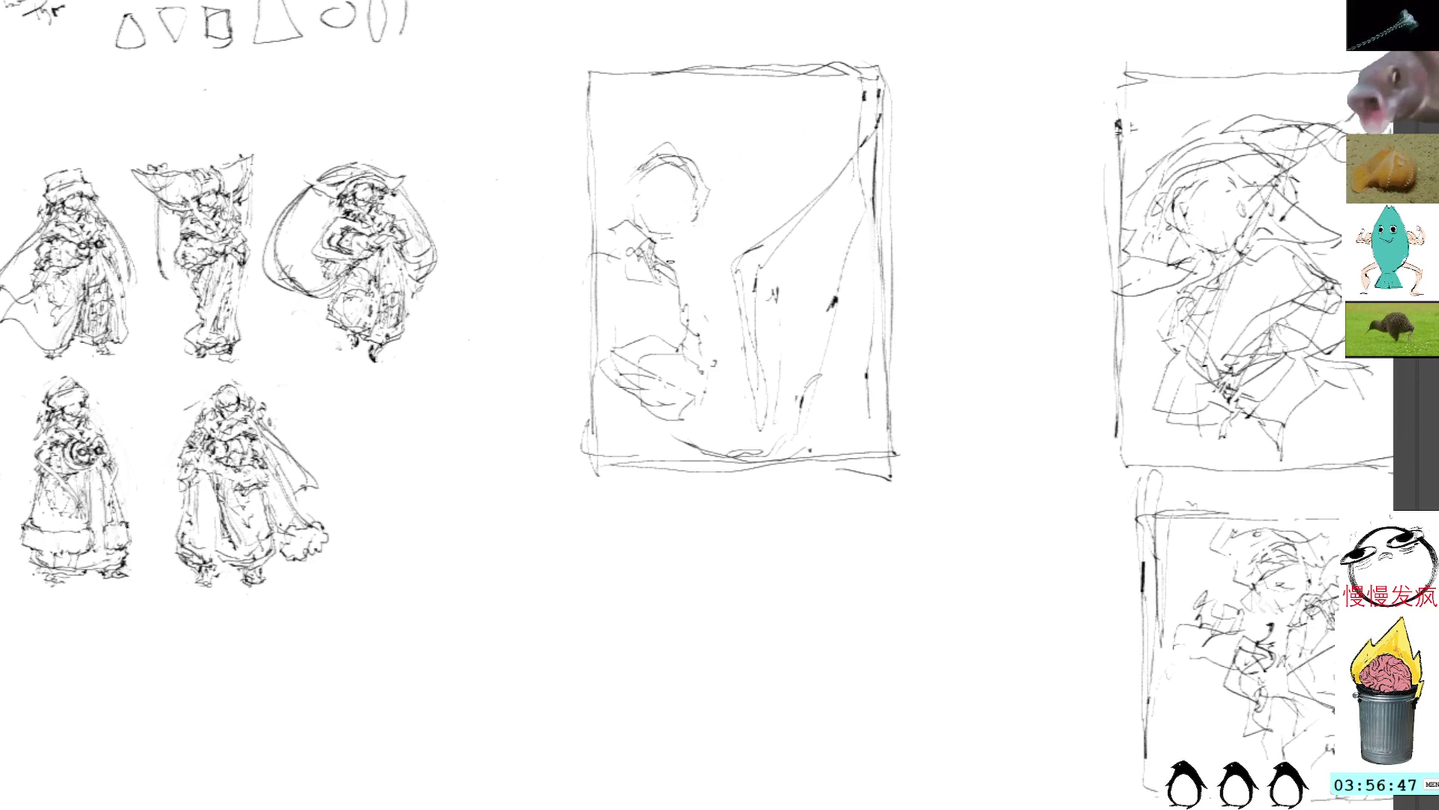
drag(625, 341, 594, 345)
mouse_move(683, 271)
mouse_down()
mouse_move(656, 302)
mouse_move(709, 356)
mouse_up()
drag(663, 276, 697, 322)
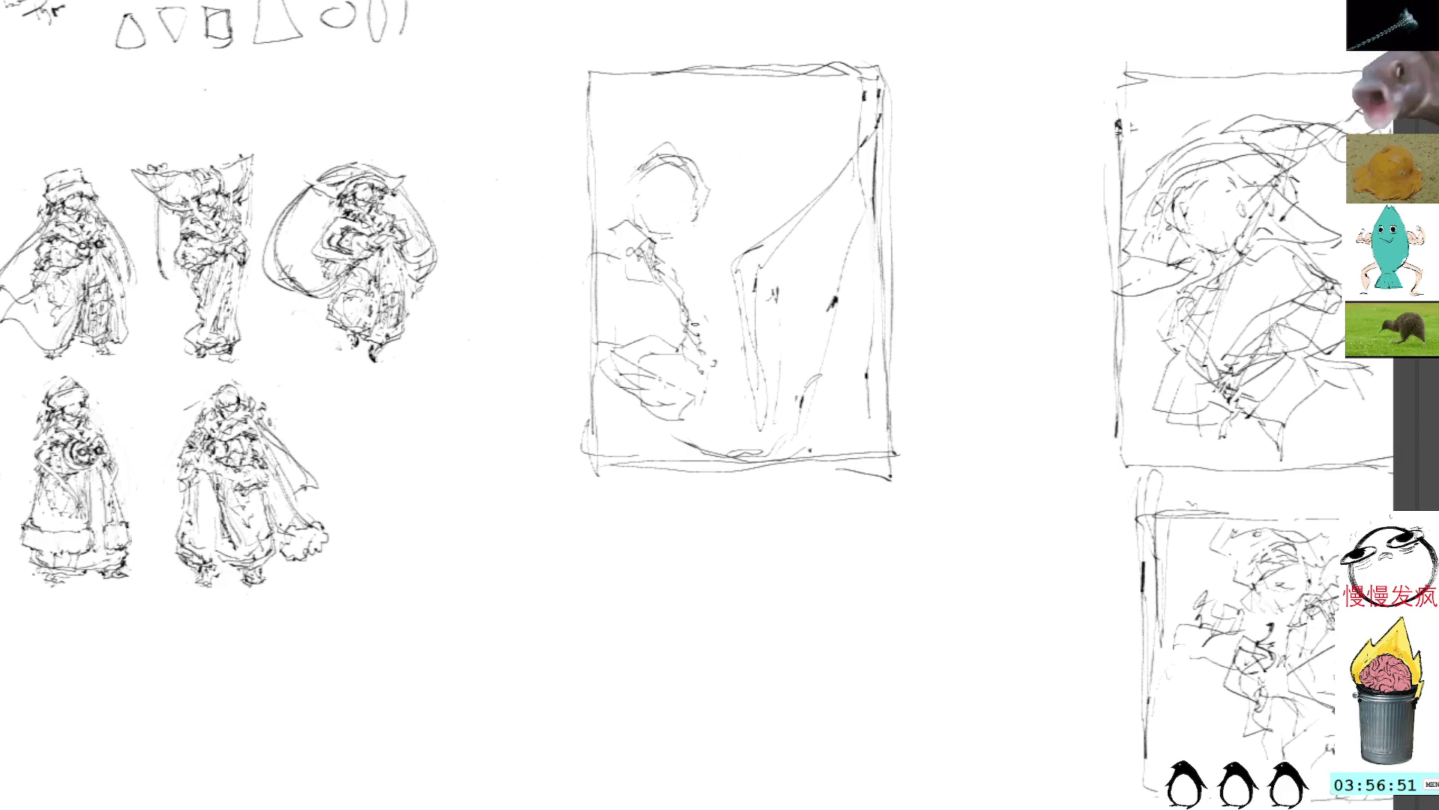
mouse_move(600, 363)
mouse_down()
mouse_move(661, 337)
mouse_move(665, 372)
mouse_up()
drag(637, 431, 677, 430)
drag(613, 222, 604, 208)
Add strokes along the head's left, top and right edges and small dark marks near the face
mouse_move(402, 460)
mouse_down()
mouse_move(720, 540)
mouse_move(428, 496)
mouse_up()
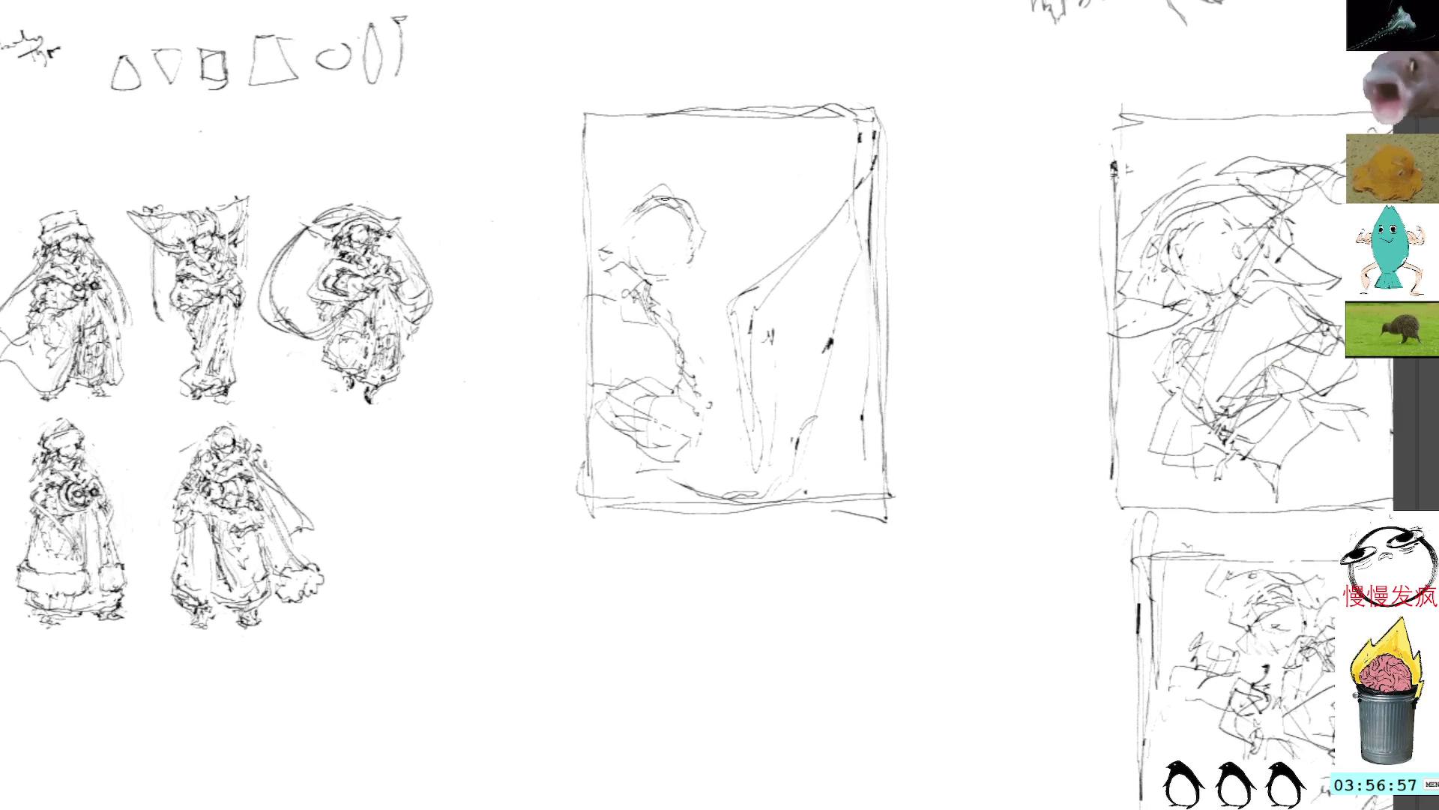
drag(646, 216, 611, 244)
drag(644, 189, 610, 213)
mouse_move(717, 222)
mouse_down()
mouse_move(704, 238)
mouse_move(595, 234)
mouse_move(628, 199)
mouse_up()
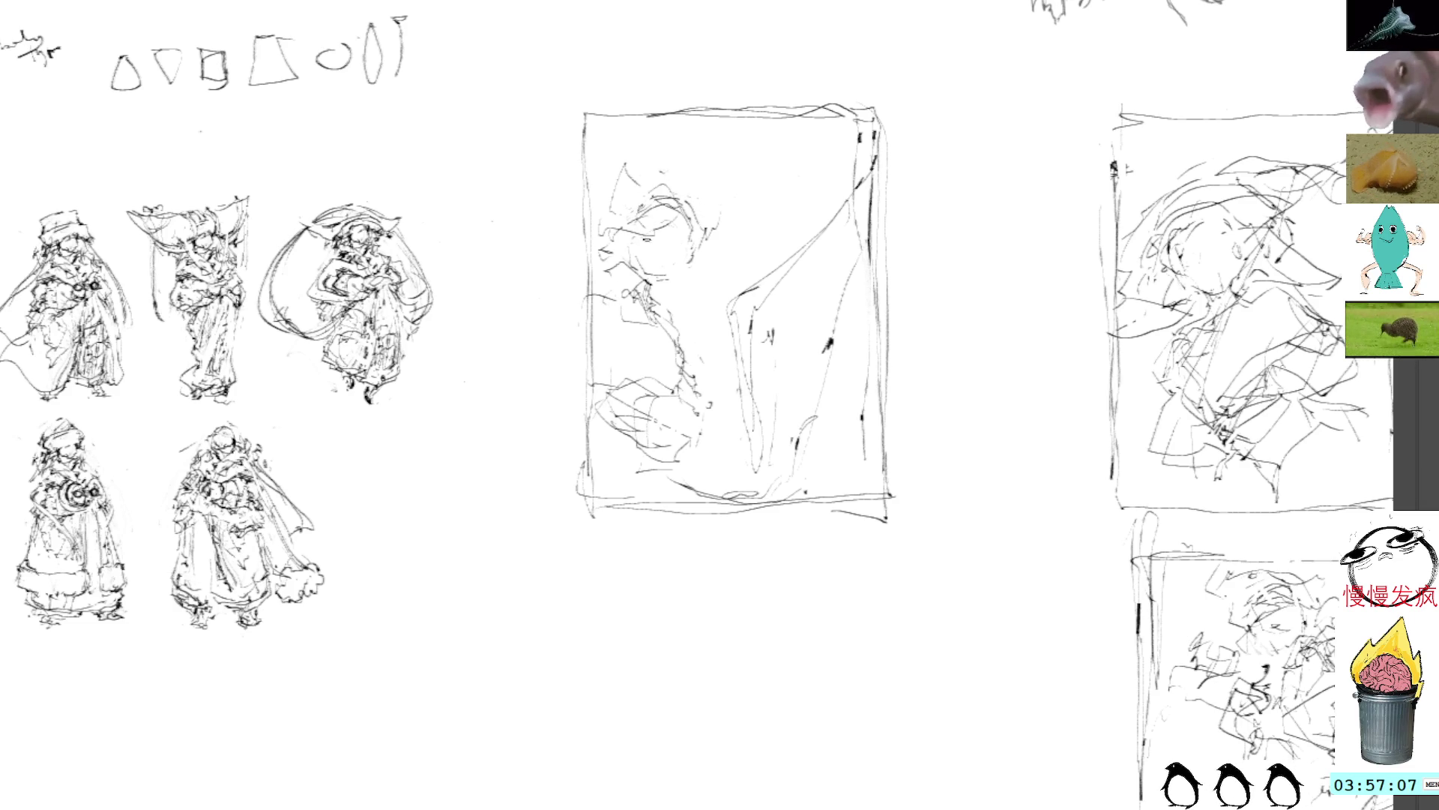
mouse_move(678, 304)
mouse_down()
mouse_move(635, 341)
mouse_move(656, 363)
mouse_move(687, 355)
mouse_up()
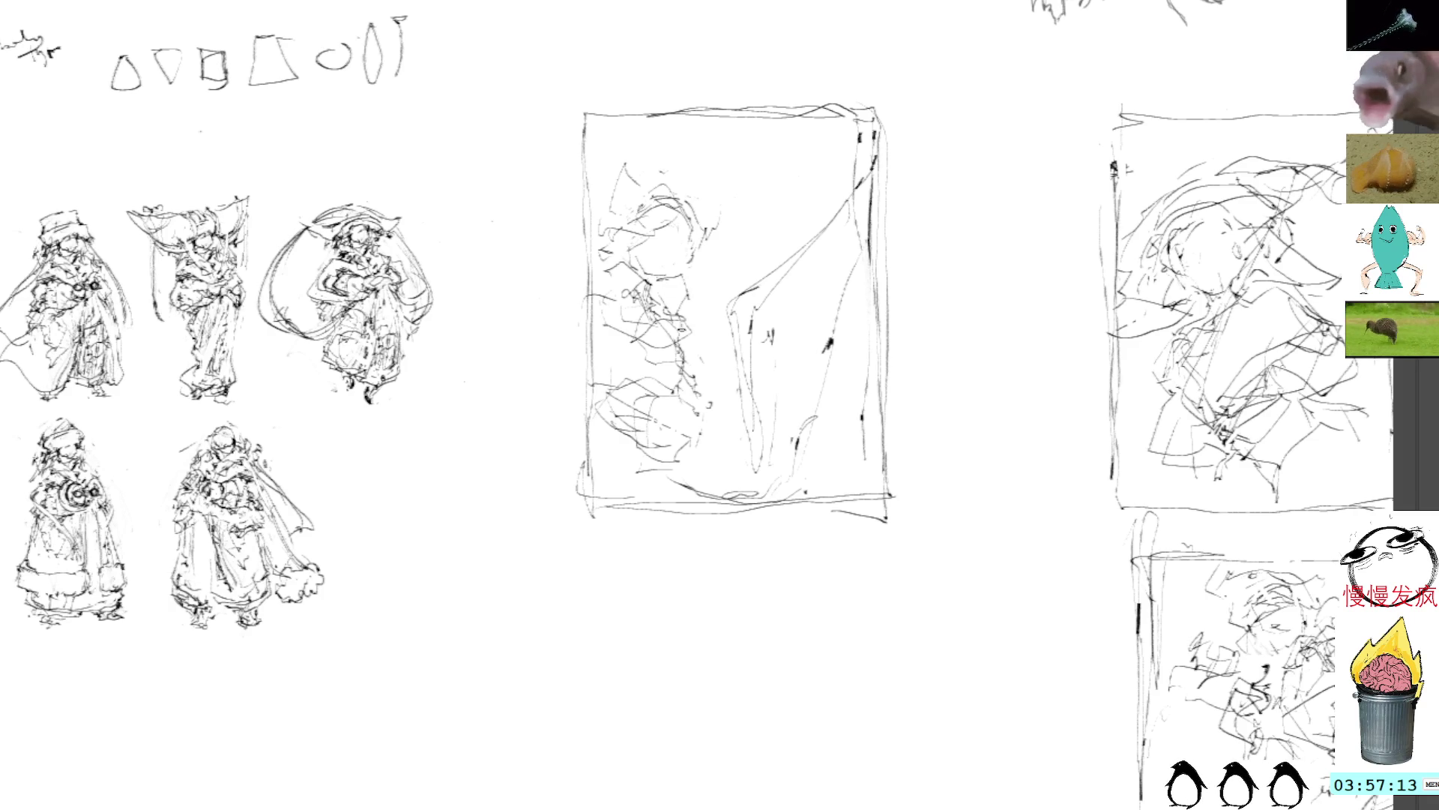
drag(665, 279, 676, 277)
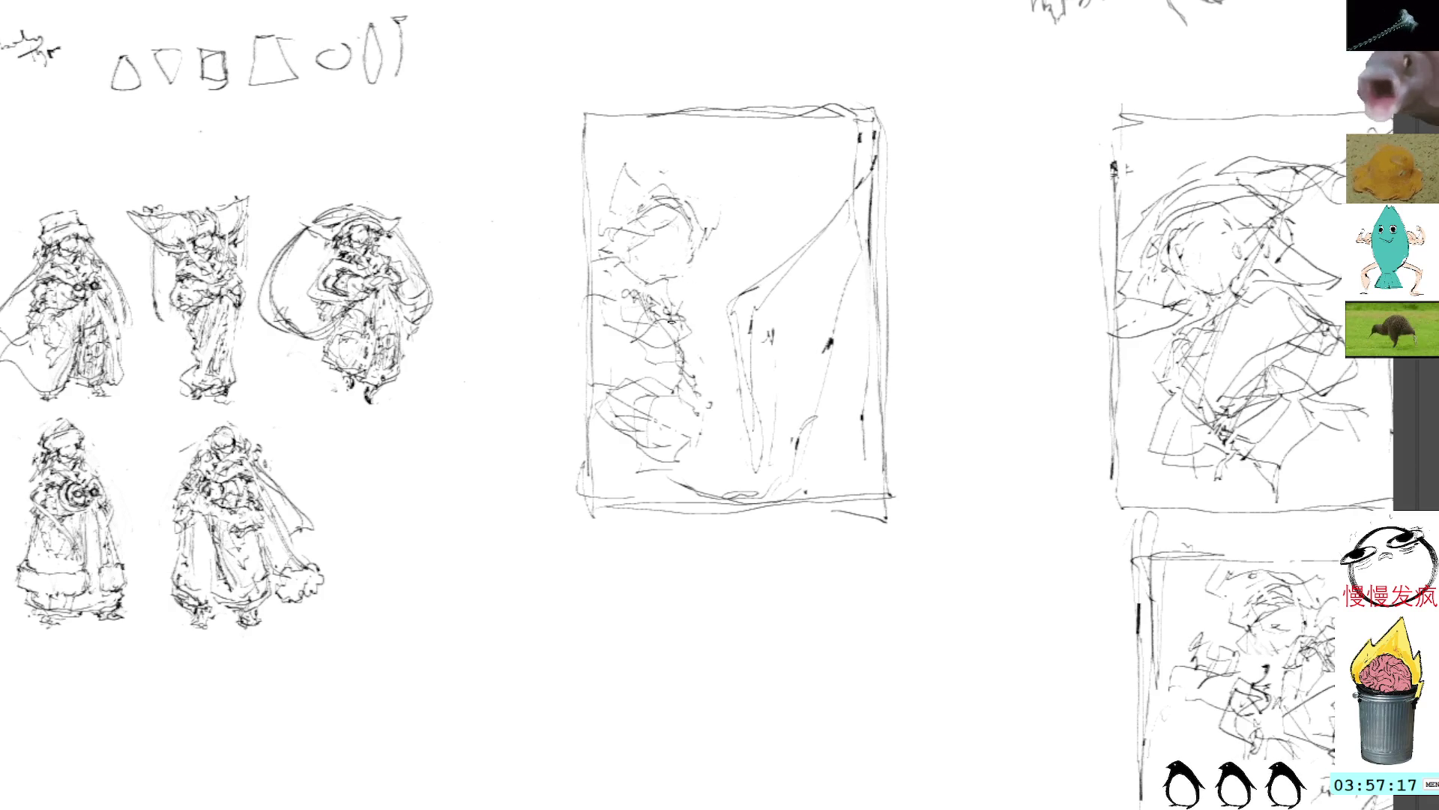
drag(662, 281, 673, 270)
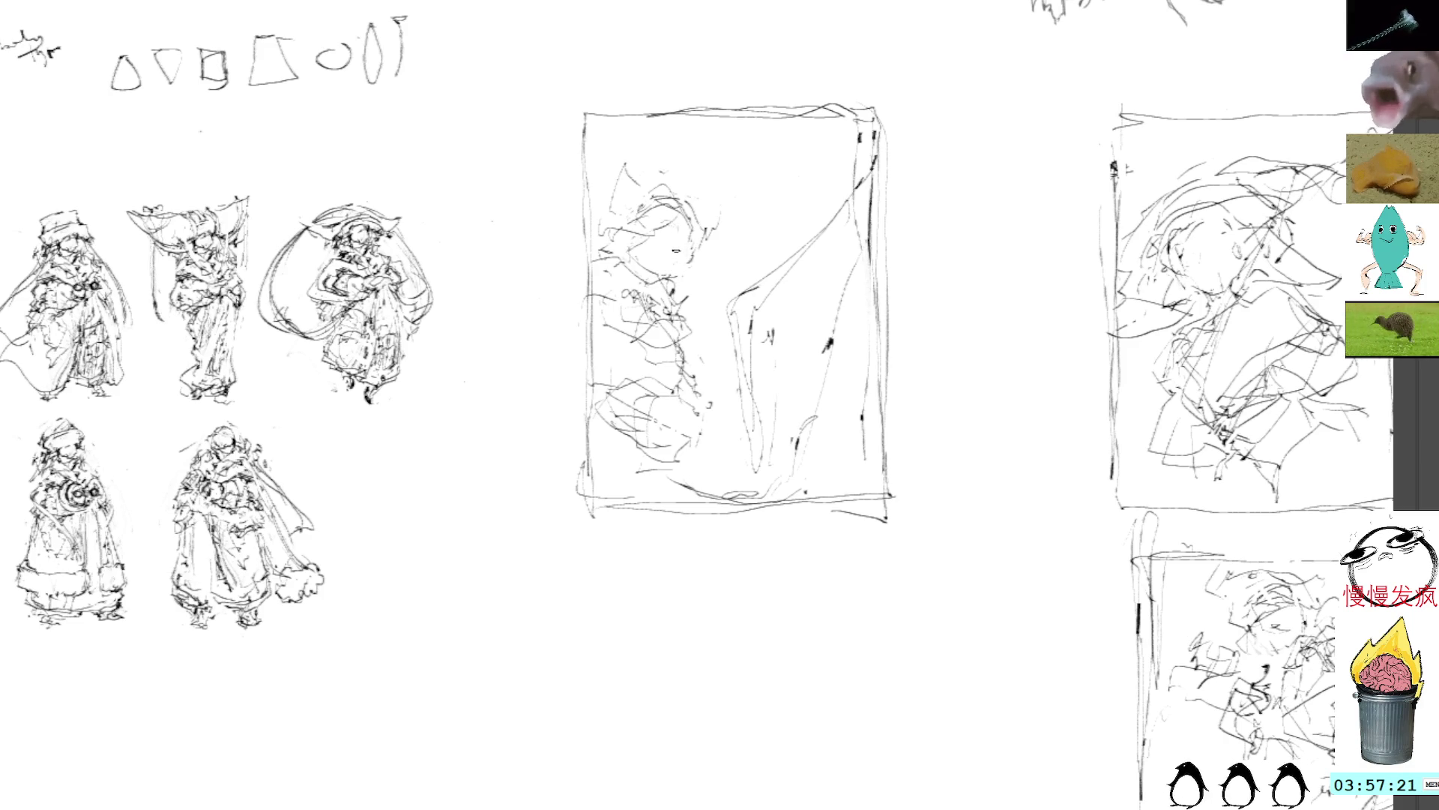
Add more head strokes, strokes in the lower left and a line through the middle sketch
mouse_move(666, 203)
mouse_down()
mouse_move(697, 195)
mouse_move(678, 183)
mouse_move(703, 207)
mouse_up()
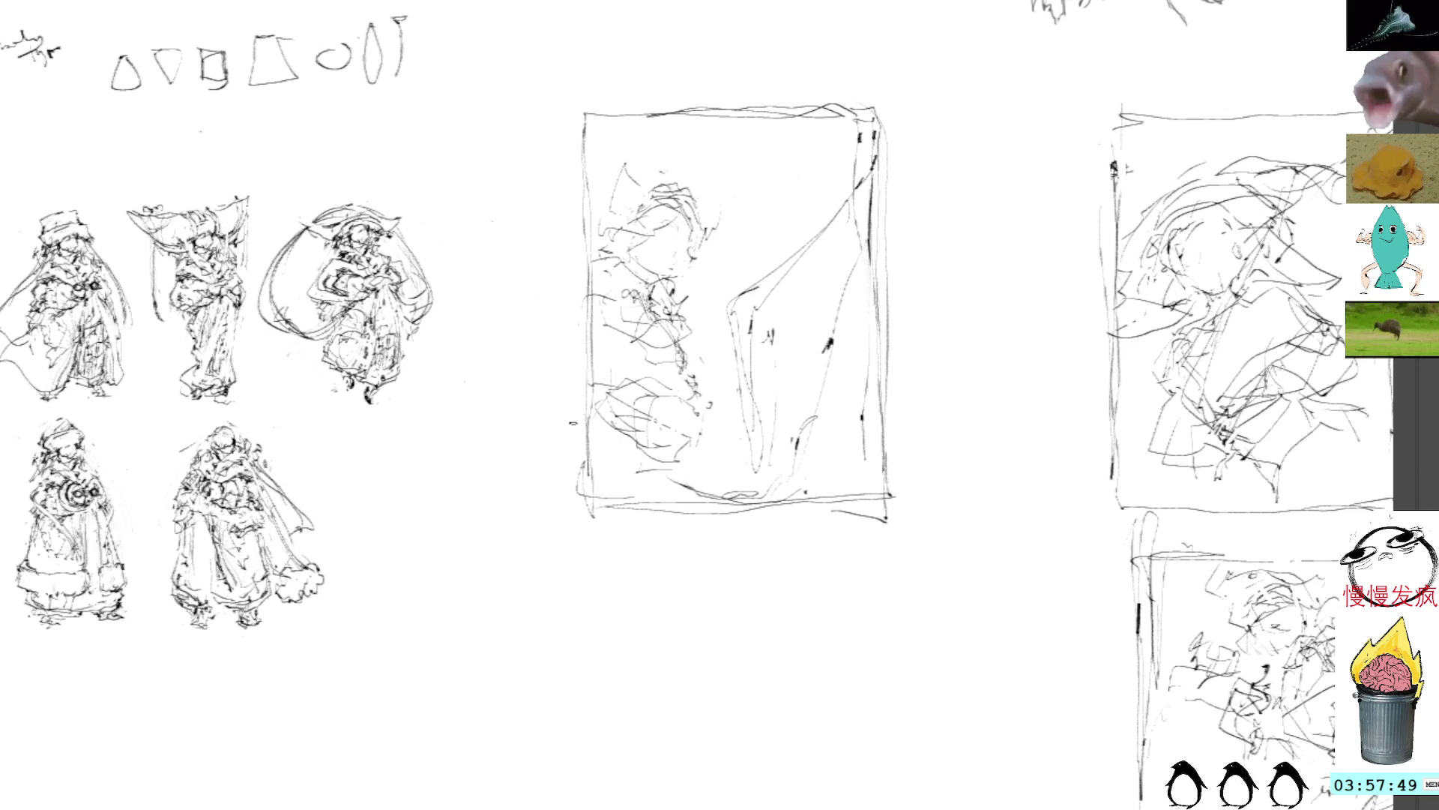
drag(602, 428, 694, 376)
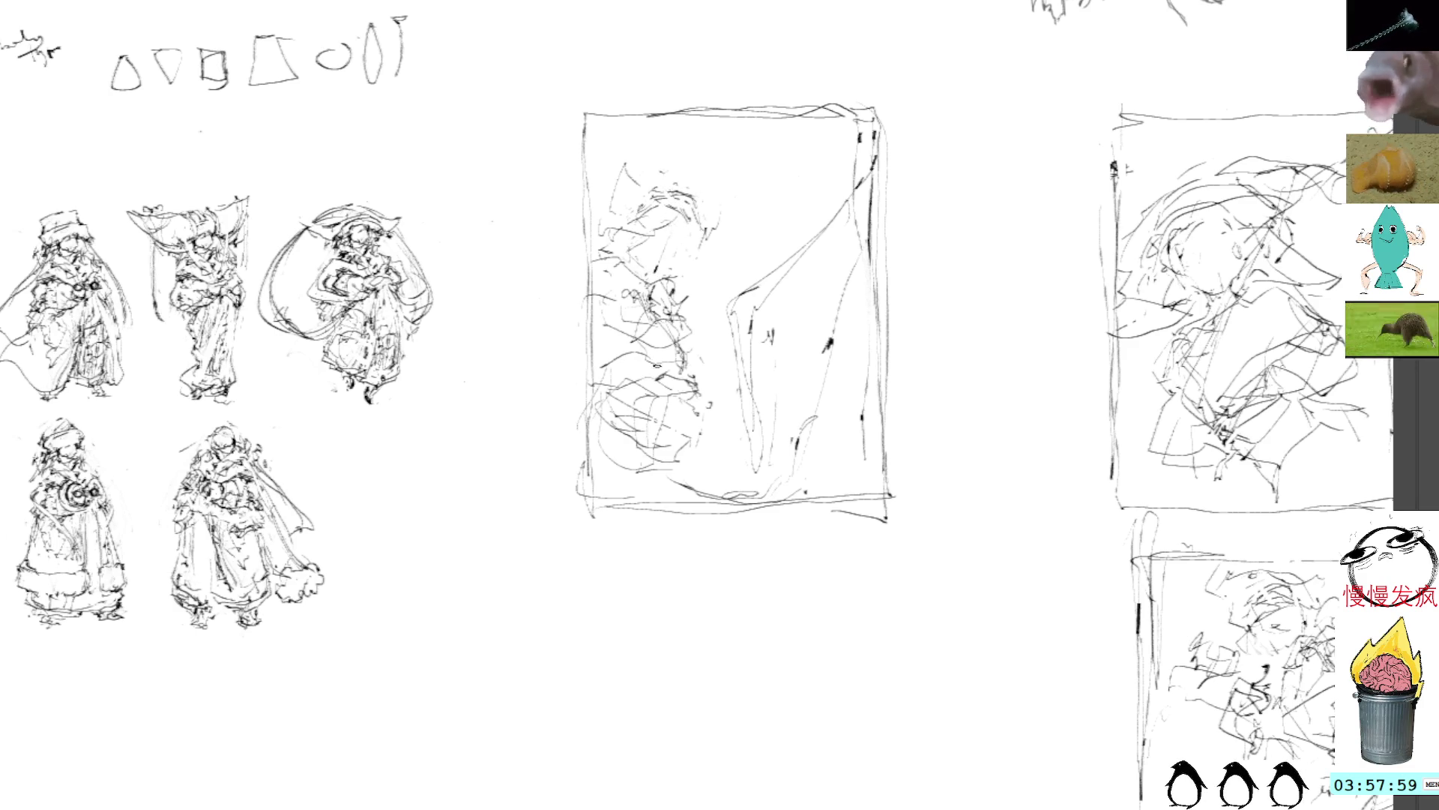
mouse_move(720, 308)
mouse_down()
mouse_move(718, 466)
mouse_move(752, 283)
mouse_move(720, 289)
mouse_move(730, 271)
mouse_move(766, 268)
mouse_up()
Hatch a fan of long diagonal strokes across the right half of the middle sketch
drag(772, 330, 881, 176)
drag(747, 265, 875, 165)
drag(783, 247, 861, 180)
mouse_move(737, 281)
mouse_down()
mouse_move(857, 192)
mouse_move(846, 216)
mouse_up()
drag(789, 293, 859, 214)
drag(765, 317, 831, 259)
mouse_move(766, 325)
mouse_down()
mouse_move(782, 307)
mouse_move(796, 477)
mouse_up()
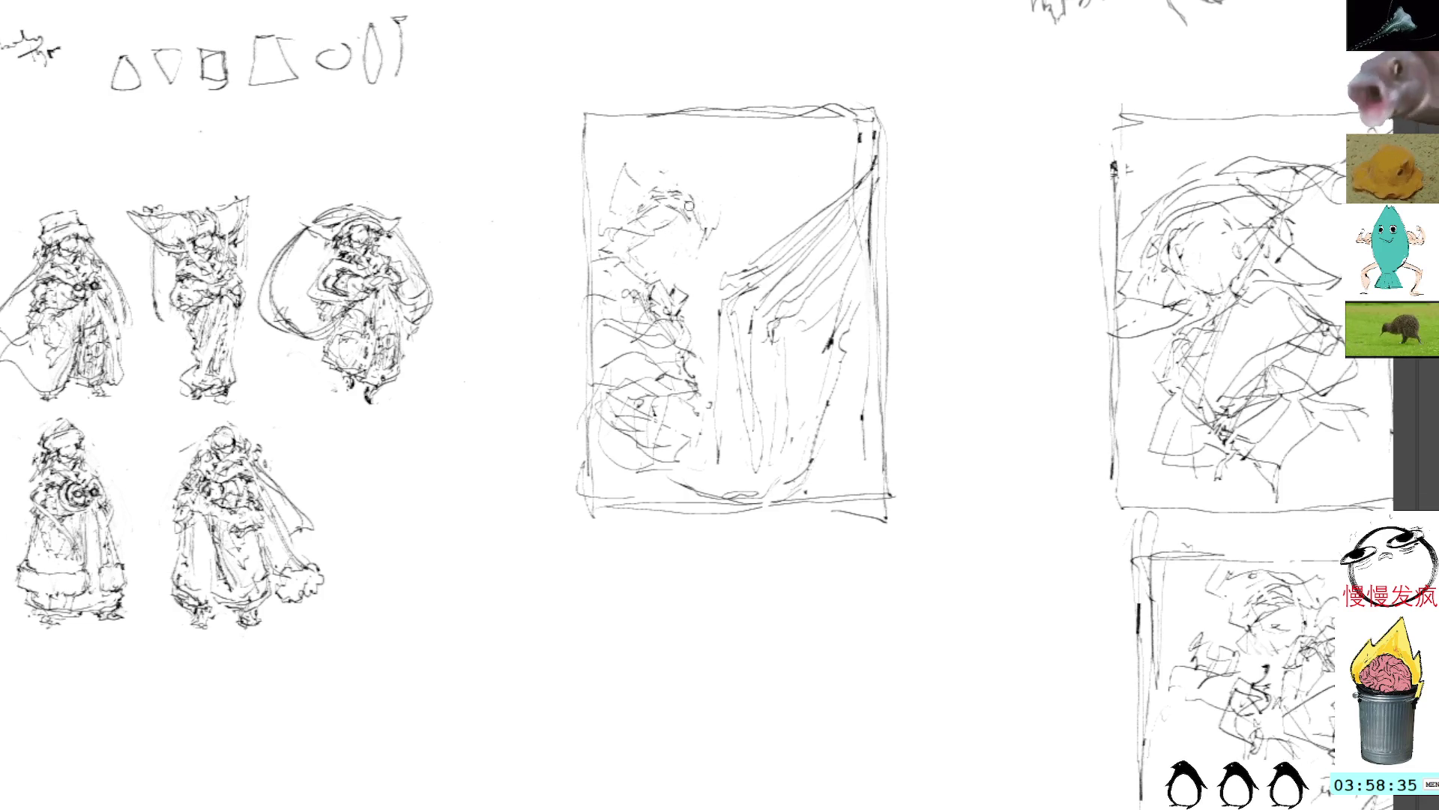
Add marks near the sketch's upper corners, then lasso the whole sketch for free transform
mouse_move(669, 113)
mouse_down()
mouse_move(656, 180)
mouse_move(659, 167)
mouse_up()
mouse_move(807, 143)
mouse_down()
mouse_move(832, 189)
mouse_move(853, 188)
mouse_up()
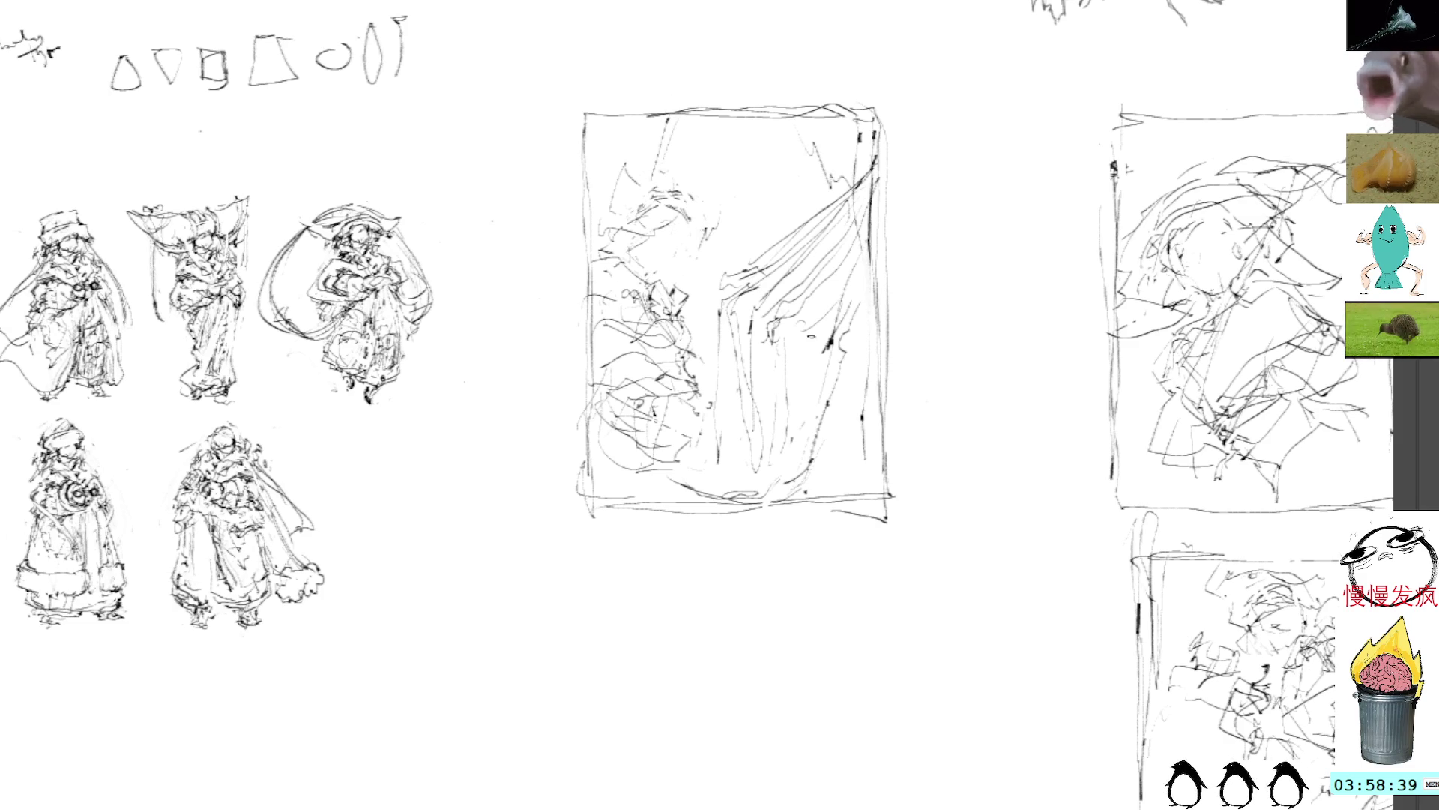
mouse_move(750, 33)
mouse_down()
mouse_move(573, 105)
mouse_move(1005, 395)
mouse_move(958, 67)
mouse_up()
key(ctrl+t)
Move the middle sketch up and right above the other thumbnail, then pan to the turnaround sheet
mouse_move(764, 237)
mouse_down()
mouse_move(350, 424)
mouse_move(1053, 34)
mouse_move(1037, 40)
mouse_up()
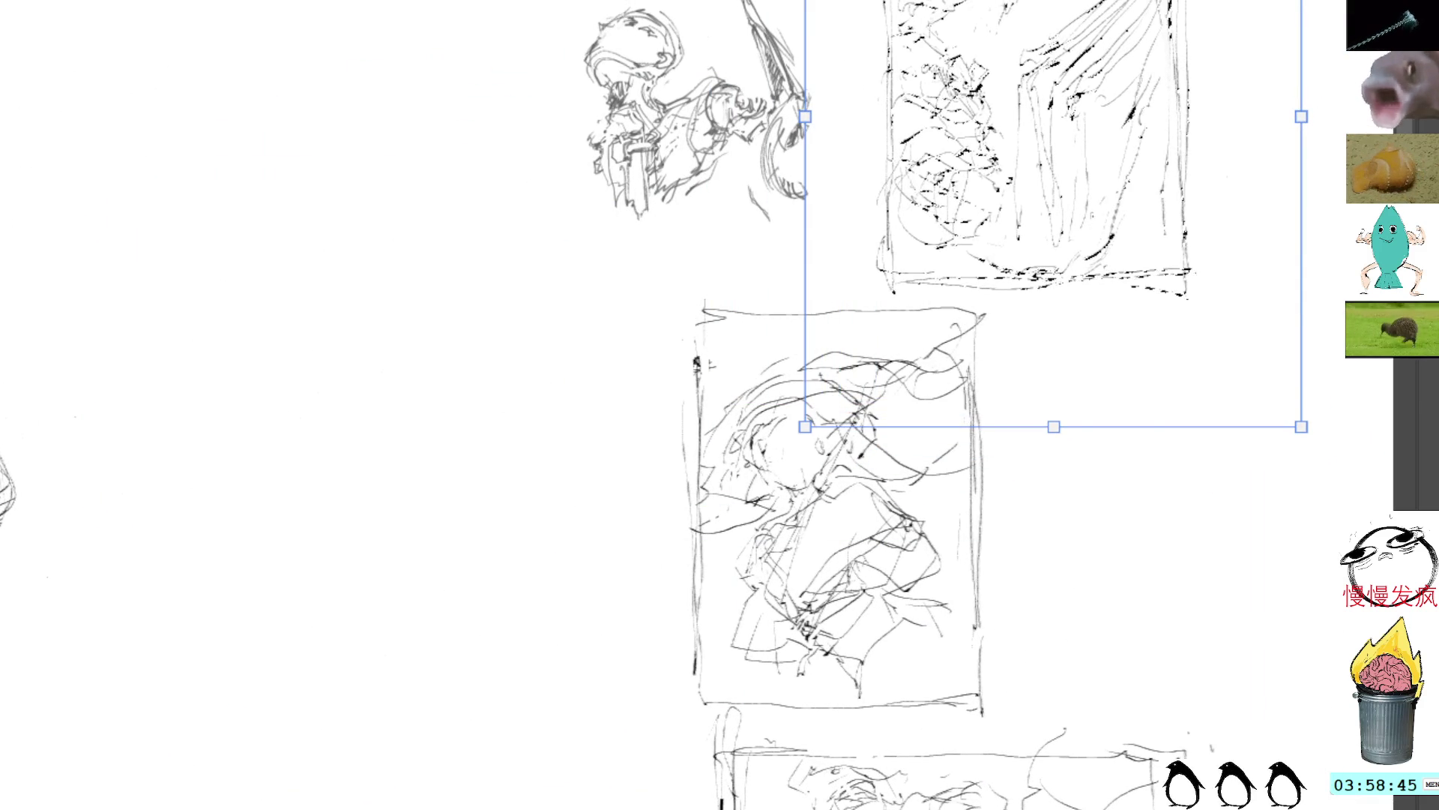
key(Return)
mouse_move(533, 353)
mouse_down()
mouse_move(649, 248)
mouse_move(826, 218)
mouse_move(761, 193)
mouse_up()
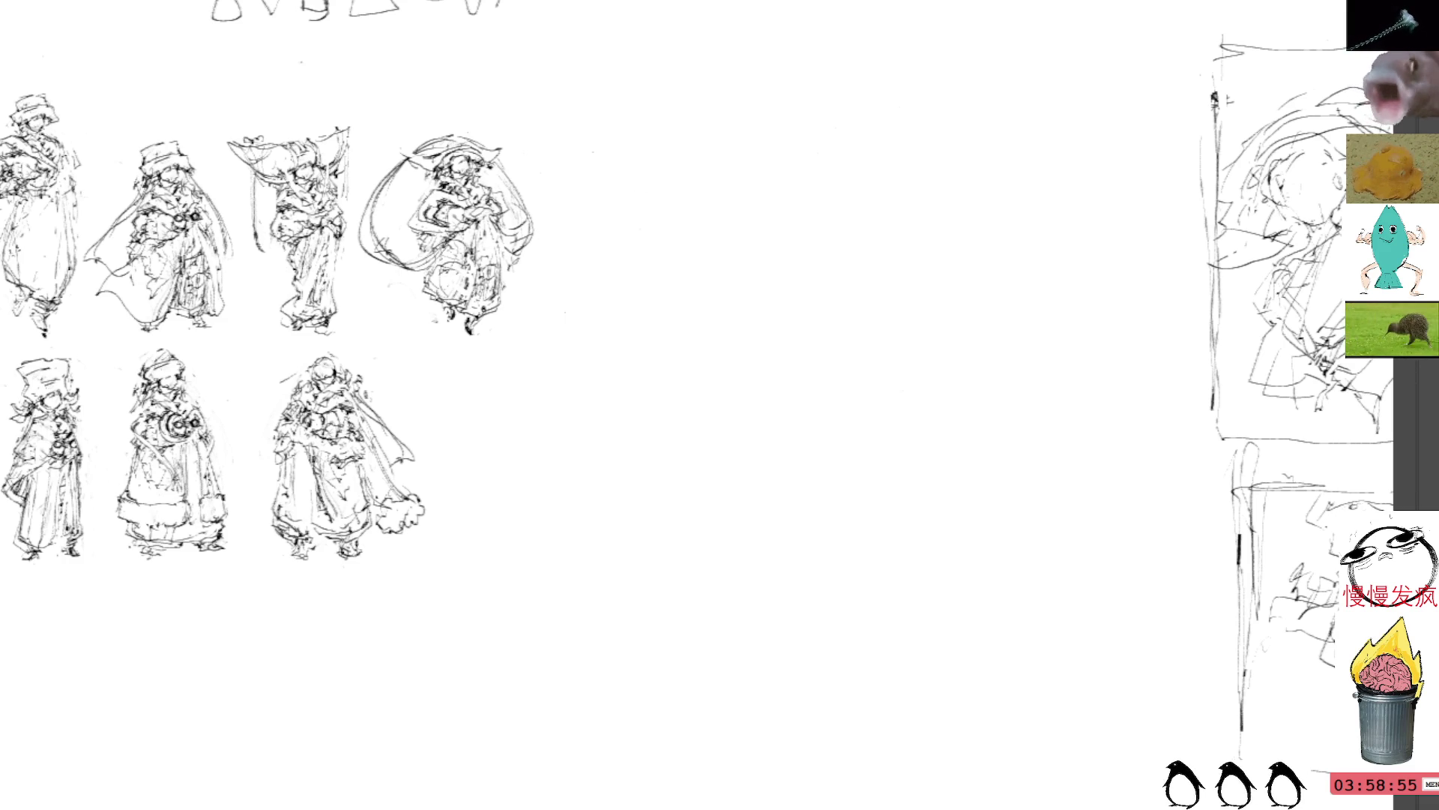
drag(758, 199, 757, 257)
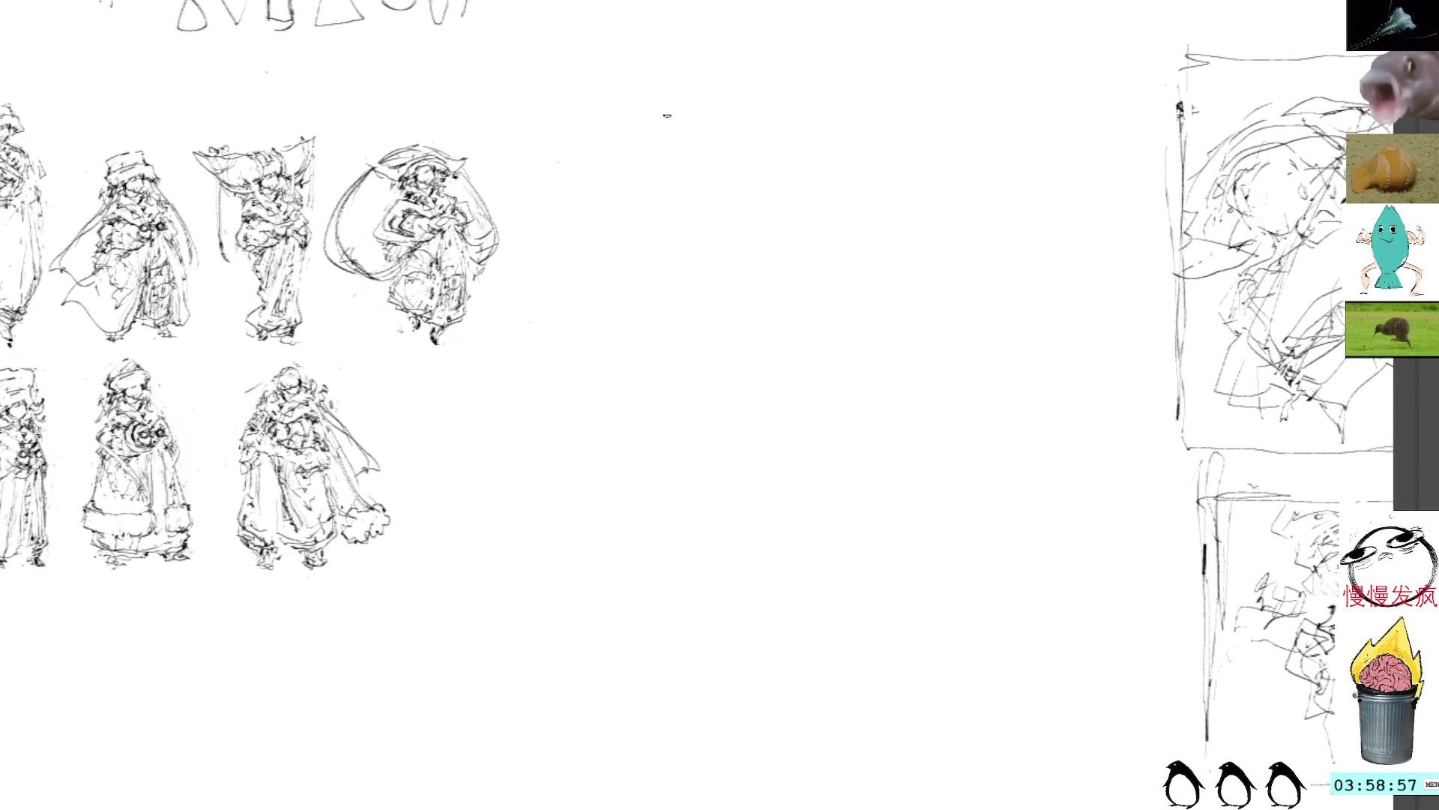
drag(659, 101, 653, 128)
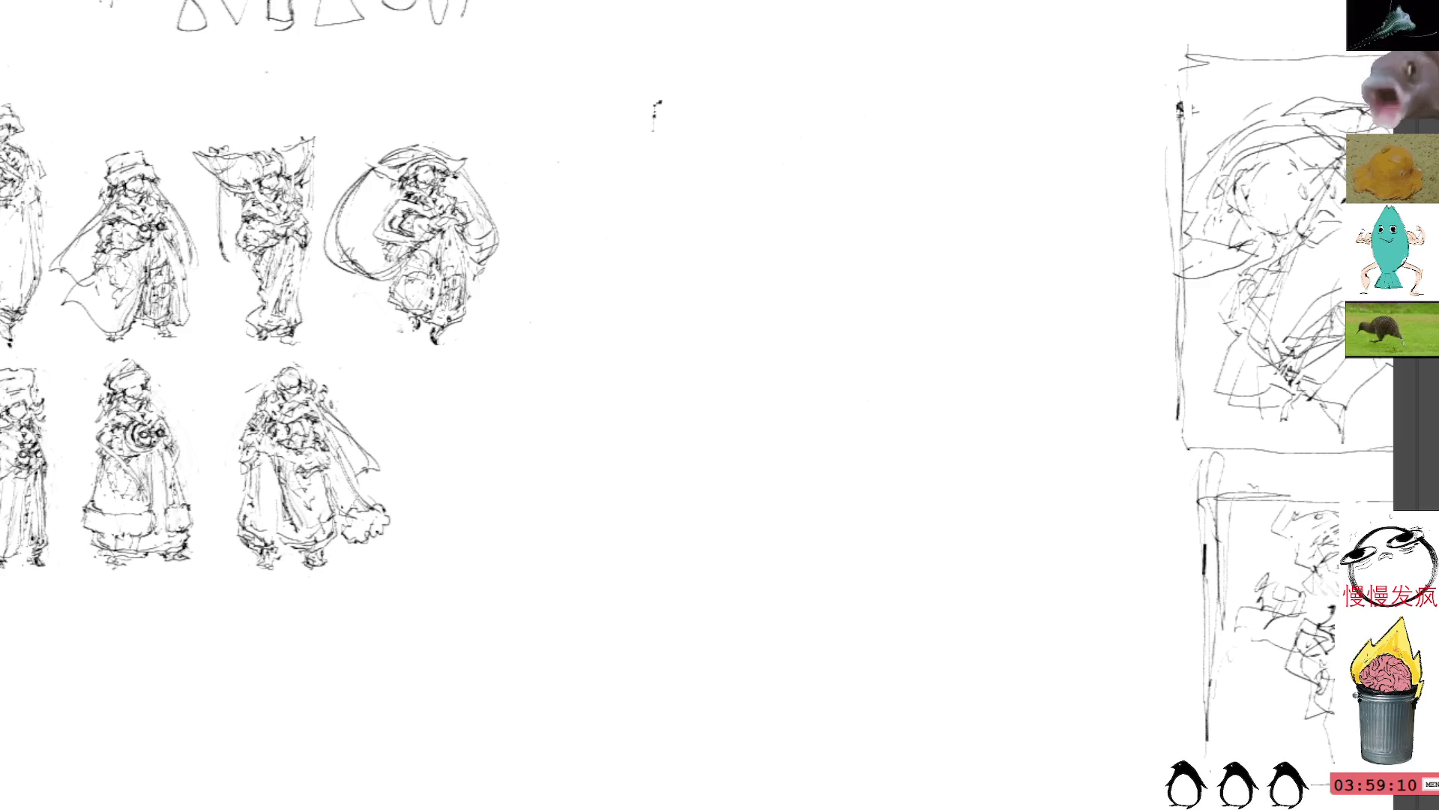
mouse_move(646, 108)
mouse_down()
mouse_move(640, 317)
mouse_move(654, 431)
mouse_move(651, 92)
mouse_move(798, 78)
mouse_up()
Draw a new tall rectangular frame in the empty canvas
mouse_move(651, 84)
mouse_down()
mouse_move(938, 72)
mouse_move(654, 65)
mouse_move(925, 69)
mouse_move(935, 83)
mouse_move(954, 71)
mouse_move(961, 421)
mouse_up()
drag(954, 69, 964, 478)
mouse_move(650, 101)
mouse_down()
mouse_move(647, 470)
mouse_move(683, 484)
mouse_move(967, 477)
mouse_up()
drag(643, 492, 933, 489)
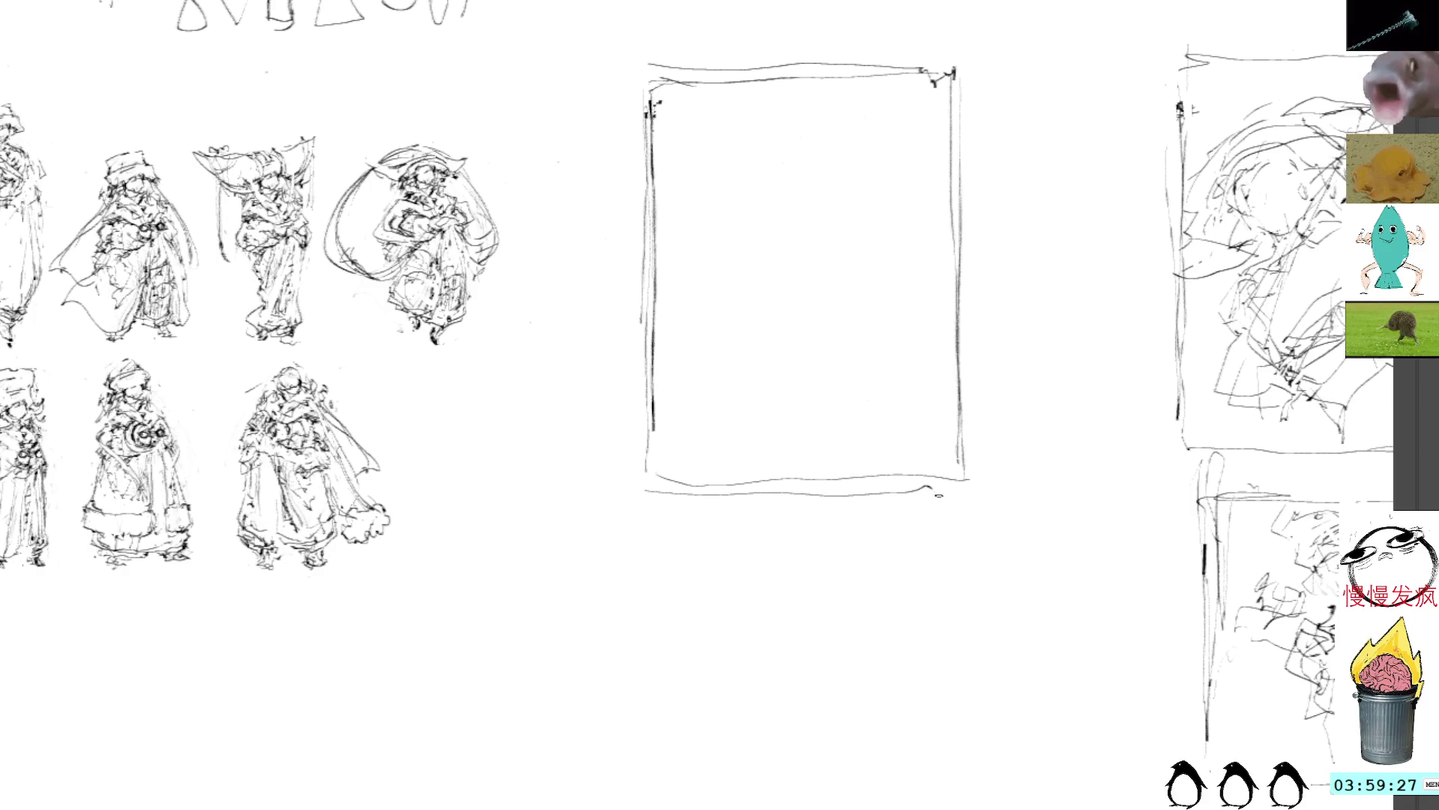
Sketch a small round head near the top of the new frame
mouse_move(766, 149)
mouse_down()
mouse_move(777, 187)
mouse_move(737, 169)
mouse_up()
mouse_move(735, 154)
mouse_down()
mouse_move(746, 173)
mouse_move(806, 182)
mouse_move(754, 185)
mouse_up()
mouse_move(742, 159)
mouse_down()
mouse_move(754, 193)
mouse_move(801, 196)
mouse_move(782, 124)
mouse_move(735, 150)
mouse_up()
mouse_move(761, 177)
mouse_down()
mouse_move(748, 189)
mouse_move(761, 193)
mouse_up()
mouse_move(787, 132)
mouse_down()
mouse_move(742, 191)
mouse_move(807, 157)
mouse_move(739, 173)
mouse_move(805, 154)
mouse_move(813, 170)
mouse_move(779, 172)
mouse_move(821, 213)
mouse_up()
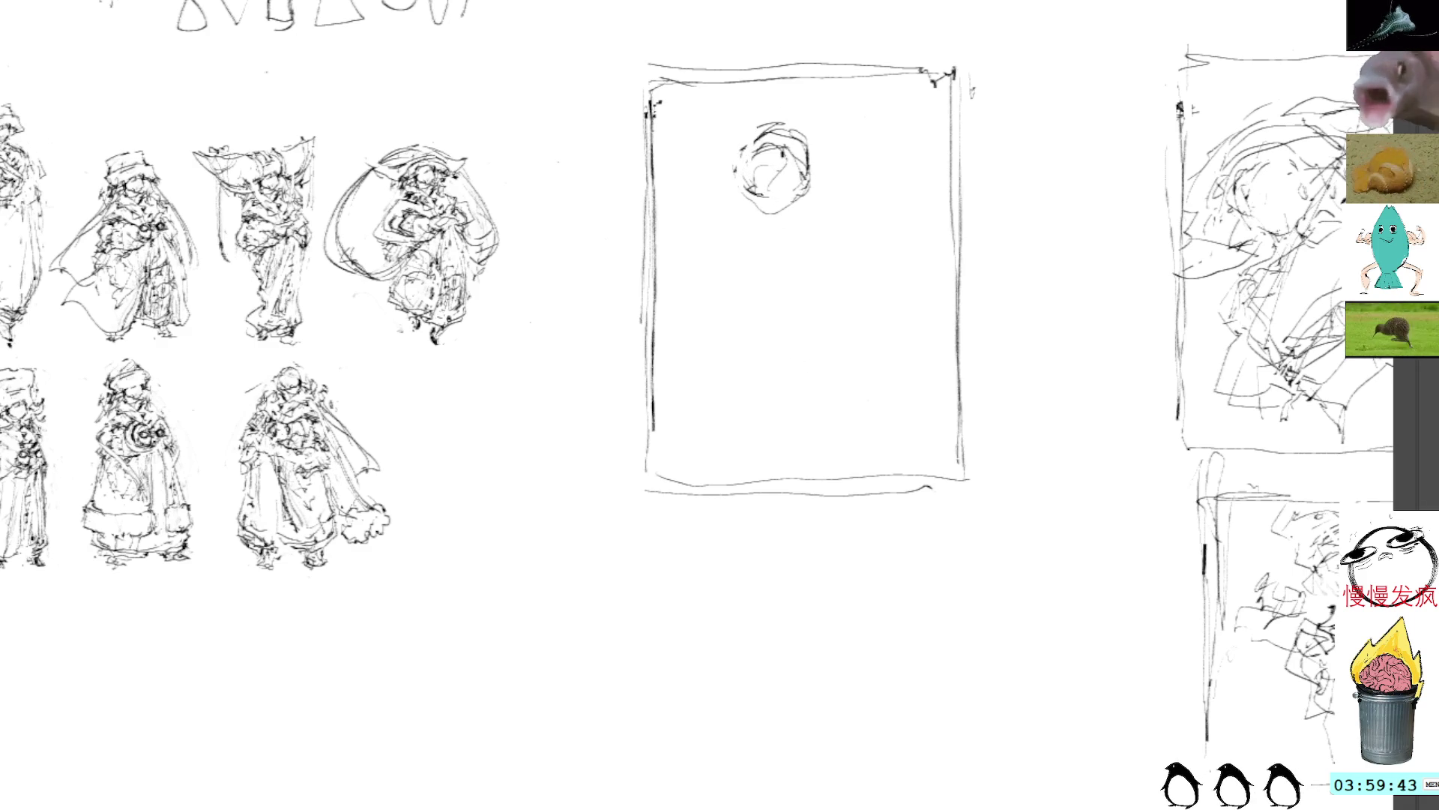
Sketch the neck, right shoulder, collar and left shoulder below the head
mouse_move(746, 208)
mouse_down()
mouse_move(710, 245)
mouse_move(697, 230)
mouse_move(731, 296)
mouse_move(772, 311)
mouse_move(772, 330)
mouse_up()
mouse_move(783, 201)
mouse_down()
mouse_move(780, 225)
mouse_move(828, 257)
mouse_up()
mouse_move(749, 229)
mouse_down()
mouse_move(692, 247)
mouse_move(795, 256)
mouse_move(786, 278)
mouse_up()
mouse_move(736, 227)
mouse_down()
mouse_move(686, 262)
mouse_move(746, 308)
mouse_move(776, 305)
mouse_up()
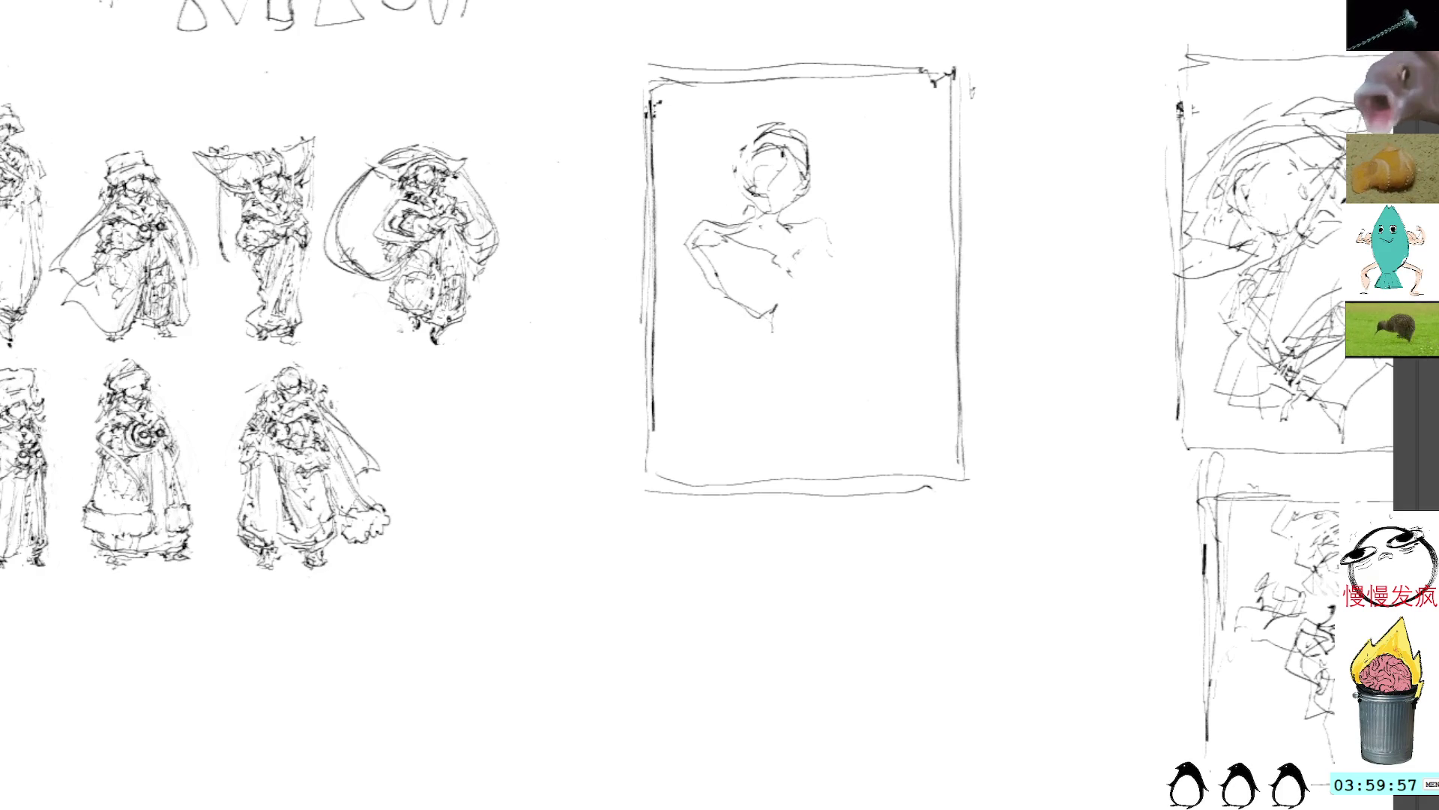
Outline the shoulders and torso, then lasso the bust for free transform
drag(854, 43, 862, 46)
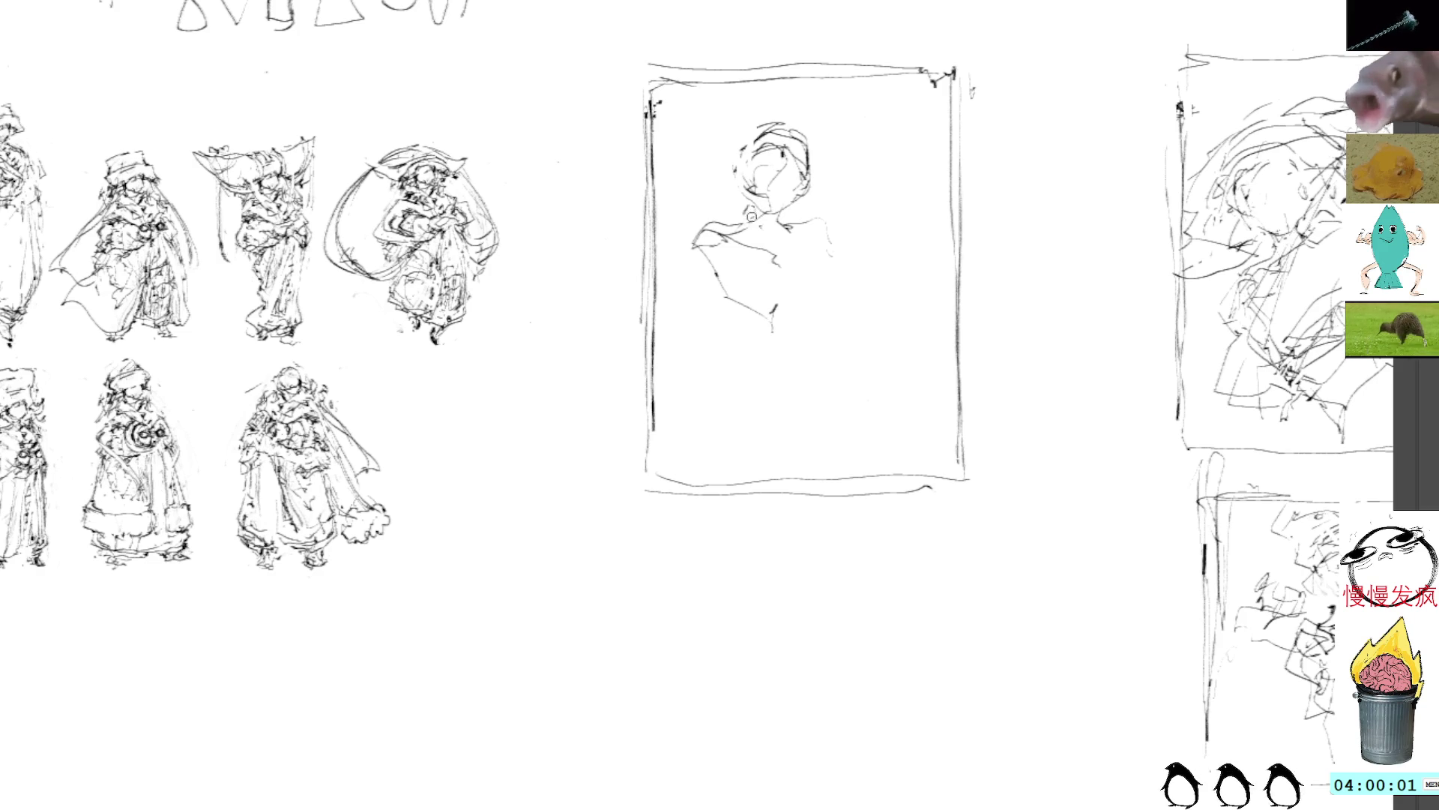
mouse_move(754, 223)
mouse_down()
mouse_move(694, 238)
mouse_move(779, 311)
mouse_move(823, 261)
mouse_move(844, 288)
mouse_up()
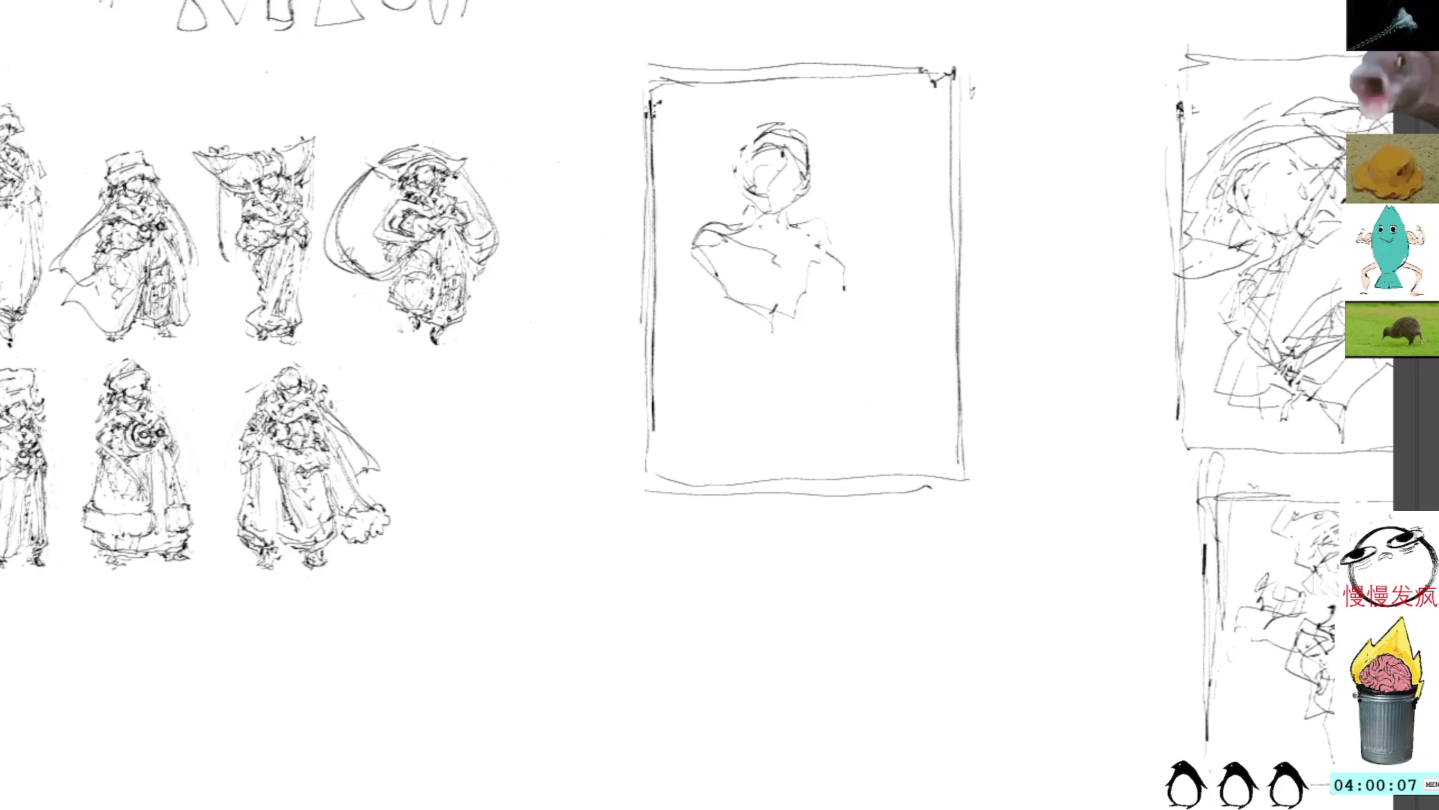
drag(779, 222, 844, 277)
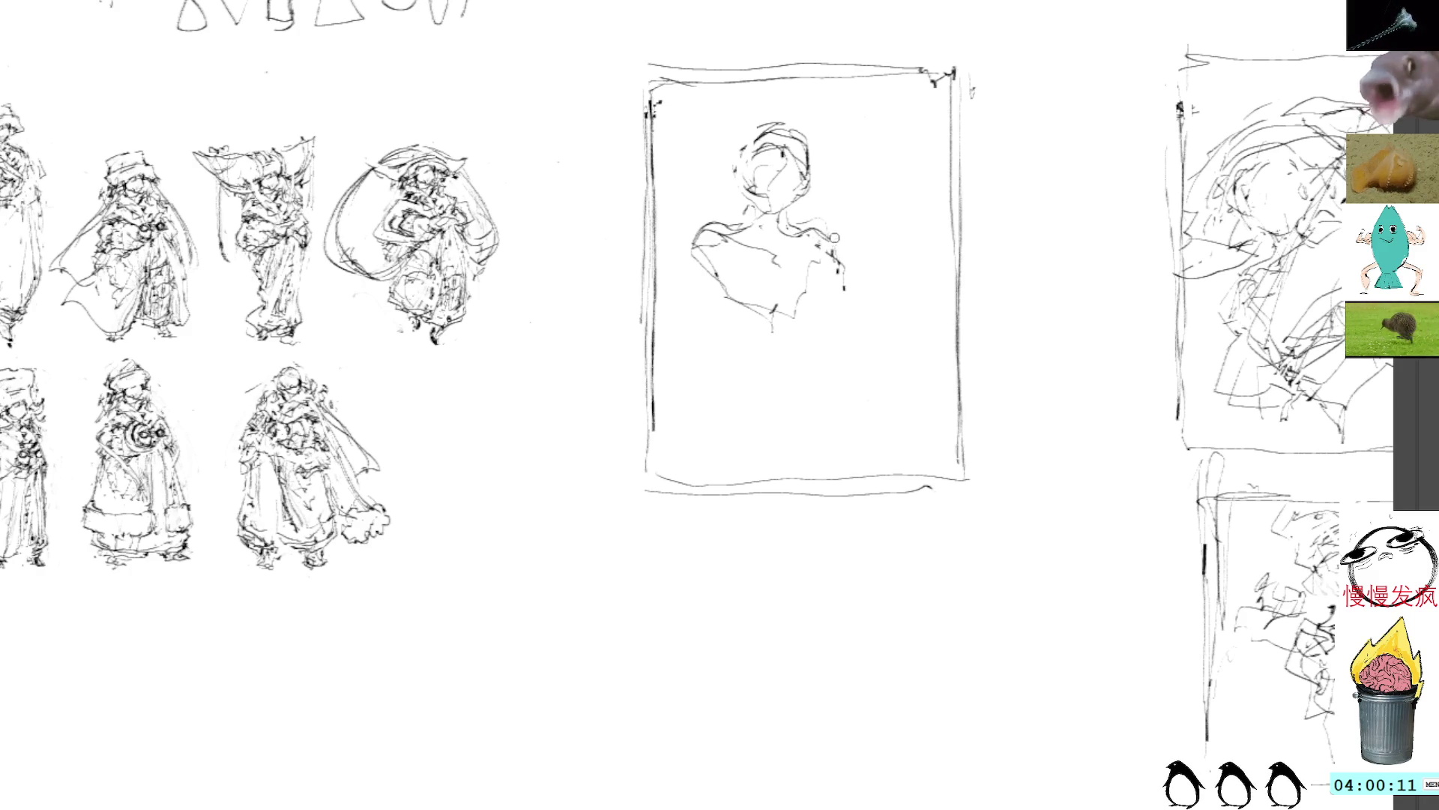
drag(829, 242, 832, 295)
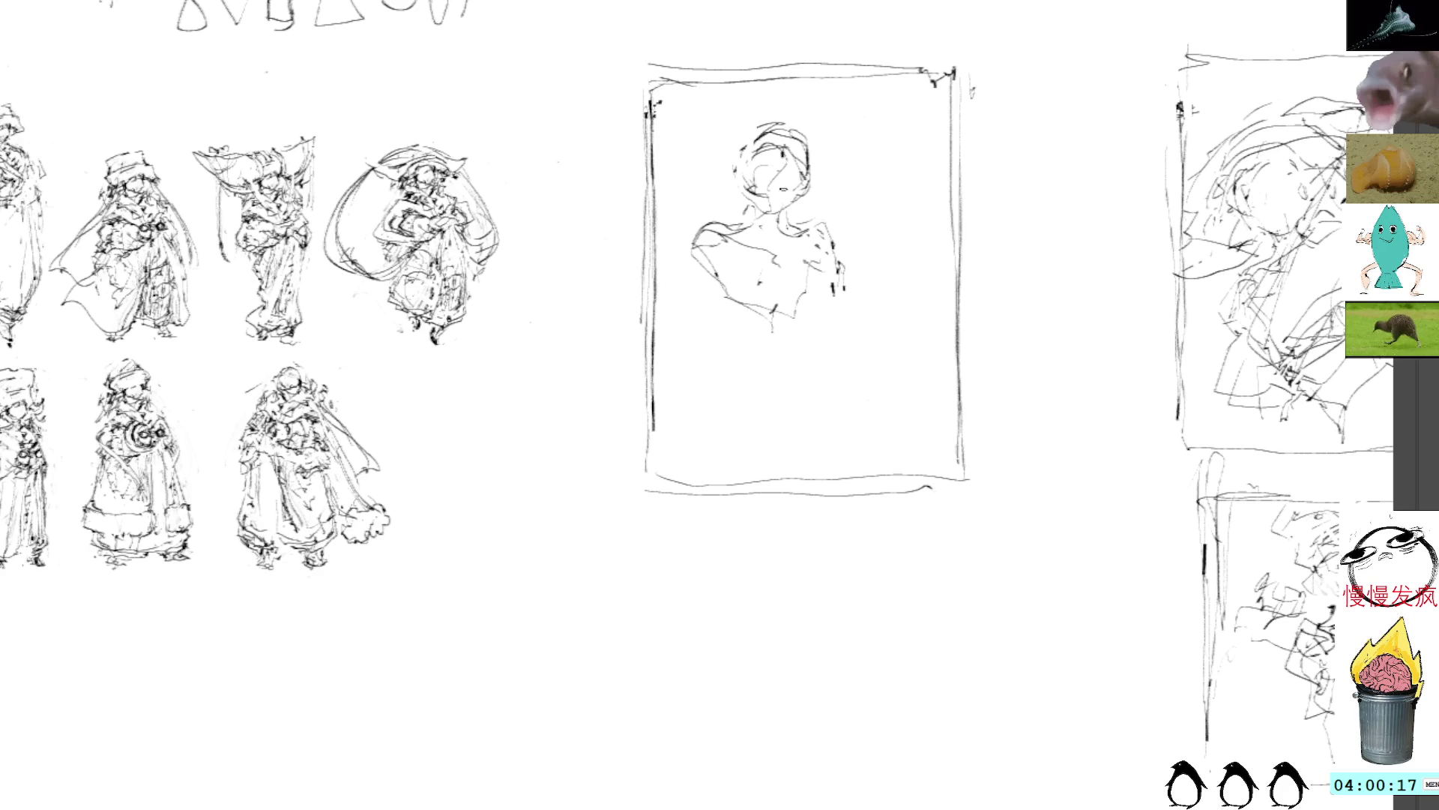
mouse_move(821, 113)
mouse_down()
mouse_move(675, 270)
mouse_move(893, 217)
mouse_move(847, 217)
mouse_up()
key(ctrl+t)
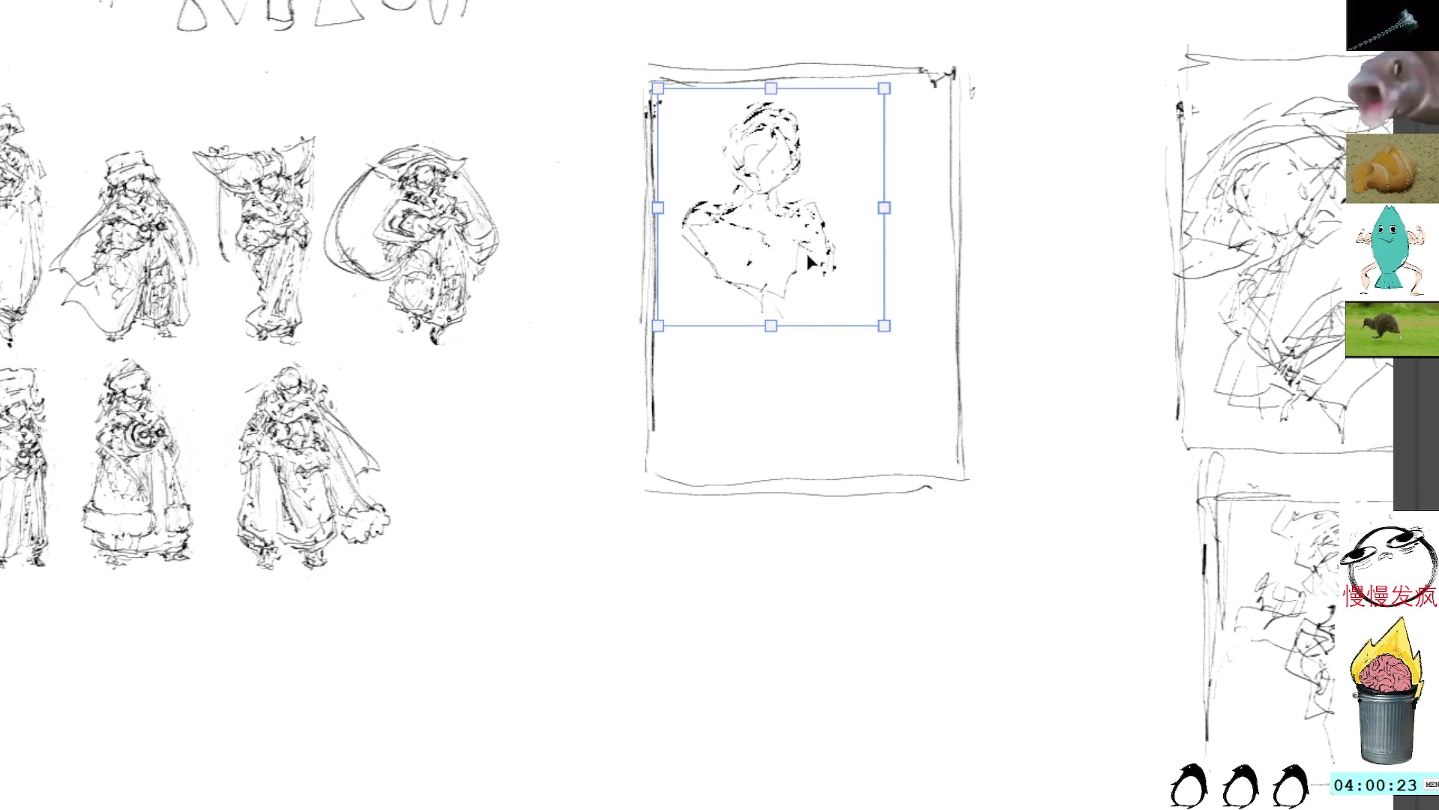
Move the bust lower in the frame and try a raised right arm, undoing it
drag(822, 277, 830, 315)
key(Return)
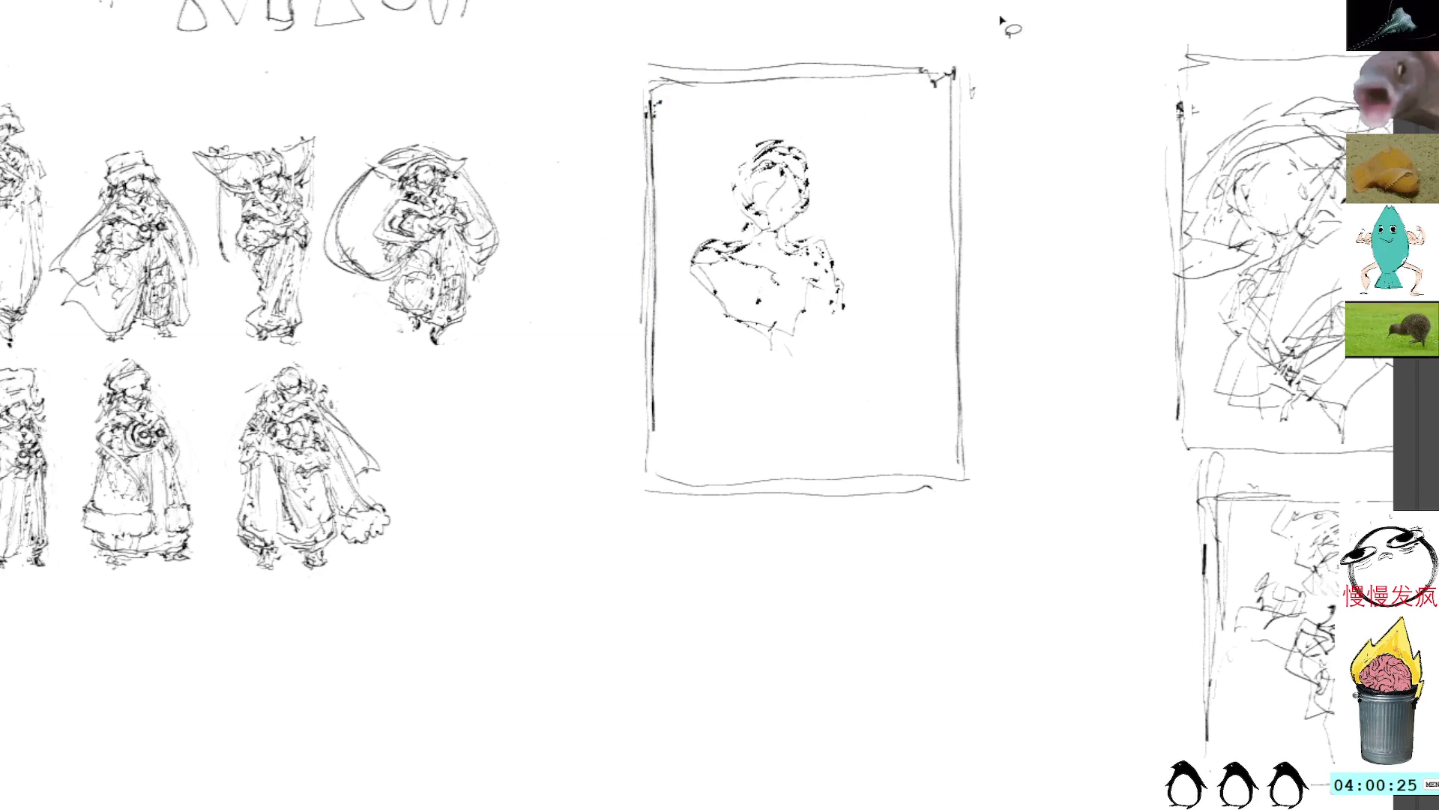
mouse_move(807, 243)
mouse_down()
mouse_move(843, 255)
mouse_move(832, 232)
mouse_move(884, 234)
mouse_up()
mouse_move(843, 278)
mouse_down()
mouse_move(898, 242)
mouse_move(903, 207)
mouse_move(841, 216)
mouse_move(895, 205)
mouse_up()
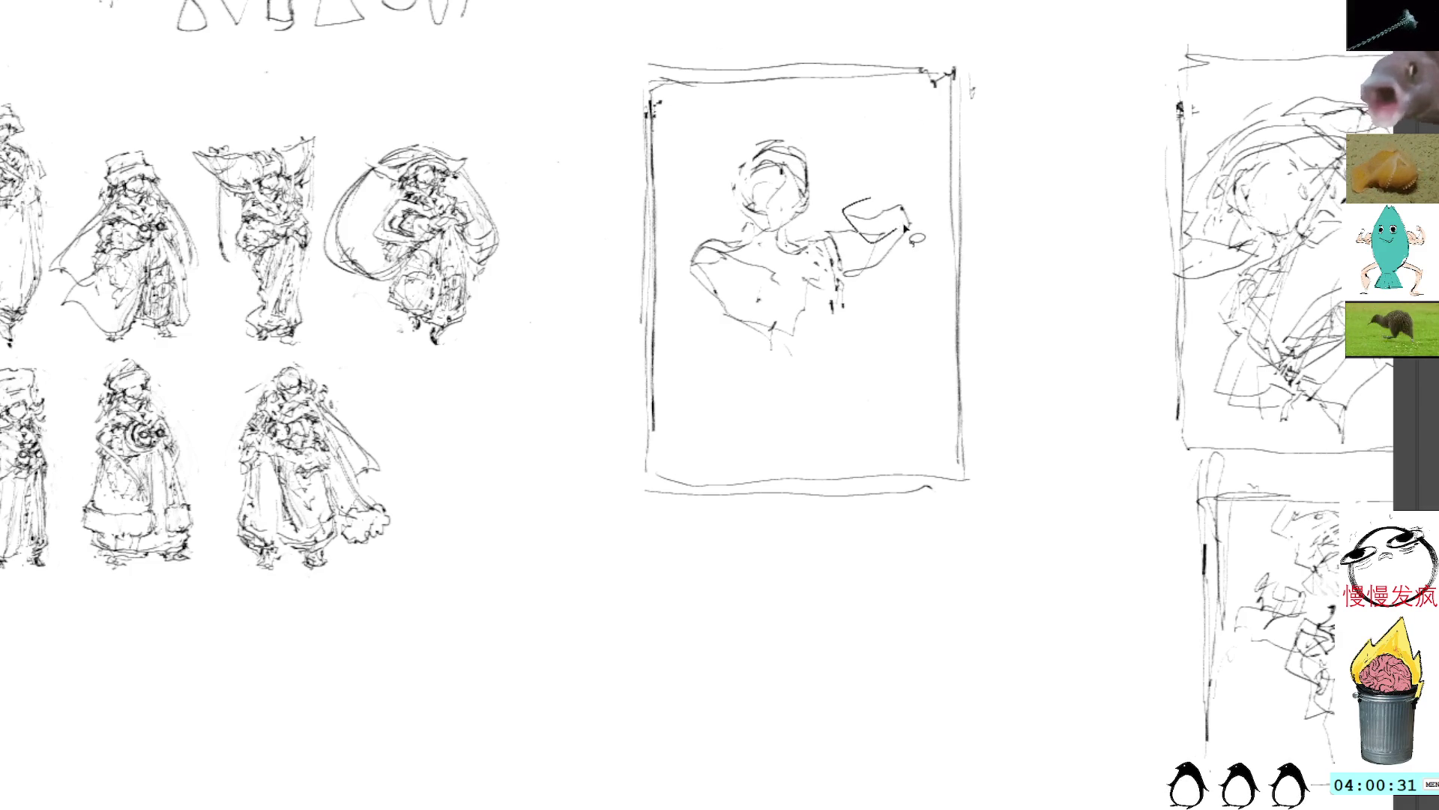
key(ctrl+z)
key(ctrl+z)
key(ctrl+z)
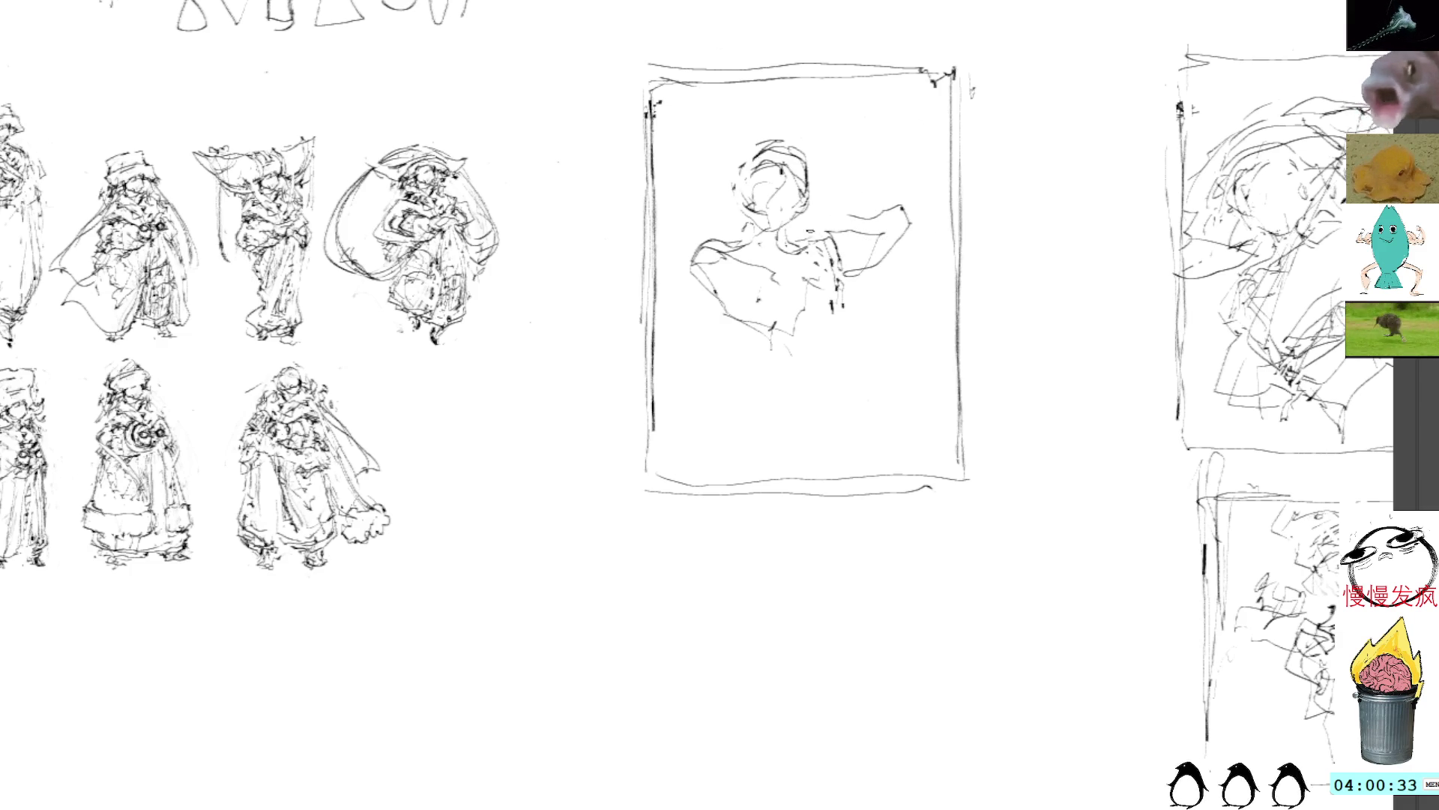
Rework the shoulder and chest, erase the failed arm strokes, and arc a curve over the head
mouse_move(843, 275)
mouse_down()
mouse_move(858, 276)
mouse_move(903, 203)
mouse_move(853, 218)
mouse_move(867, 215)
mouse_move(843, 248)
mouse_up()
key(ctrl+z)
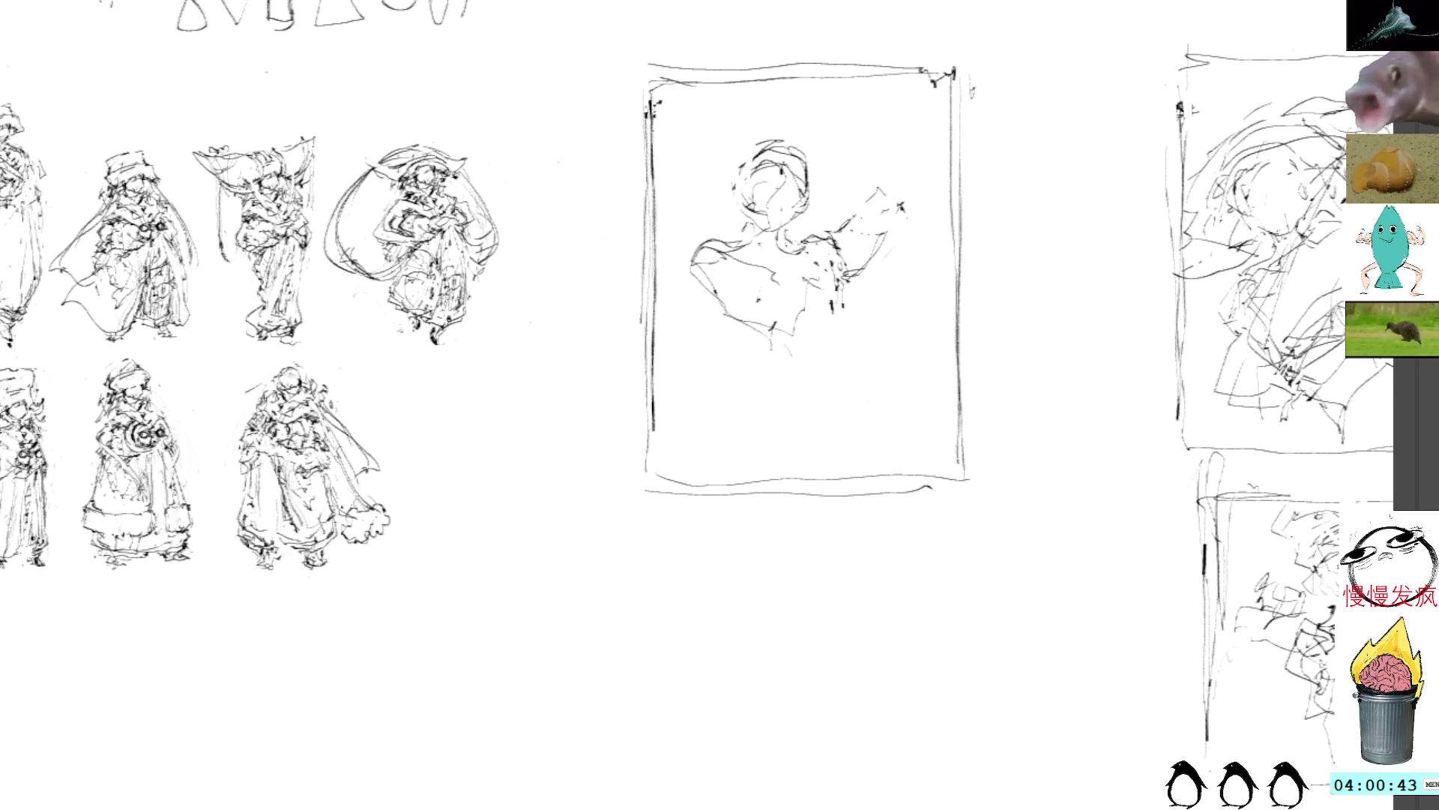
mouse_move(779, 239)
mouse_down()
mouse_move(817, 252)
mouse_move(787, 270)
mouse_move(806, 262)
mouse_move(796, 281)
mouse_move(841, 284)
mouse_move(850, 318)
mouse_up()
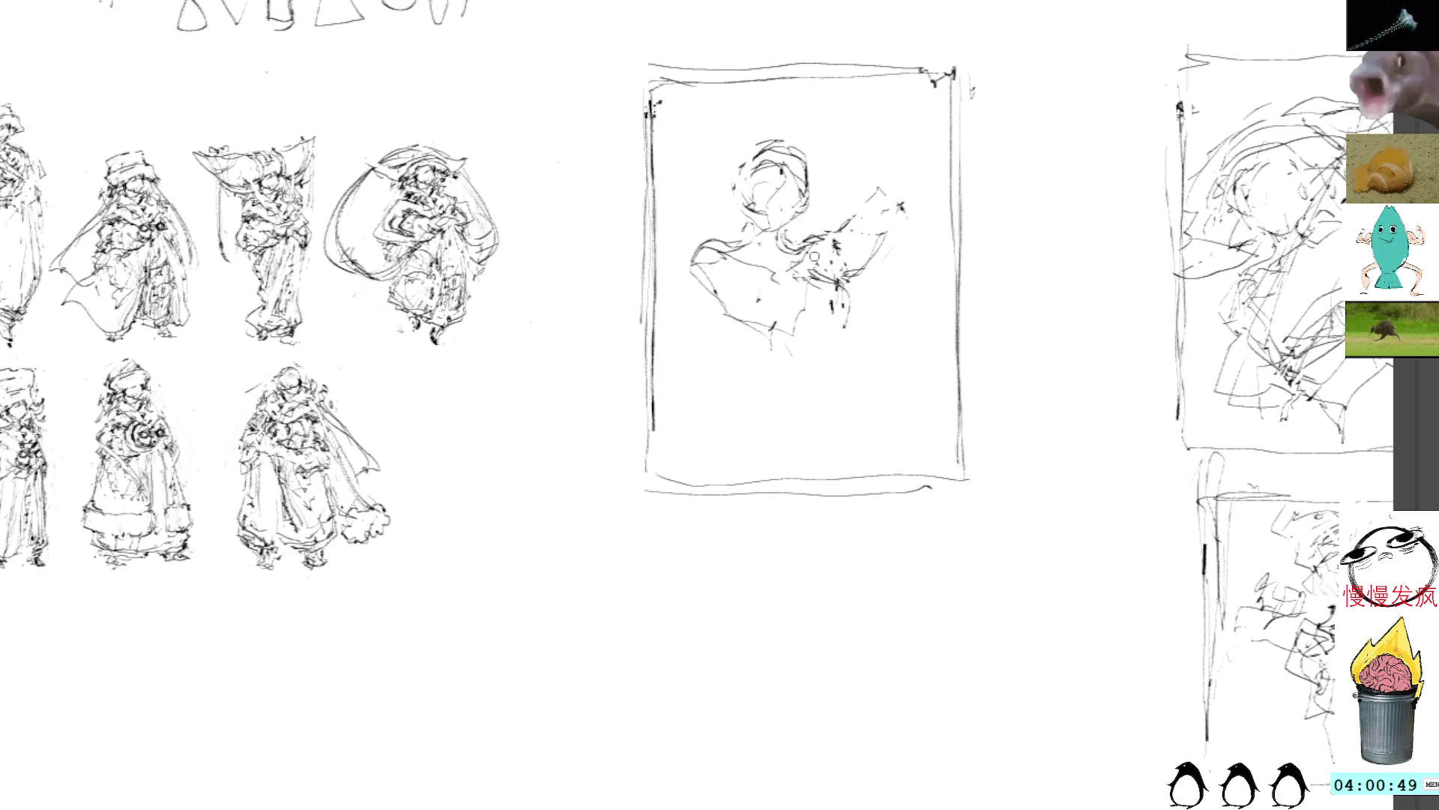
mouse_move(841, 247)
mouse_down()
mouse_move(869, 239)
mouse_move(832, 228)
mouse_move(847, 272)
mouse_move(873, 236)
mouse_move(879, 180)
mouse_move(828, 210)
mouse_move(828, 146)
mouse_move(816, 163)
mouse_move(851, 207)
mouse_move(810, 146)
mouse_move(893, 196)
mouse_move(838, 274)
mouse_up()
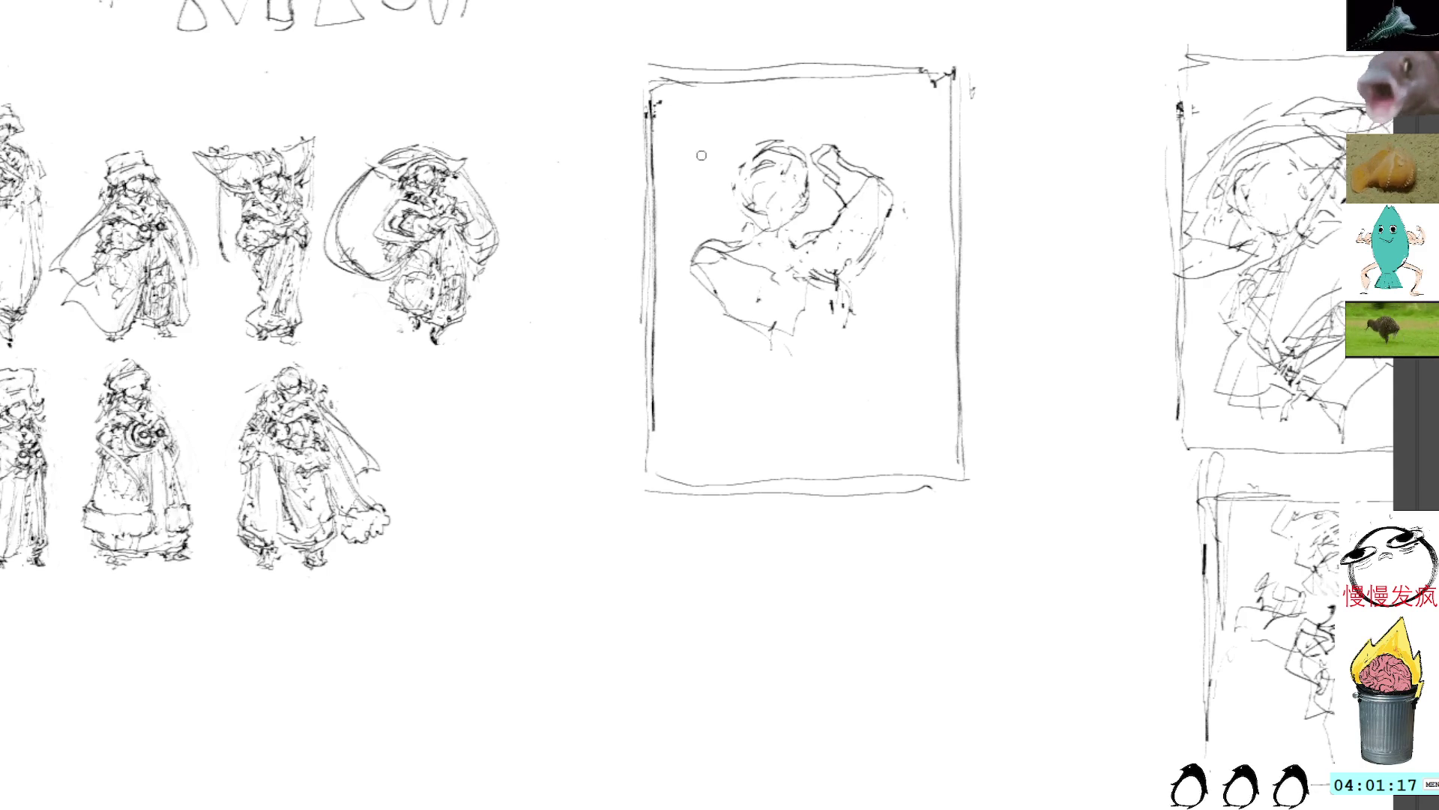
mouse_move(701, 192)
mouse_down()
mouse_move(759, 137)
mouse_move(798, 147)
mouse_up()
Add a curve left of the head, strokes near the arm, and a contour along the lower edge
mouse_move(715, 184)
mouse_down()
mouse_move(678, 197)
mouse_move(701, 226)
mouse_up()
mouse_move(835, 235)
mouse_down()
mouse_move(788, 241)
mouse_move(832, 258)
mouse_move(733, 267)
mouse_move(810, 254)
mouse_move(852, 302)
mouse_up()
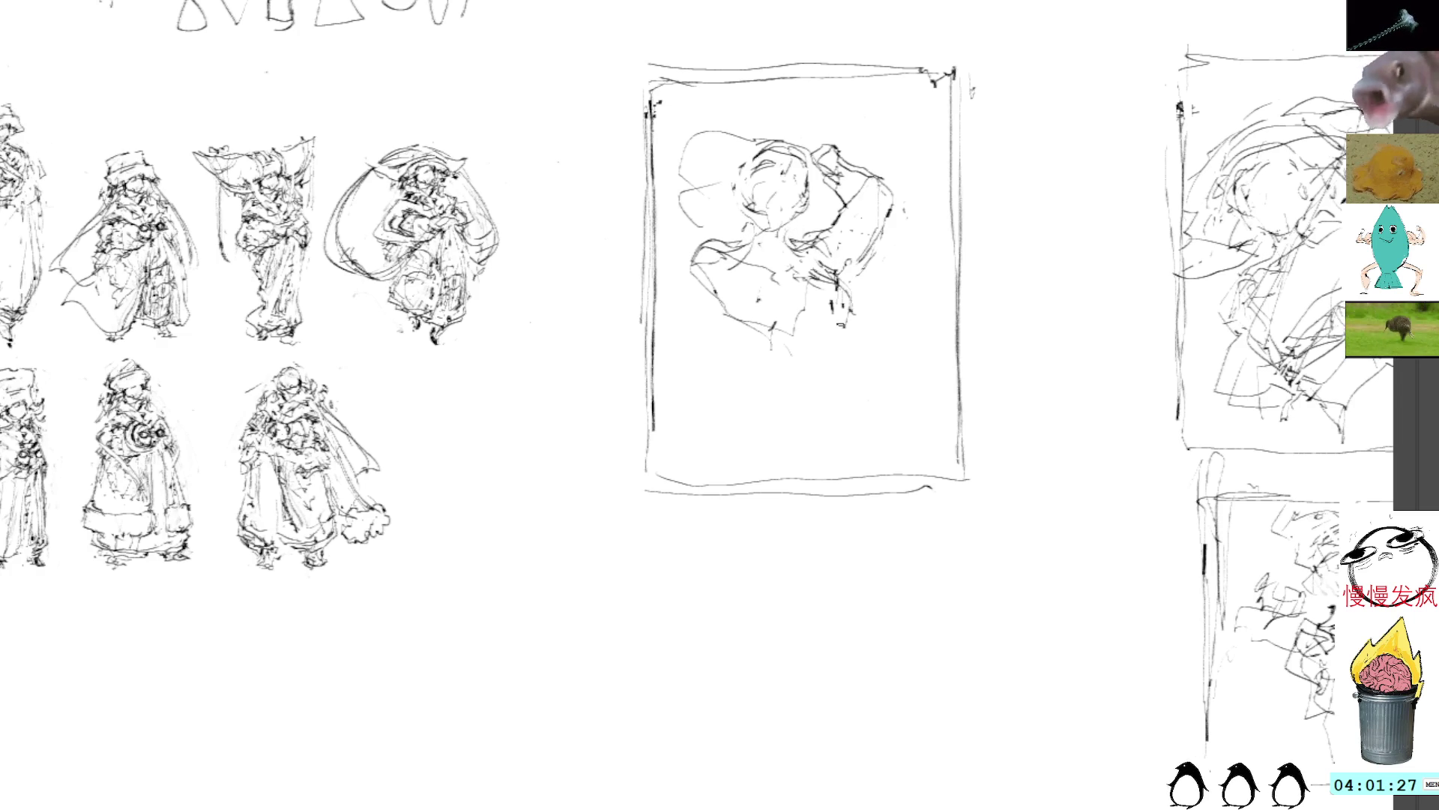
mouse_move(725, 277)
mouse_down()
mouse_move(776, 347)
mouse_move(846, 333)
mouse_move(843, 318)
mouse_up()
drag(816, 268, 827, 280)
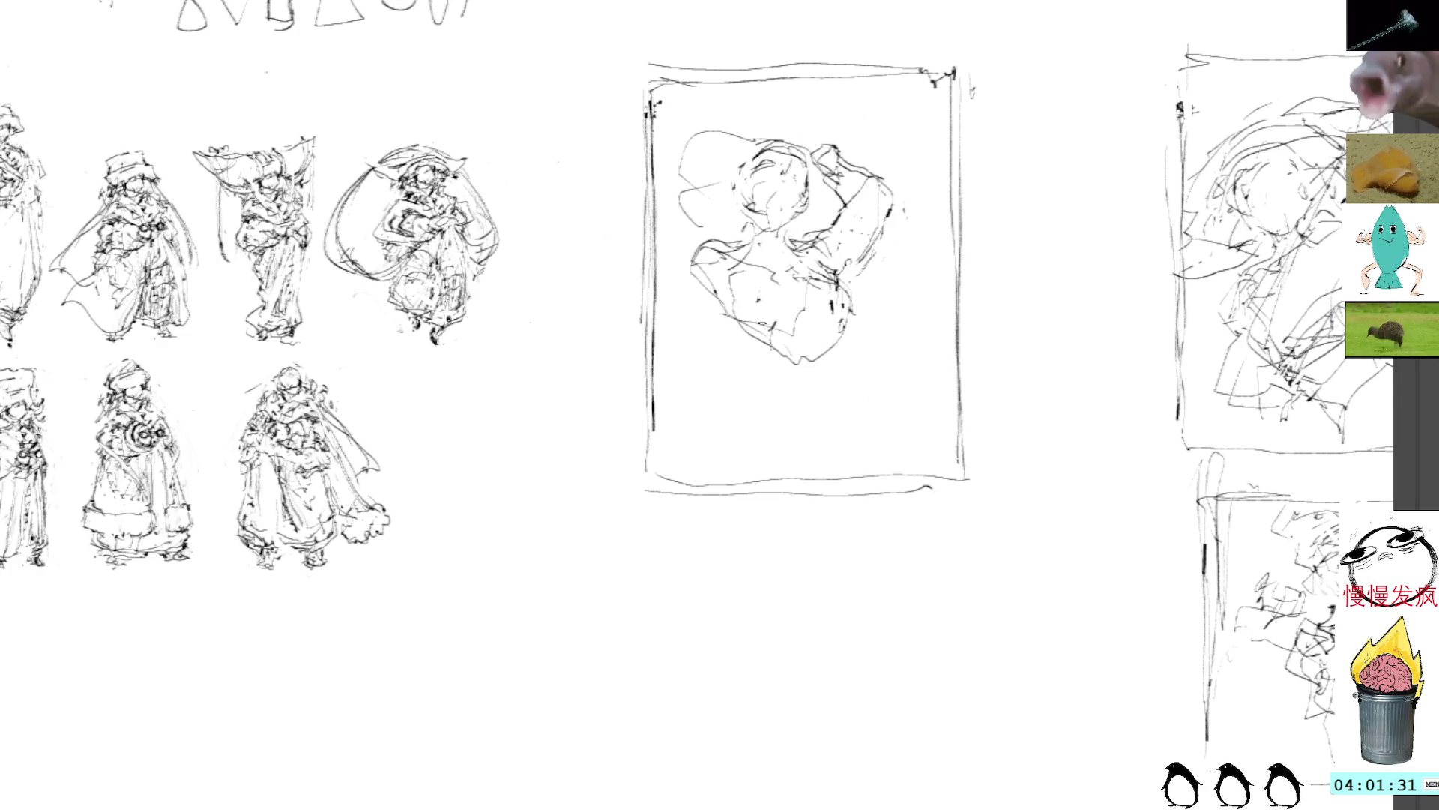
mouse_move(755, 242)
mouse_down()
mouse_move(710, 277)
mouse_move(746, 319)
mouse_move(716, 259)
mouse_move(709, 269)
mouse_up()
key(ctrl+z)
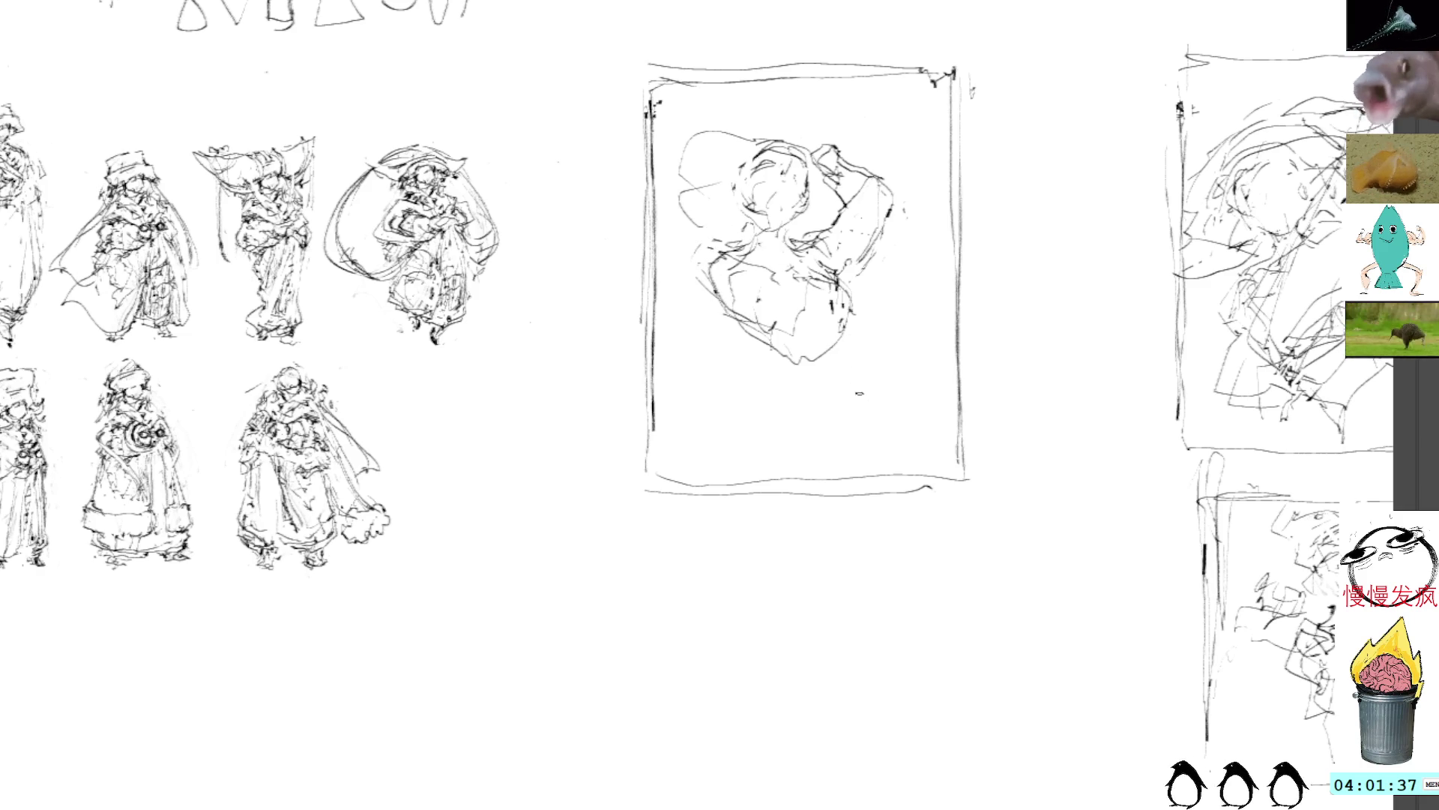
Draw a line up the left side and add short strokes through the left-middle and lower sketch
mouse_move(719, 292)
mouse_down()
mouse_move(694, 229)
mouse_move(699, 167)
mouse_up()
drag(765, 239, 727, 241)
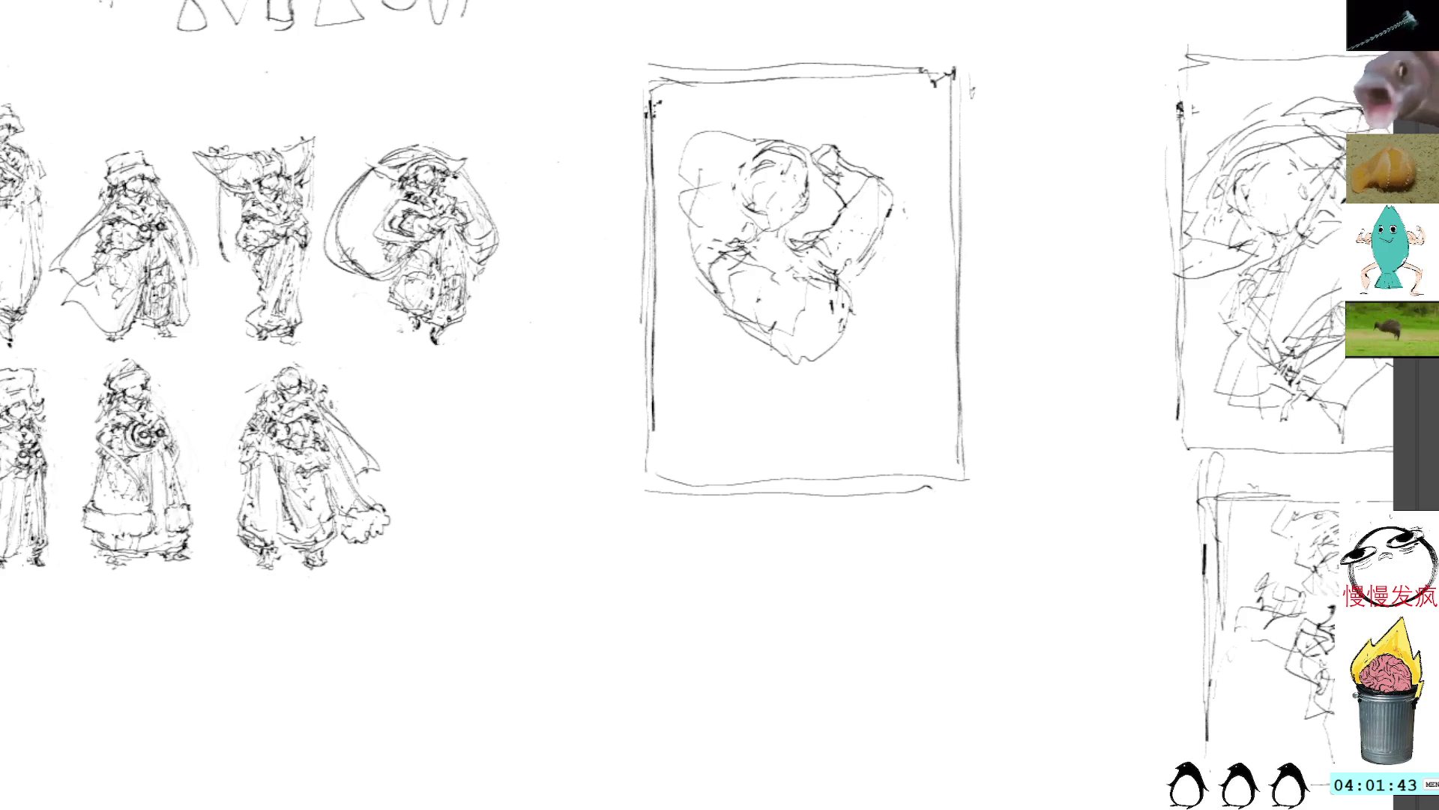
drag(745, 232, 701, 292)
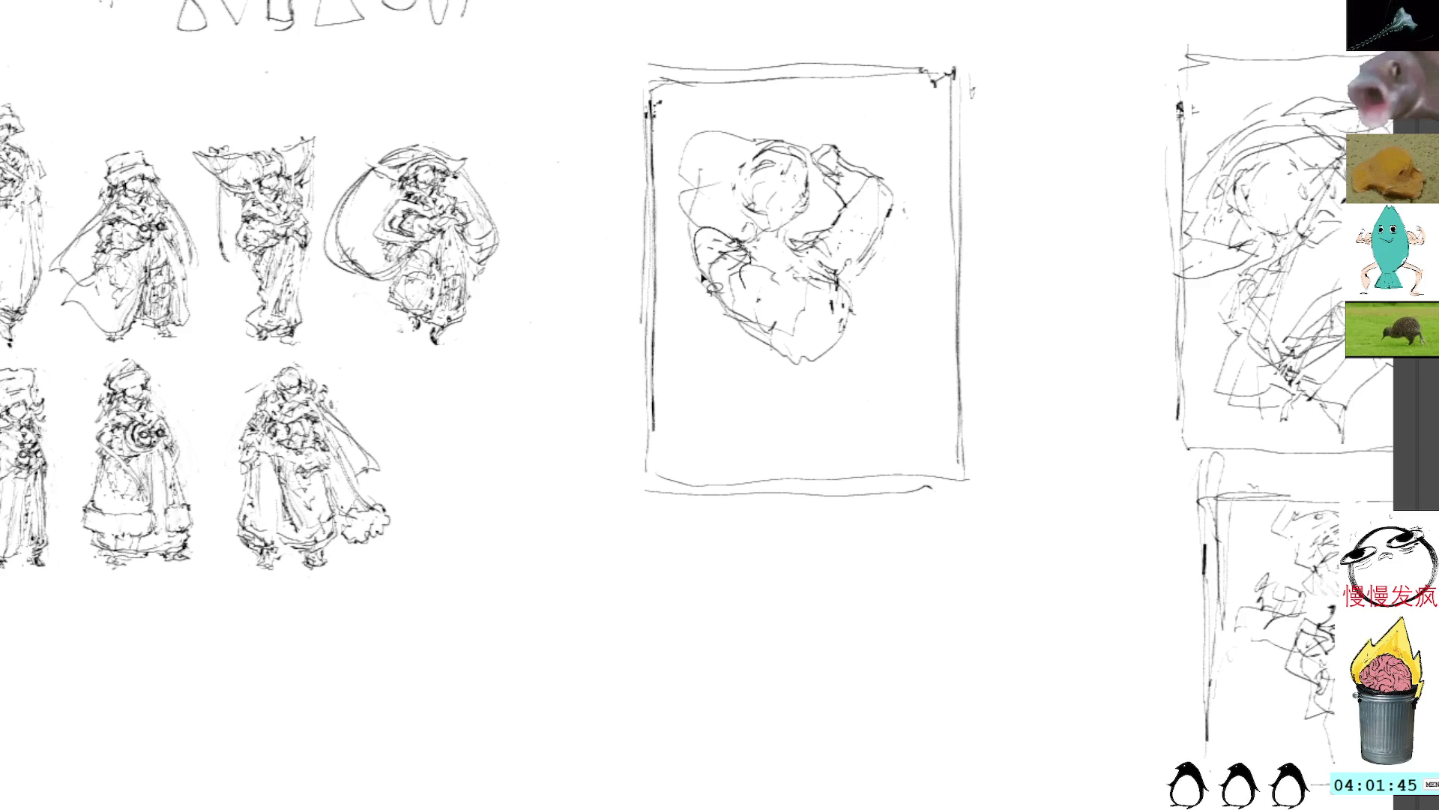
mouse_move(750, 240)
mouse_down()
mouse_move(738, 330)
mouse_move(685, 268)
mouse_move(660, 197)
mouse_move(692, 180)
mouse_move(740, 223)
mouse_move(678, 174)
mouse_move(660, 196)
mouse_move(738, 308)
mouse_up()
key(ctrl+z)
key(ctrl+z)
mouse_move(667, 233)
mouse_down()
mouse_move(738, 220)
mouse_move(771, 251)
mouse_move(752, 246)
mouse_up()
mouse_move(746, 245)
mouse_down()
mouse_move(813, 276)
mouse_move(753, 297)
mouse_up()
mouse_move(754, 285)
mouse_down()
mouse_move(787, 333)
mouse_move(758, 324)
mouse_move(784, 335)
mouse_up()
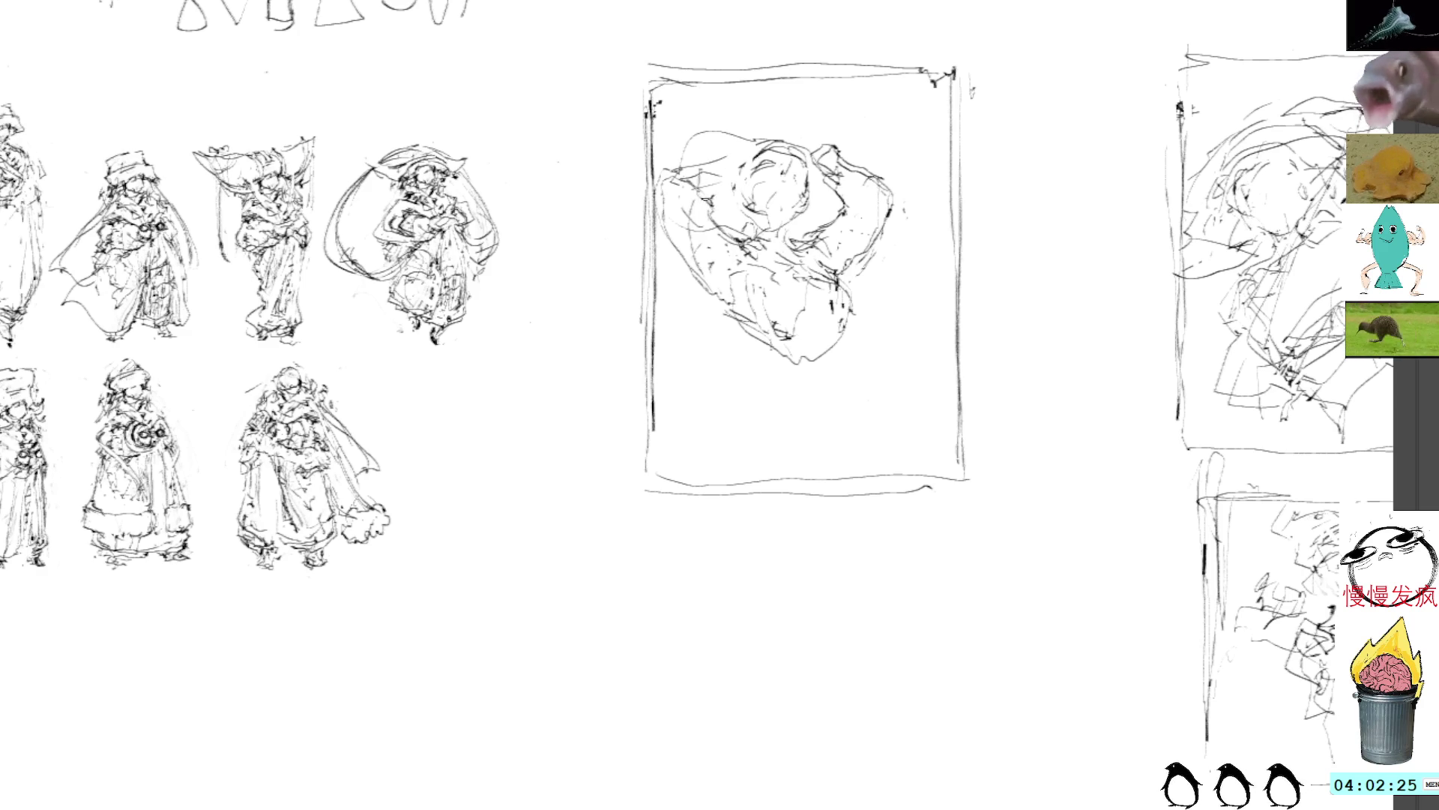
Rough in the top and edges of the head, clean up the right cheek, and stroke down the side
mouse_move(698, 161)
mouse_down()
mouse_move(754, 132)
mouse_move(721, 132)
mouse_move(714, 151)
mouse_move(731, 127)
mouse_move(761, 149)
mouse_move(822, 144)
mouse_move(815, 199)
mouse_up()
drag(751, 157, 819, 187)
mouse_move(759, 156)
mouse_down()
mouse_move(734, 179)
mouse_move(736, 211)
mouse_up()
mouse_move(716, 153)
mouse_down()
mouse_move(697, 123)
mouse_move(806, 93)
mouse_move(825, 142)
mouse_move(821, 96)
mouse_move(697, 116)
mouse_move(663, 146)
mouse_up()
mouse_move(850, 110)
mouse_down()
mouse_move(839, 122)
mouse_move(798, 103)
mouse_move(839, 140)
mouse_move(896, 135)
mouse_move(883, 164)
mouse_up()
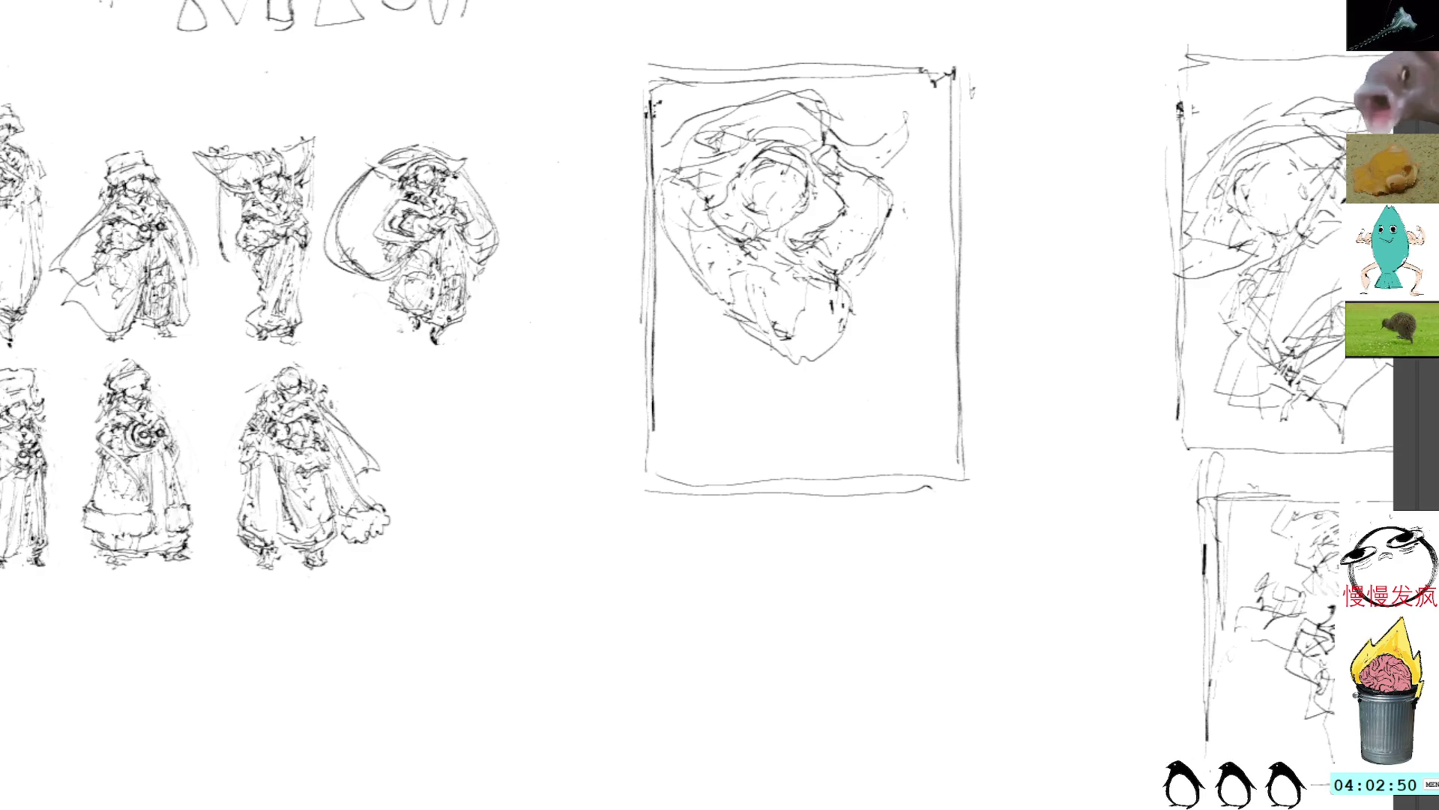
mouse_move(887, 209)
mouse_down()
mouse_move(860, 255)
mouse_move(868, 268)
mouse_move(854, 255)
mouse_move(835, 267)
mouse_move(889, 207)
mouse_move(846, 251)
mouse_move(849, 174)
mouse_move(895, 201)
mouse_move(875, 187)
mouse_up()
drag(866, 184, 885, 208)
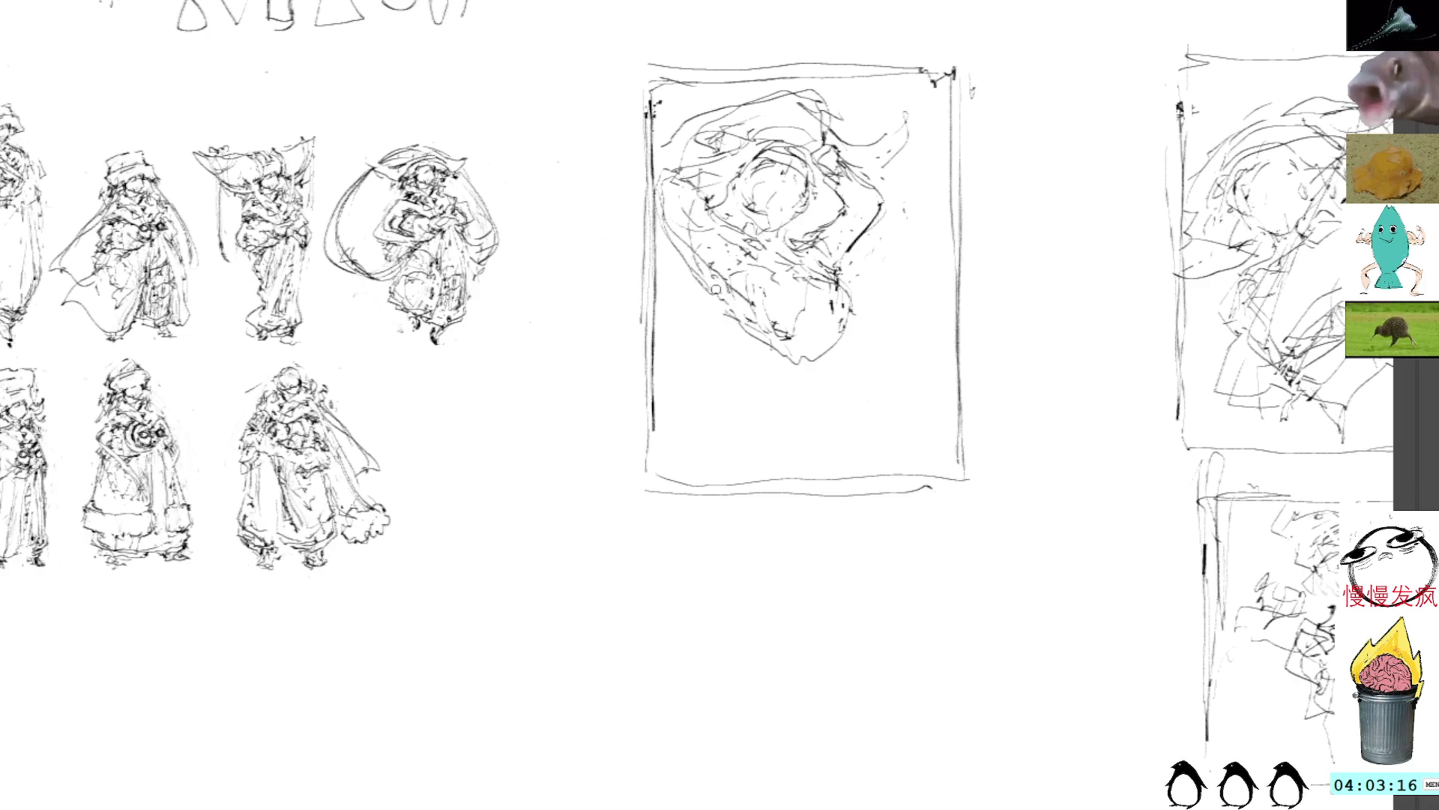
drag(658, 223, 720, 316)
Undo the side stroke, then hatch and outline the figure's lower torso
key(ctrl+z)
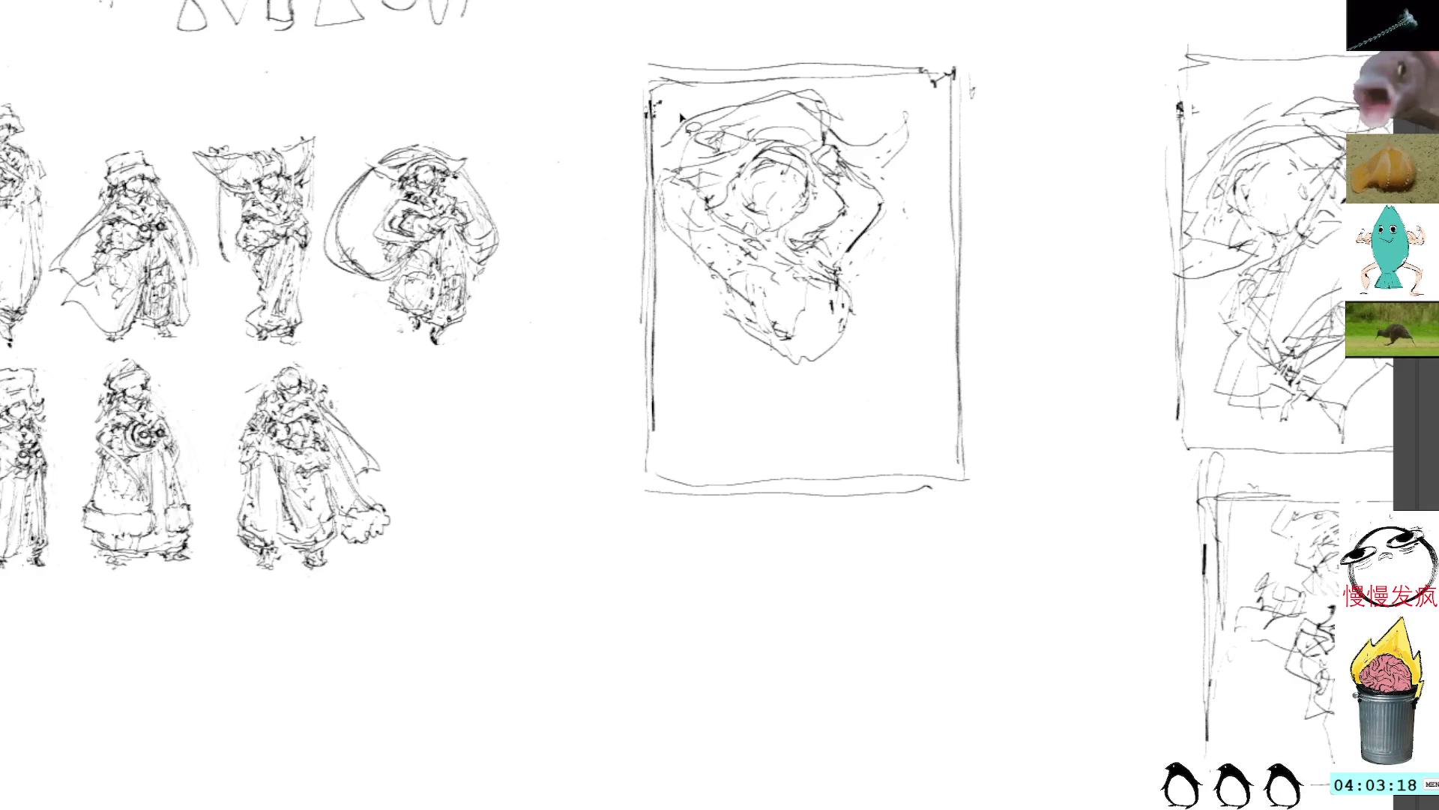
mouse_move(723, 294)
mouse_down()
mouse_move(742, 296)
mouse_move(752, 342)
mouse_move(819, 359)
mouse_up()
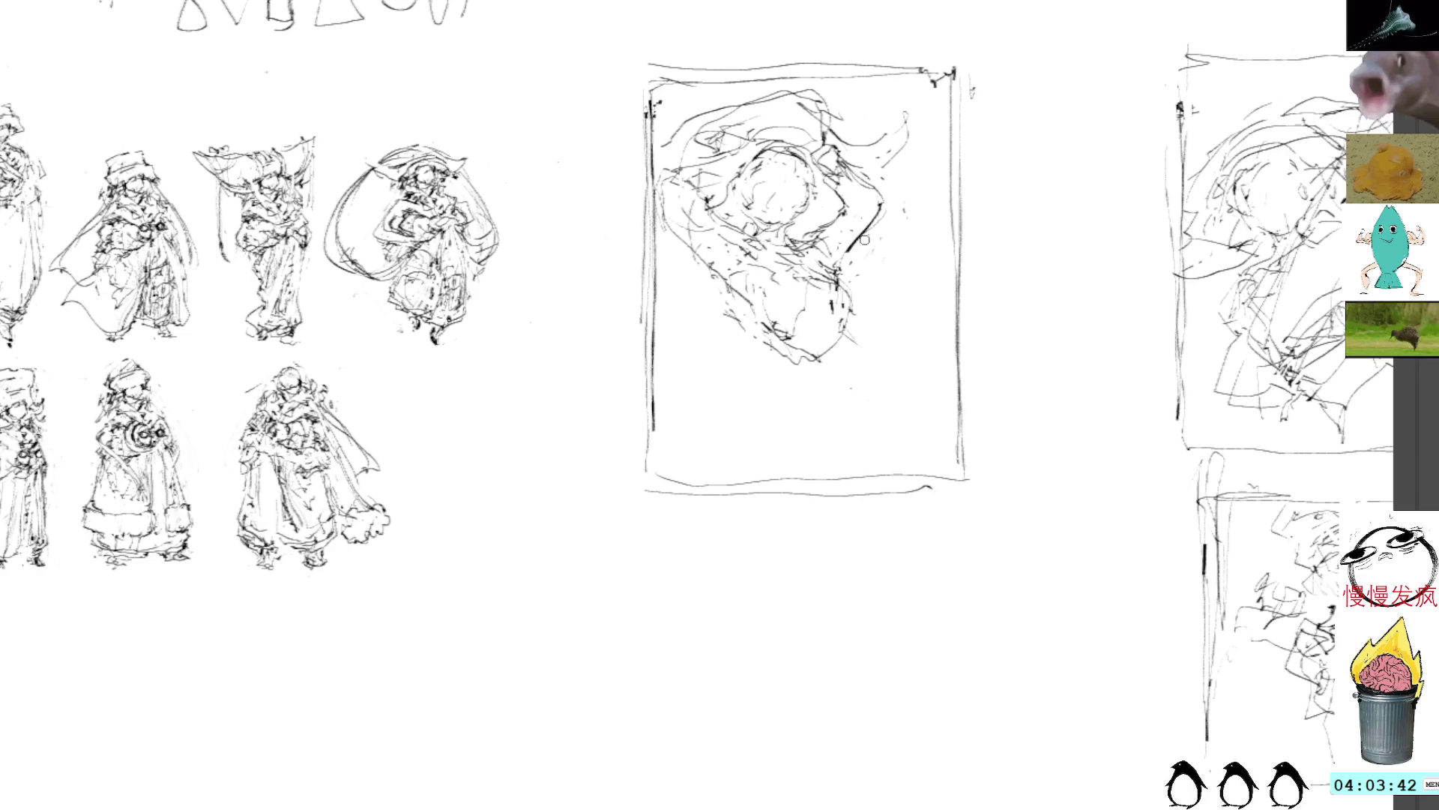
drag(845, 342, 854, 365)
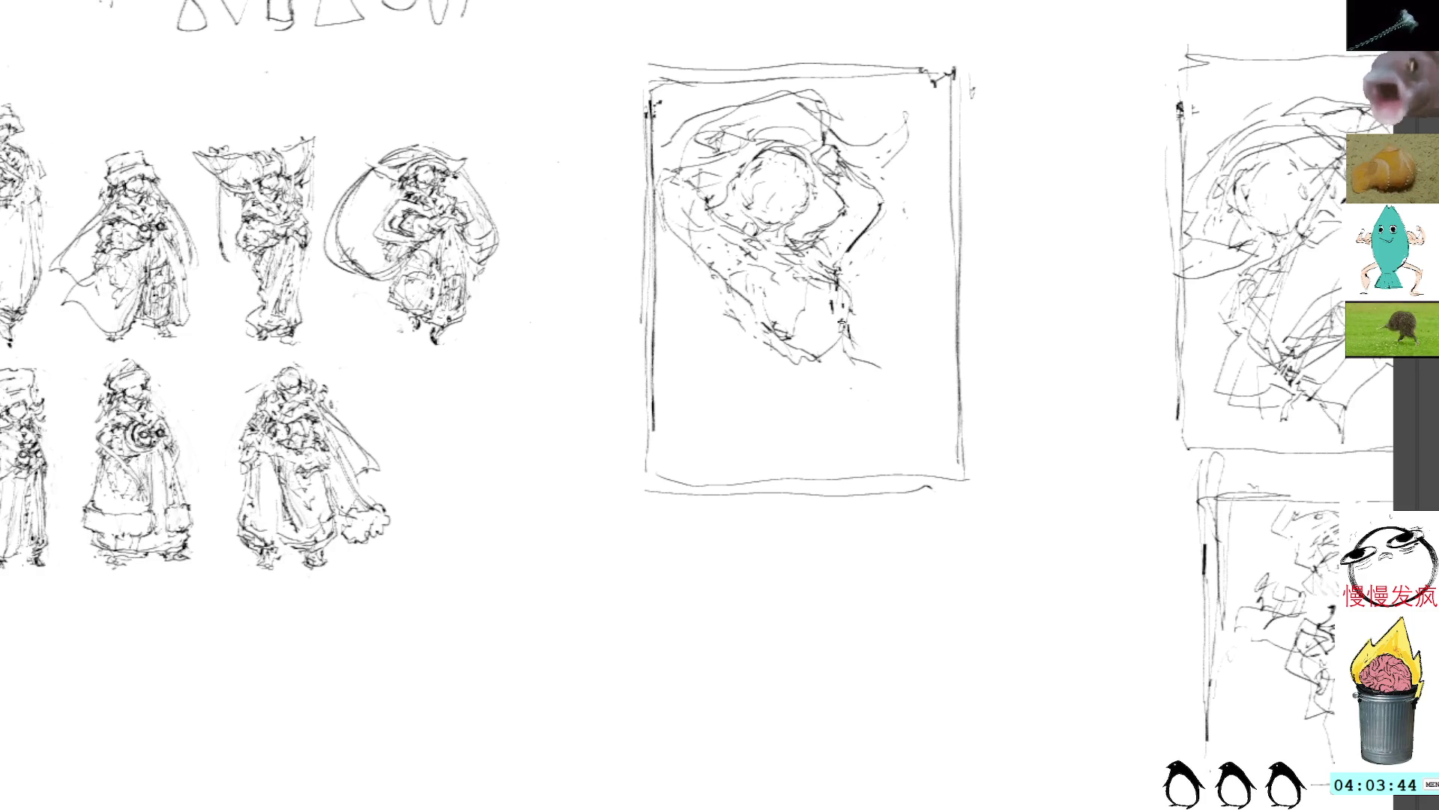
mouse_move(765, 341)
mouse_down()
mouse_move(787, 398)
mouse_move(860, 381)
mouse_up()
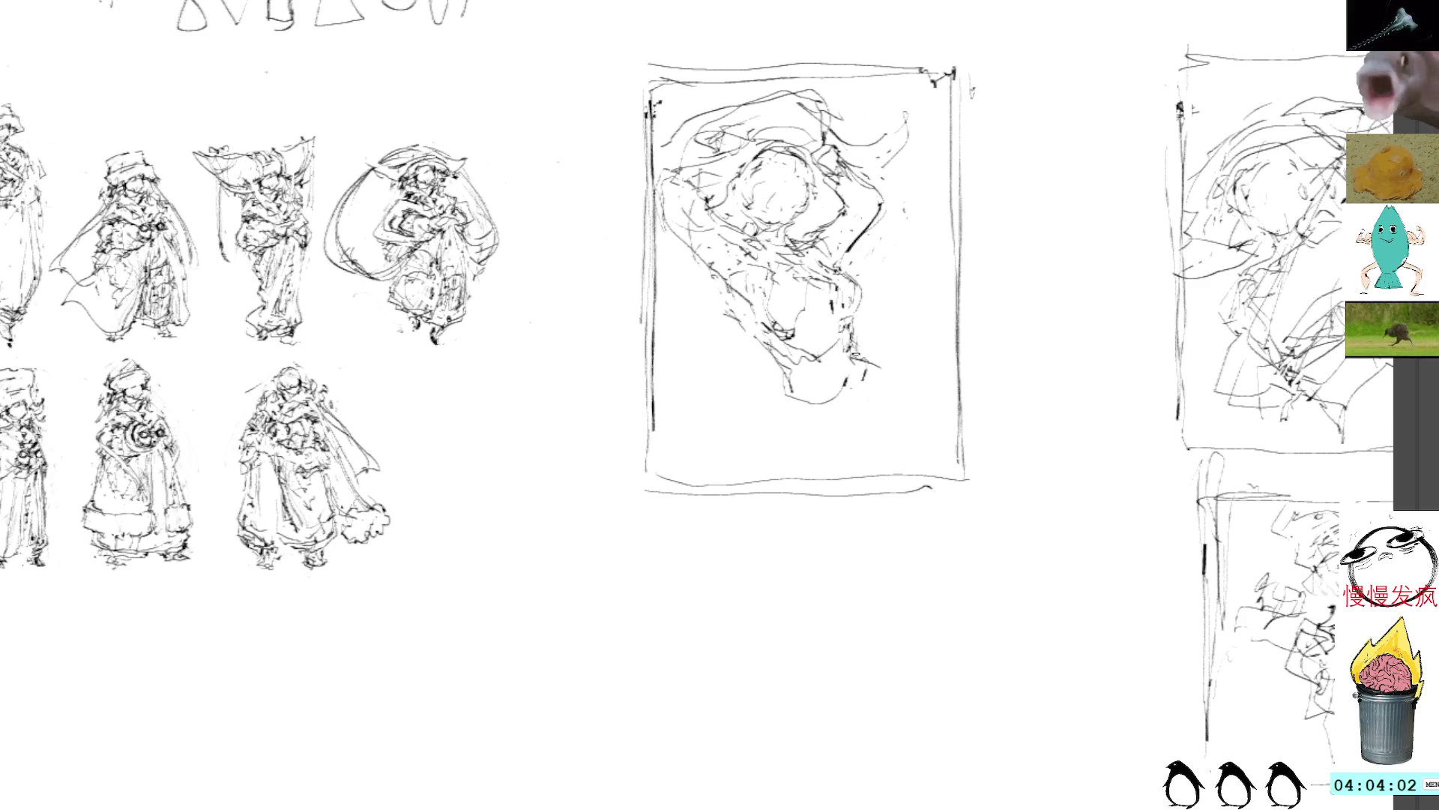
Sketch the right side, curving hip and waist strokes, and a curve near the figure's bottom
mouse_move(852, 351)
mouse_down()
mouse_move(875, 379)
mouse_move(916, 372)
mouse_up()
mouse_move(786, 370)
mouse_down()
mouse_move(810, 396)
mouse_move(791, 419)
mouse_move(817, 470)
mouse_up()
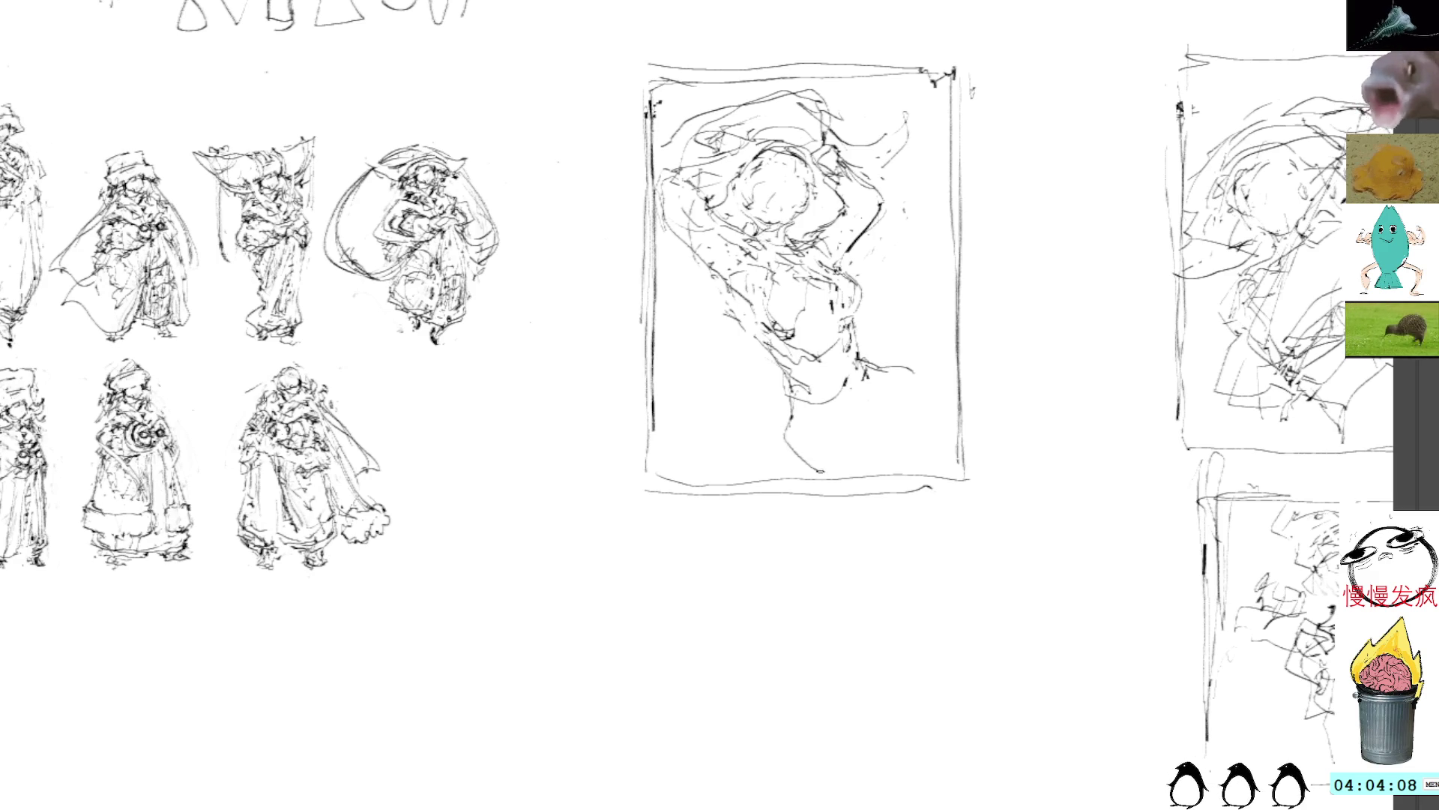
mouse_move(881, 366)
mouse_down()
mouse_move(938, 403)
mouse_move(942, 390)
mouse_up()
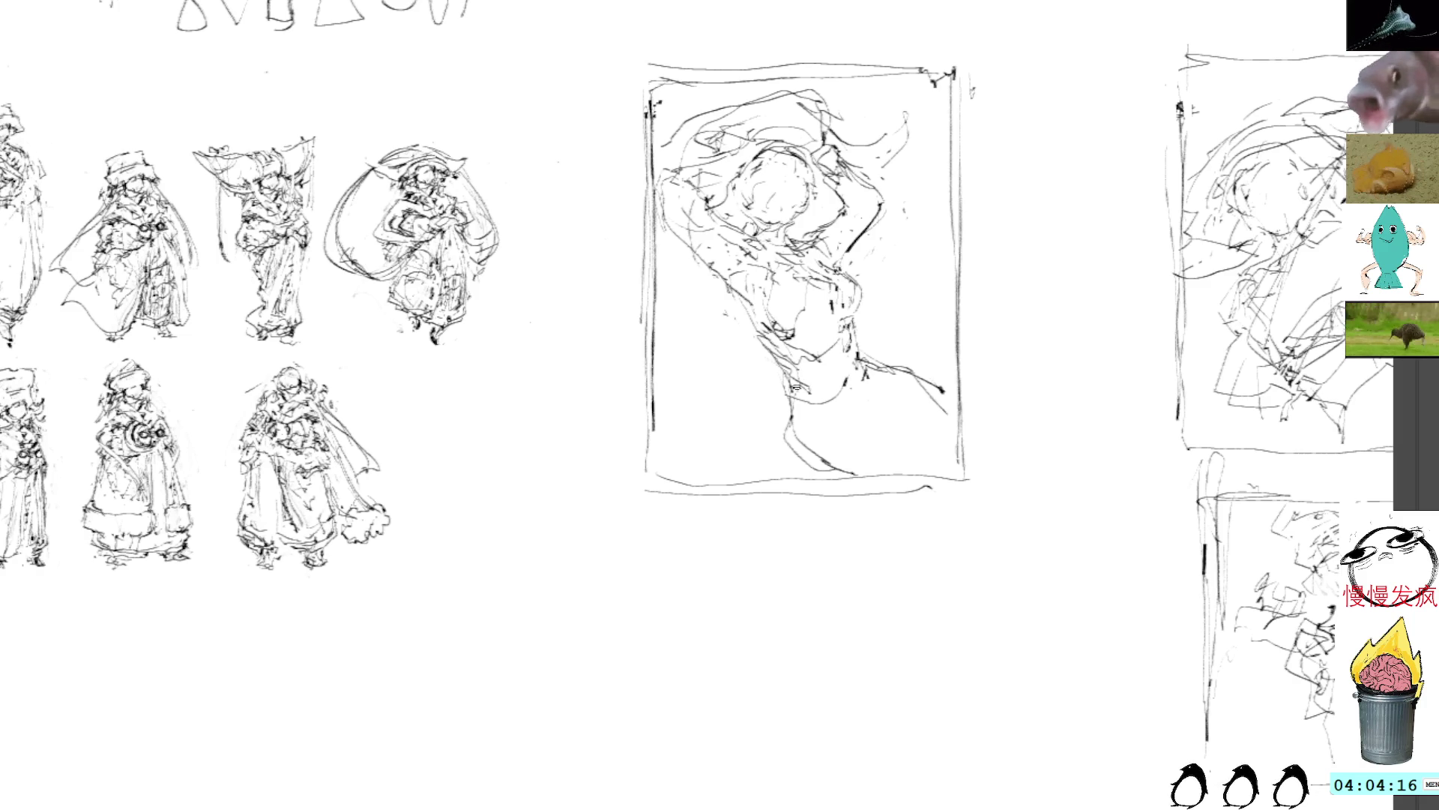
mouse_move(794, 404)
mouse_down()
mouse_move(855, 424)
mouse_move(919, 404)
mouse_up()
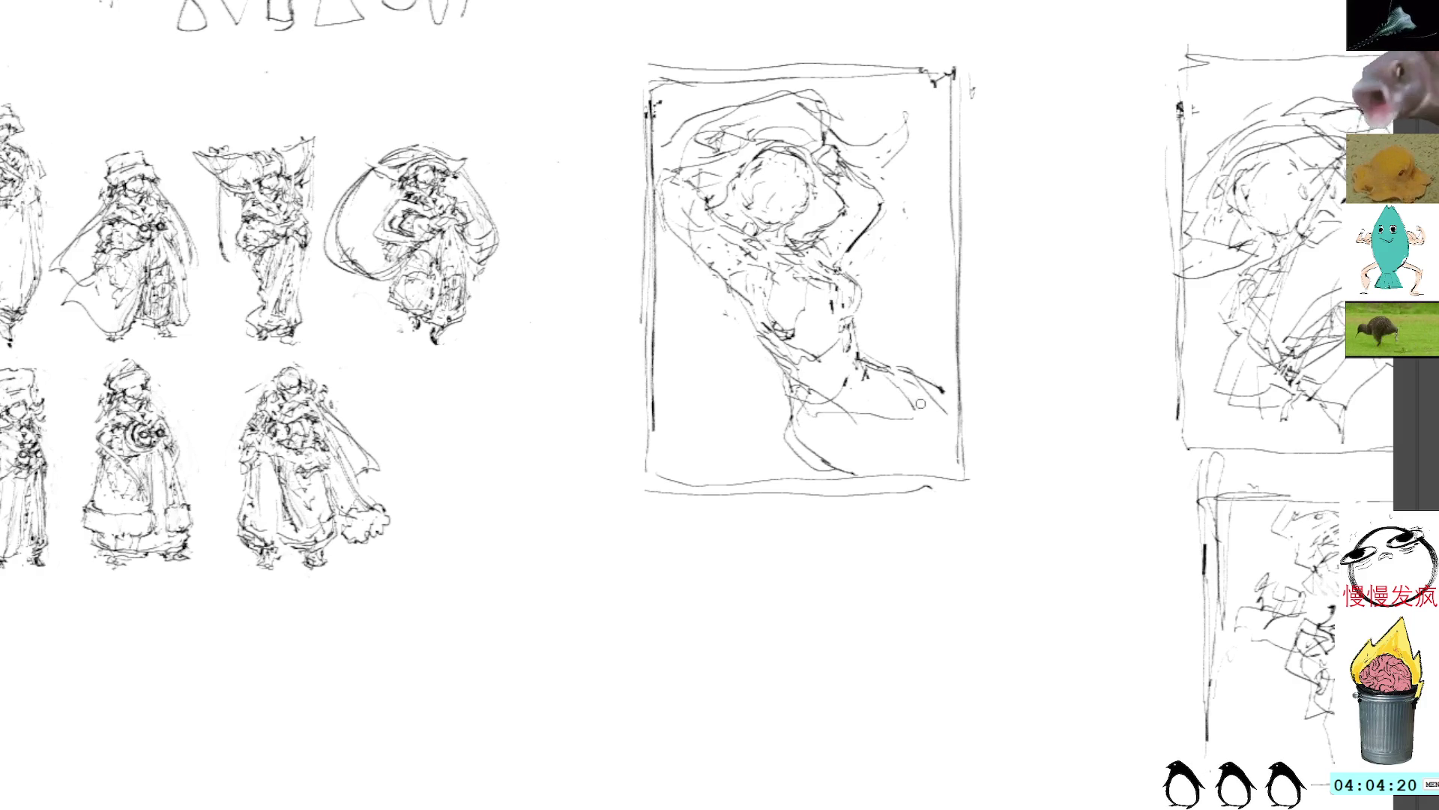
key(ctrl+z)
key(ctrl+z)
key(ctrl+z)
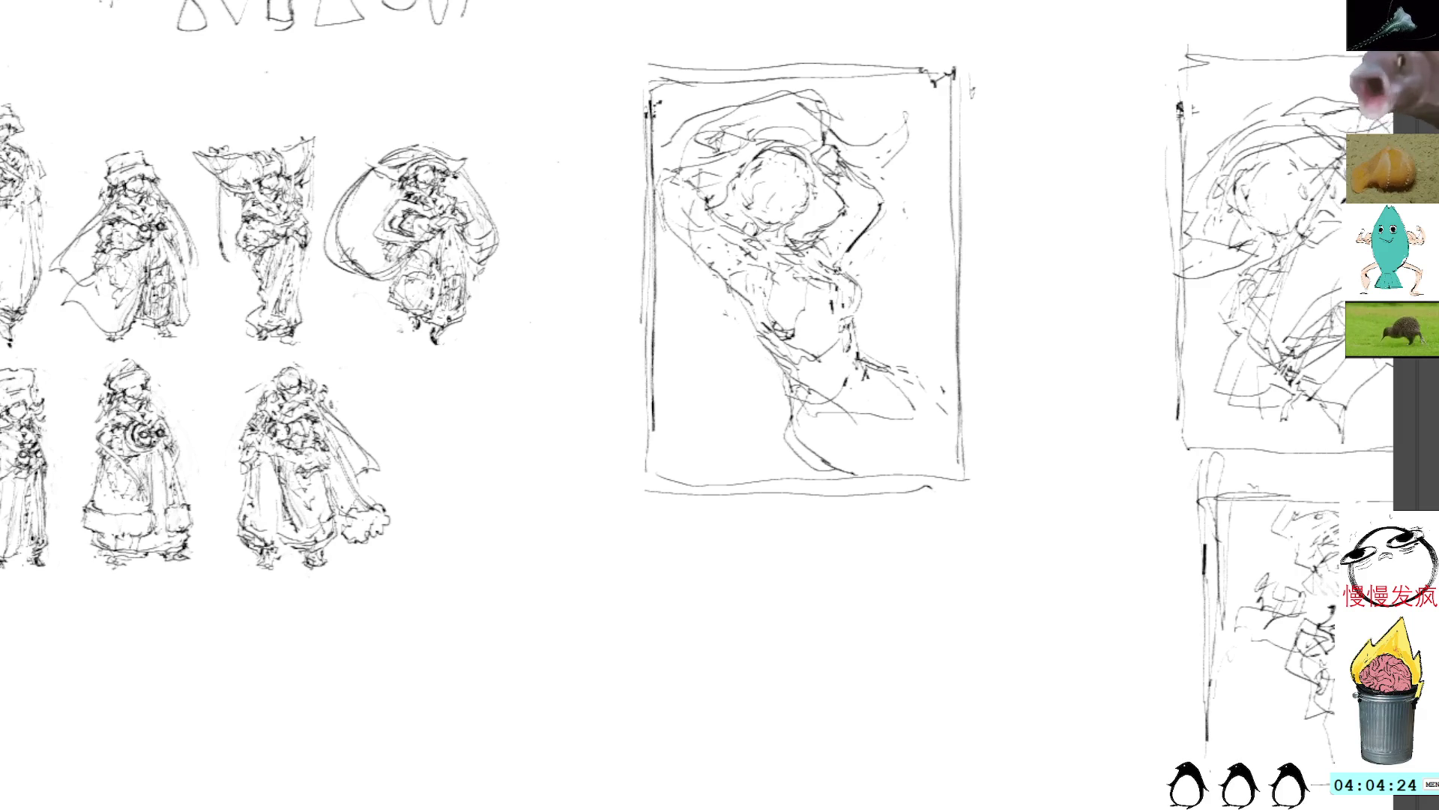
mouse_move(897, 281)
mouse_down()
mouse_move(877, 292)
mouse_move(856, 219)
mouse_up()
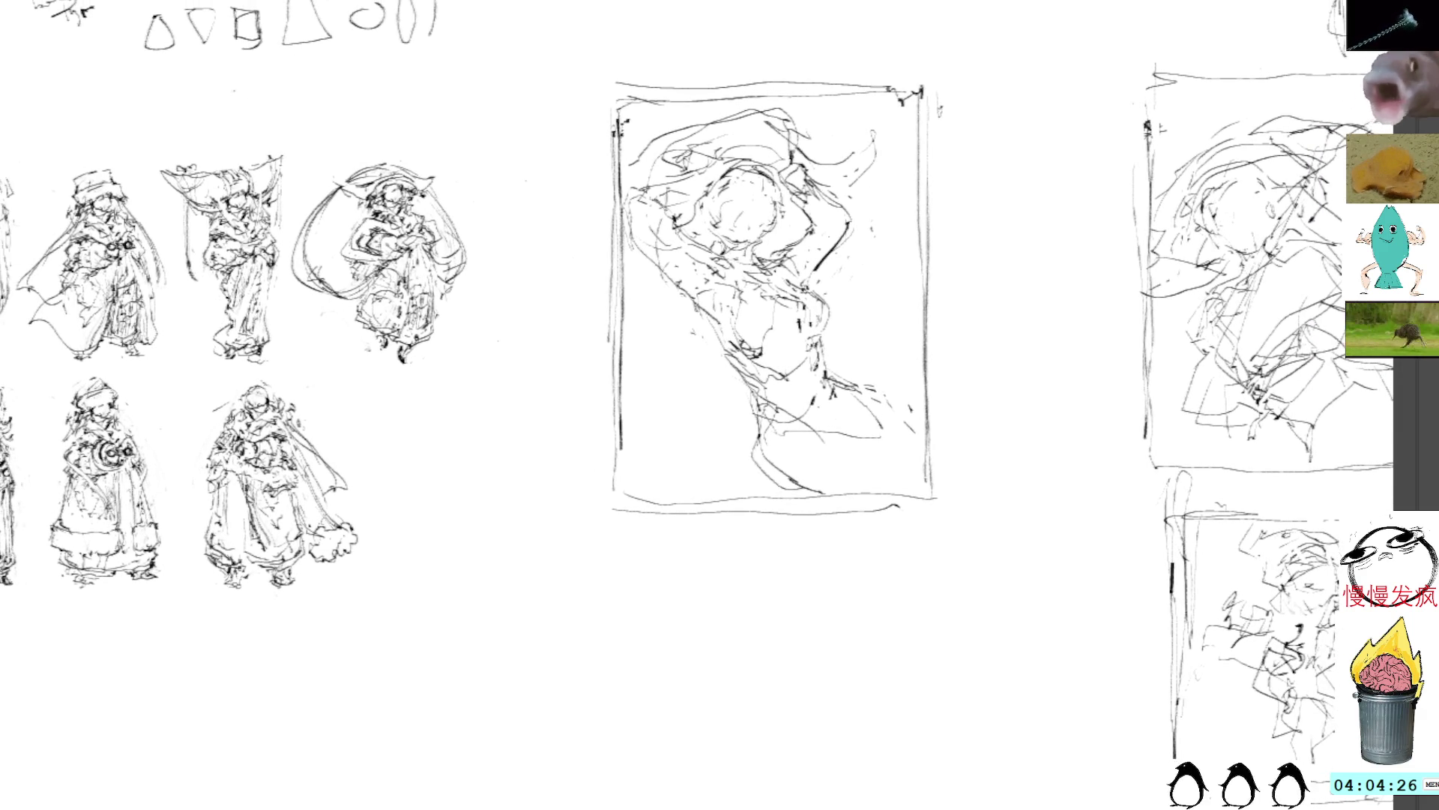
Sketch drapery strokes down the figure's lower left and short marks around its hand
mouse_move(652, 277)
mouse_down()
mouse_move(609, 304)
mouse_move(645, 363)
mouse_up()
drag(637, 401, 667, 428)
drag(611, 356, 682, 413)
mouse_move(686, 416)
mouse_down()
mouse_move(716, 427)
mouse_move(674, 416)
mouse_move(674, 496)
mouse_up()
drag(704, 486, 678, 502)
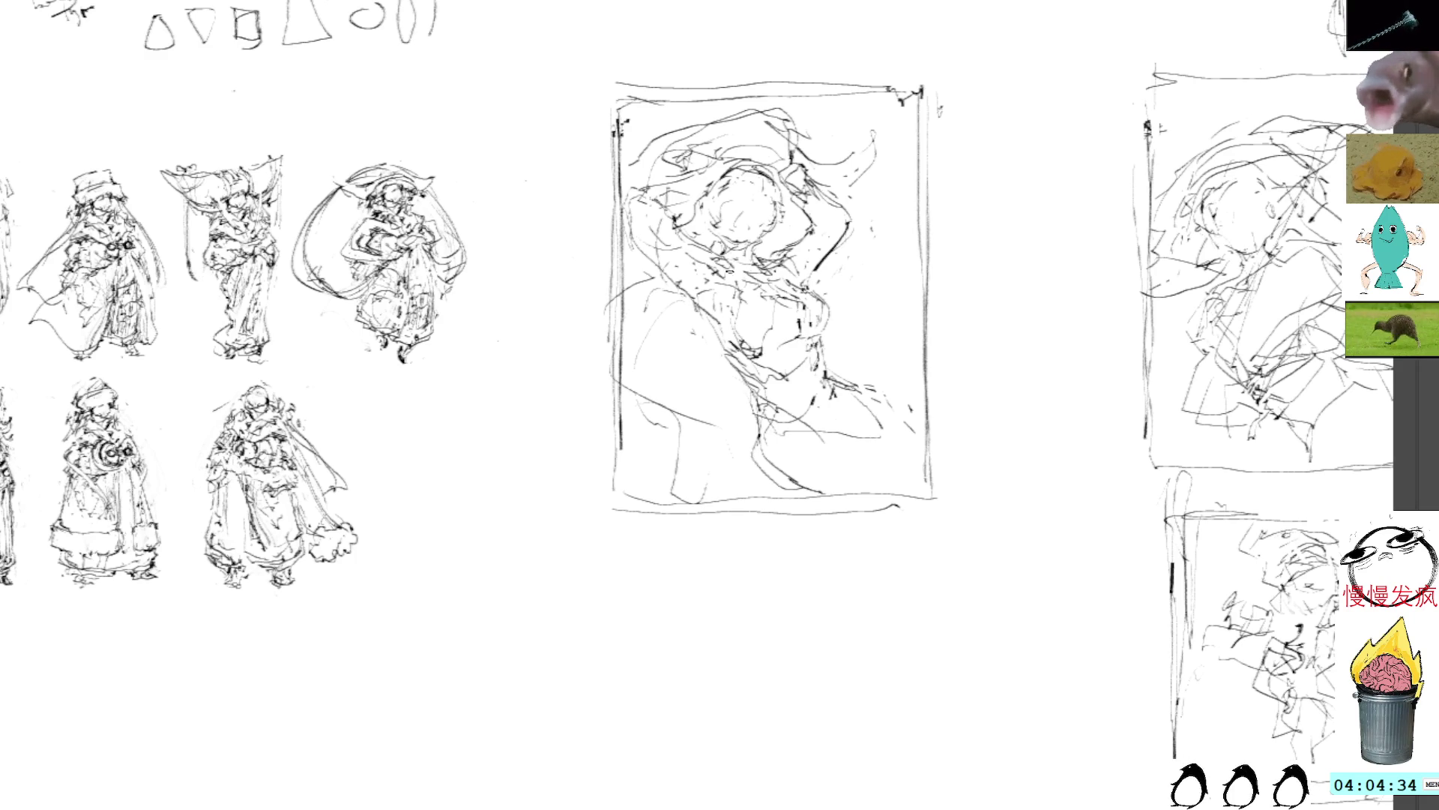
mouse_move(754, 384)
mouse_down()
mouse_move(778, 421)
mouse_move(823, 350)
mouse_move(809, 341)
mouse_up()
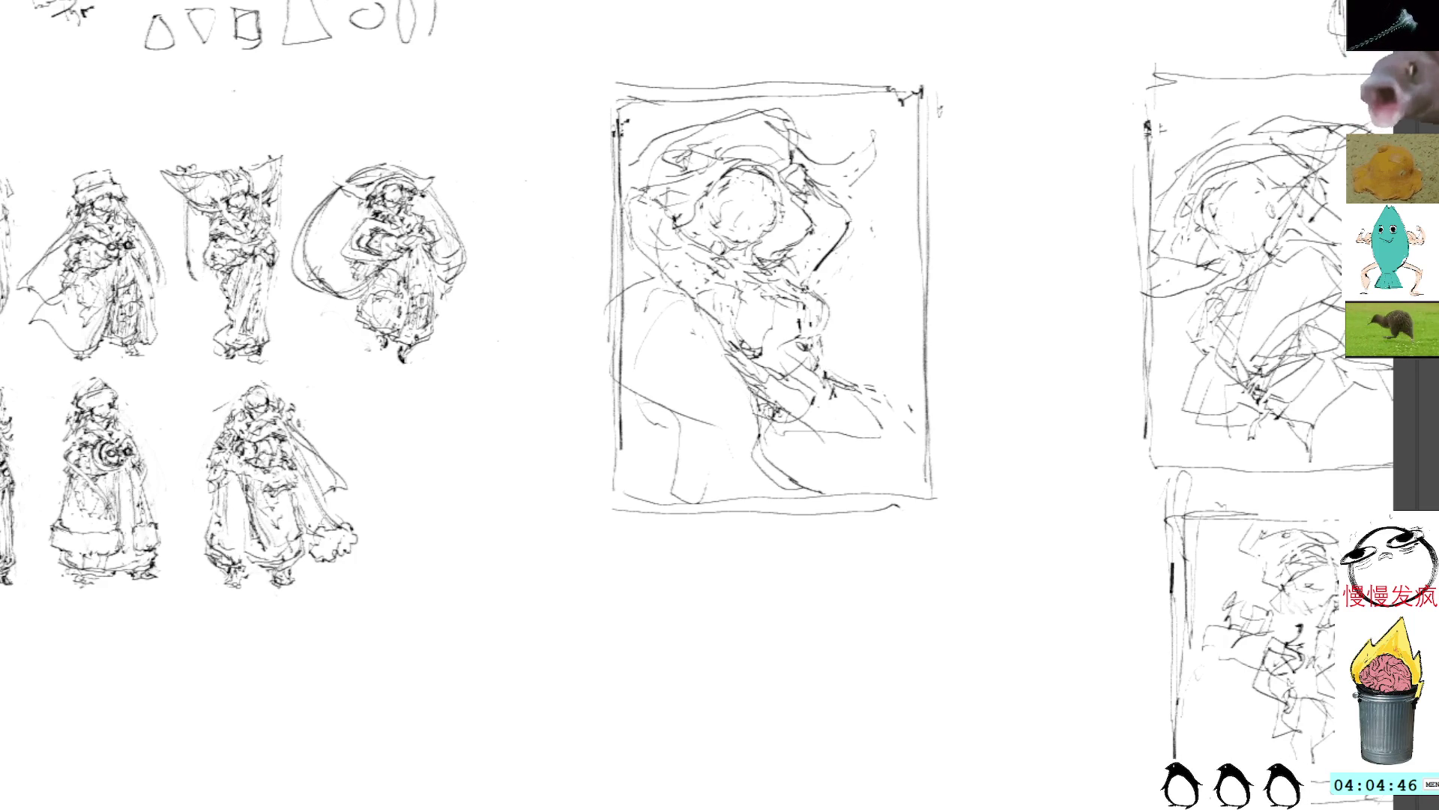
drag(750, 379, 746, 416)
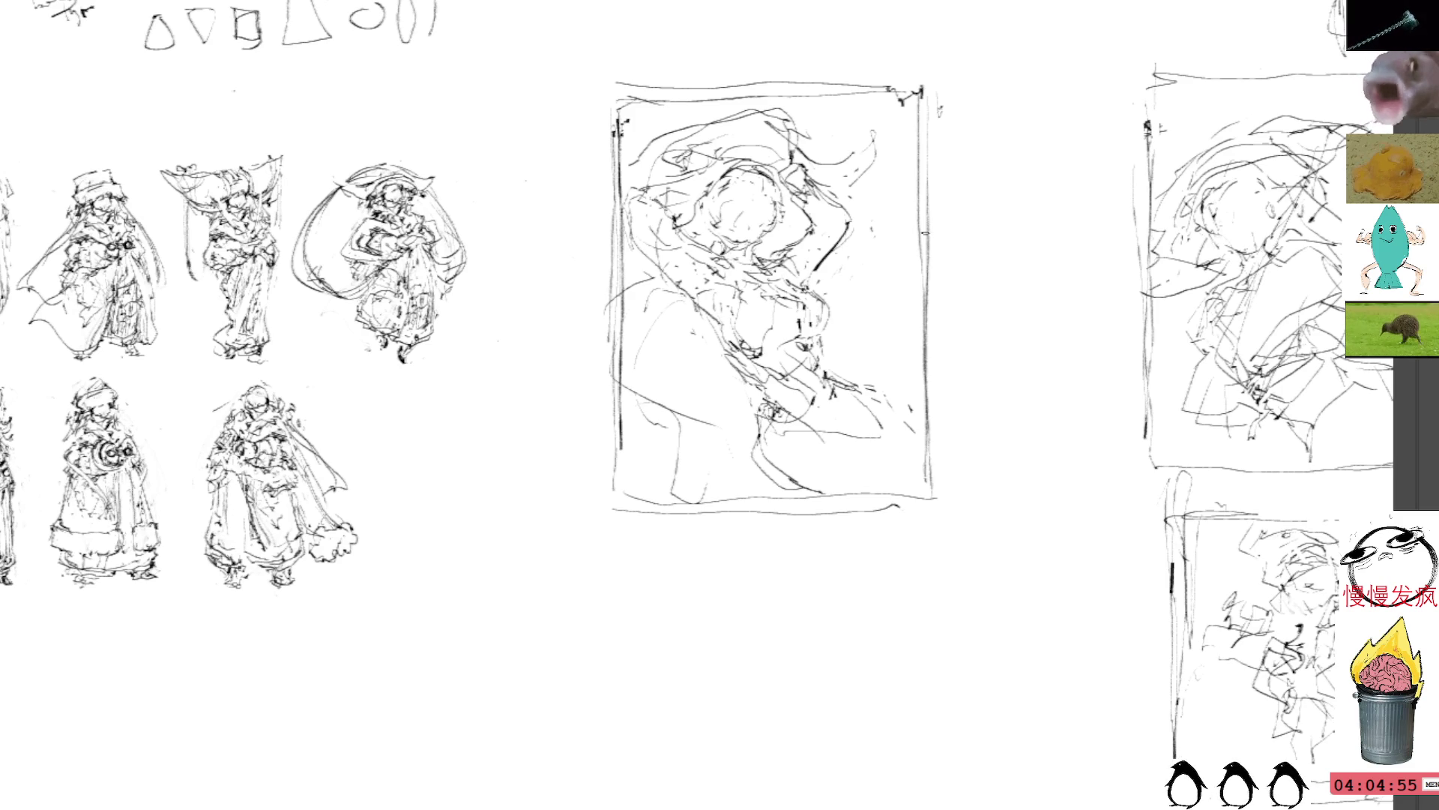
mouse_move(631, 431)
mouse_down()
mouse_move(674, 428)
mouse_move(682, 405)
mouse_move(652, 397)
mouse_move(731, 405)
mouse_move(733, 450)
mouse_move(668, 494)
mouse_up()
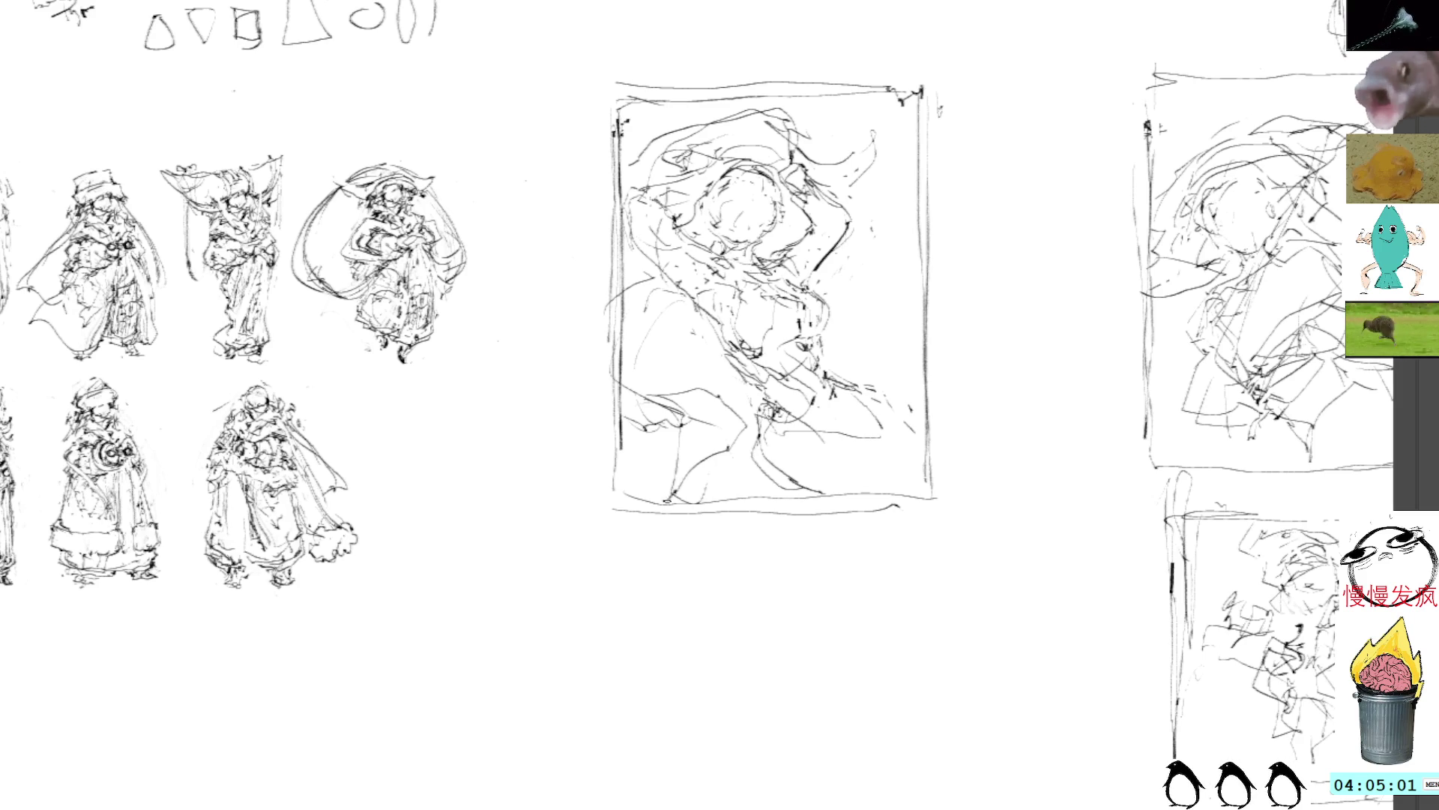
drag(847, 317, 876, 326)
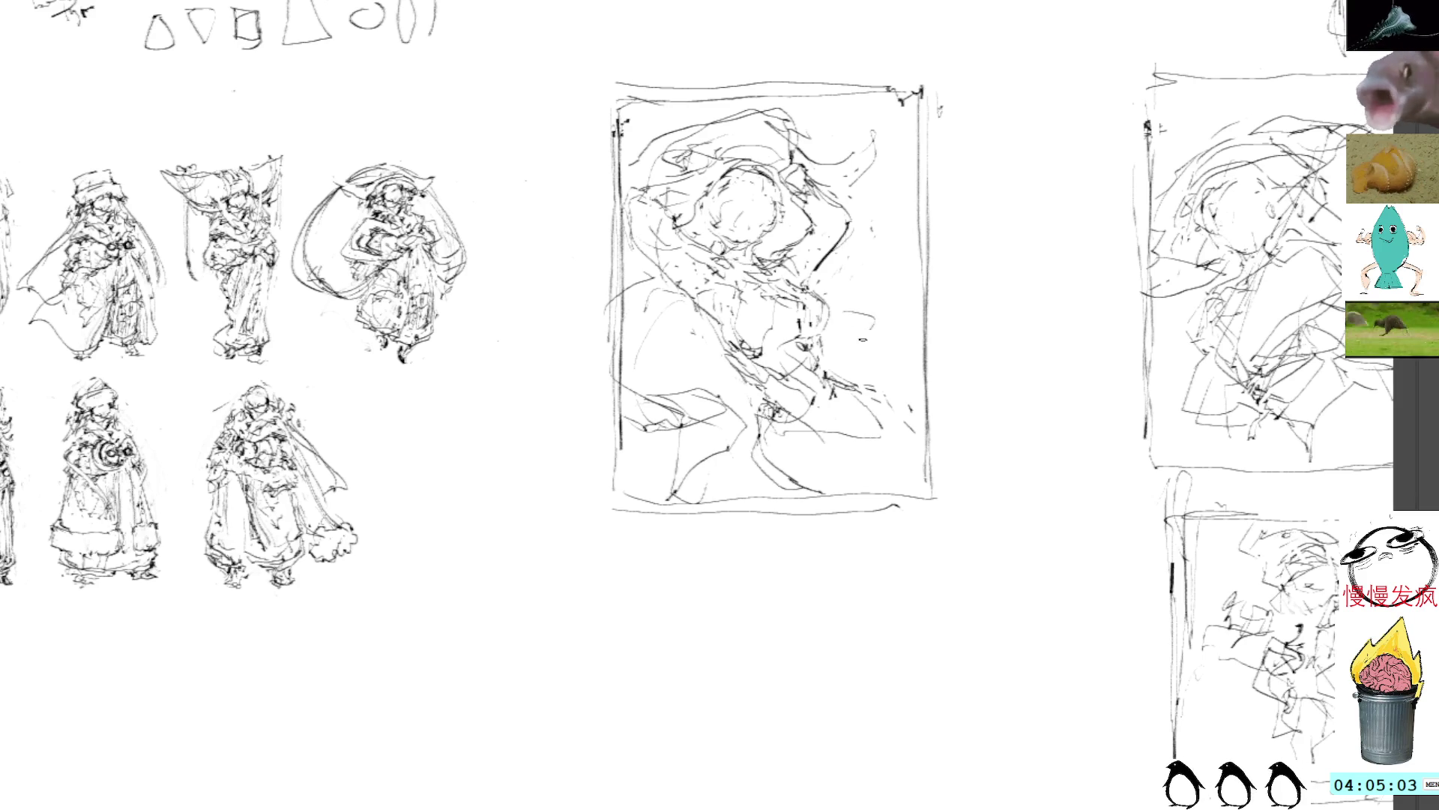
Add dark accents and small detail marks through the figure's middle and lower part
drag(577, 459, 731, 445)
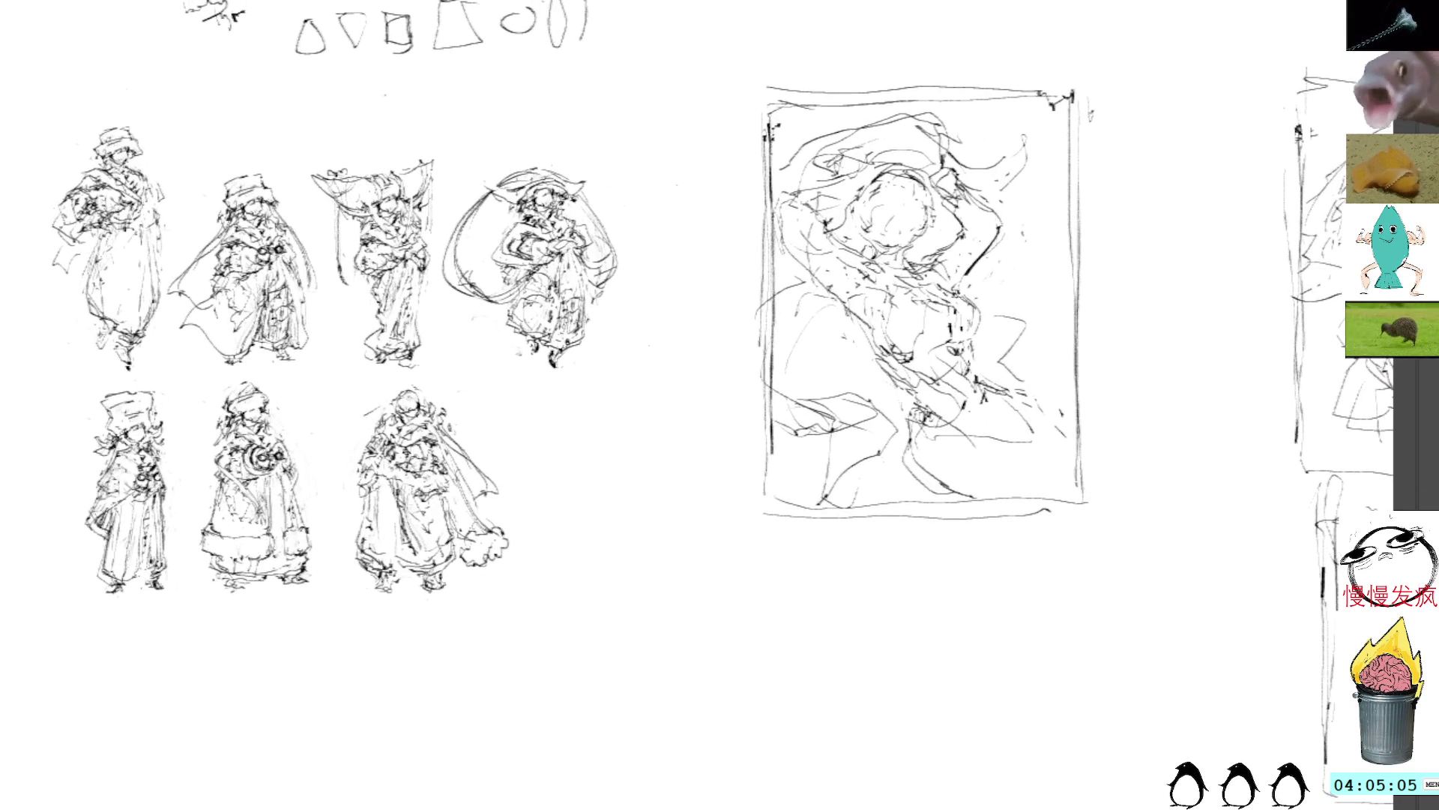
drag(1042, 176, 900, 256)
mouse_move(776, 478)
mouse_down()
mouse_move(837, 453)
mouse_move(838, 434)
mouse_up()
drag(802, 498, 815, 485)
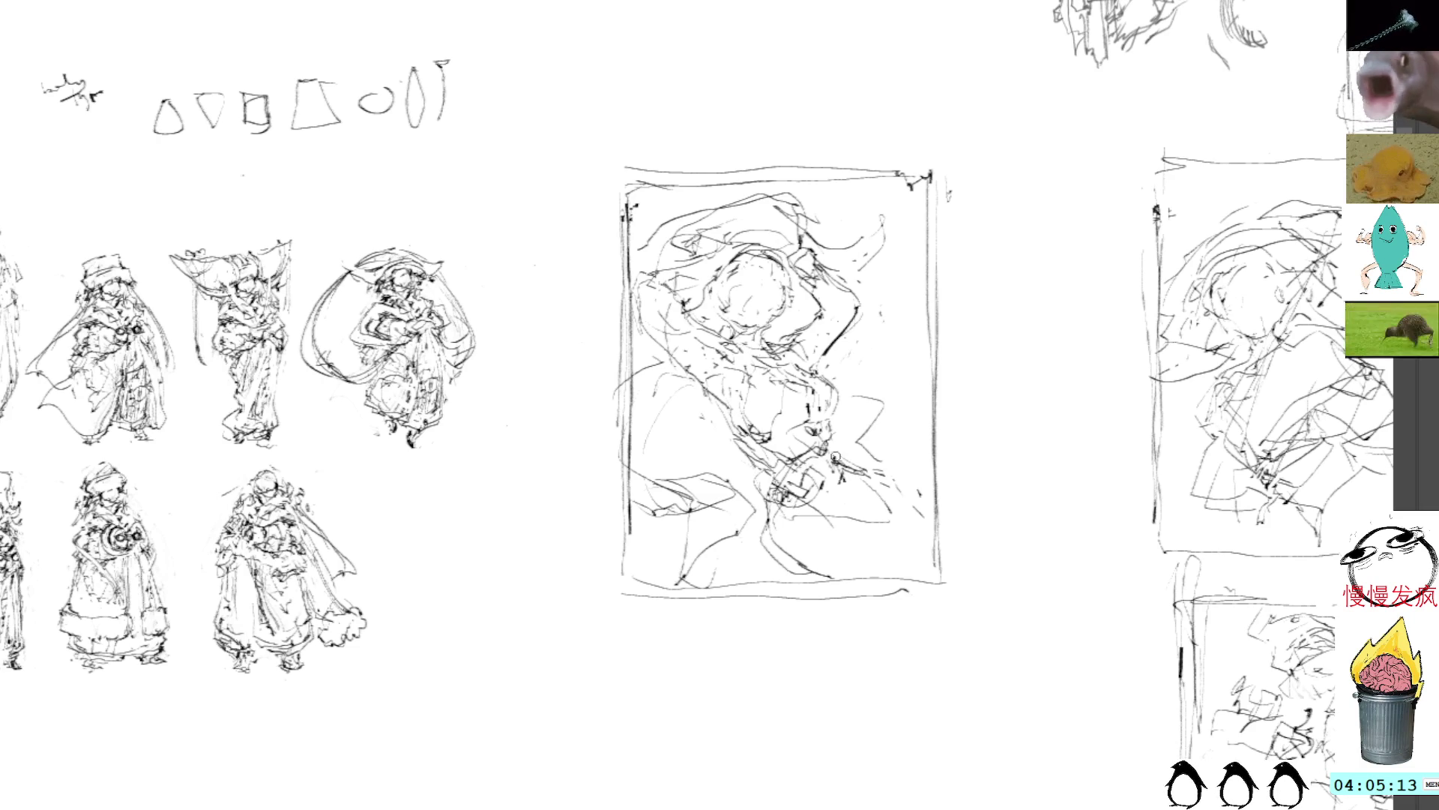
drag(802, 475, 858, 440)
drag(777, 514, 849, 576)
mouse_move(813, 498)
mouse_down()
mouse_move(835, 520)
mouse_move(831, 561)
mouse_move(817, 552)
mouse_move(853, 579)
mouse_move(886, 573)
mouse_up()
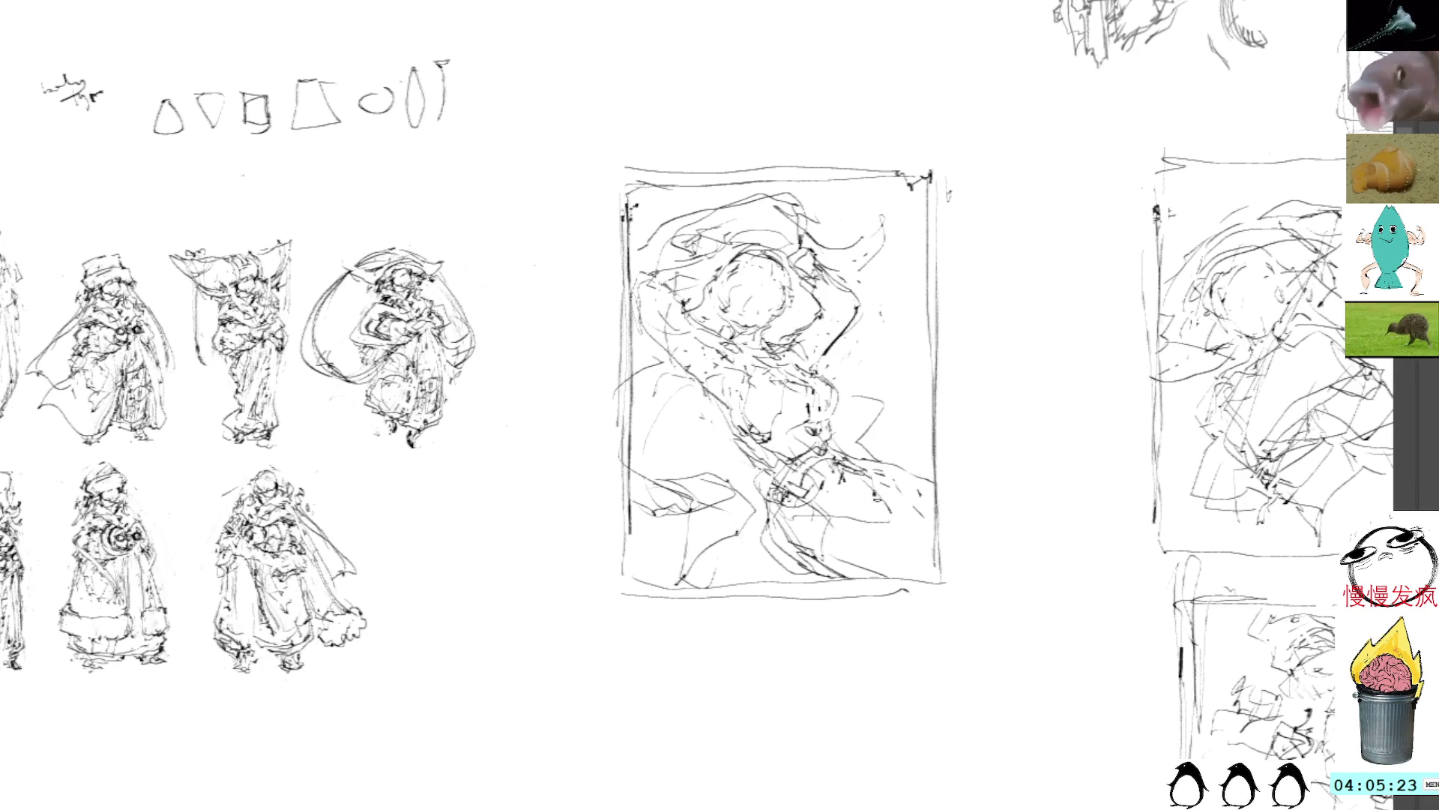
drag(862, 512, 857, 518)
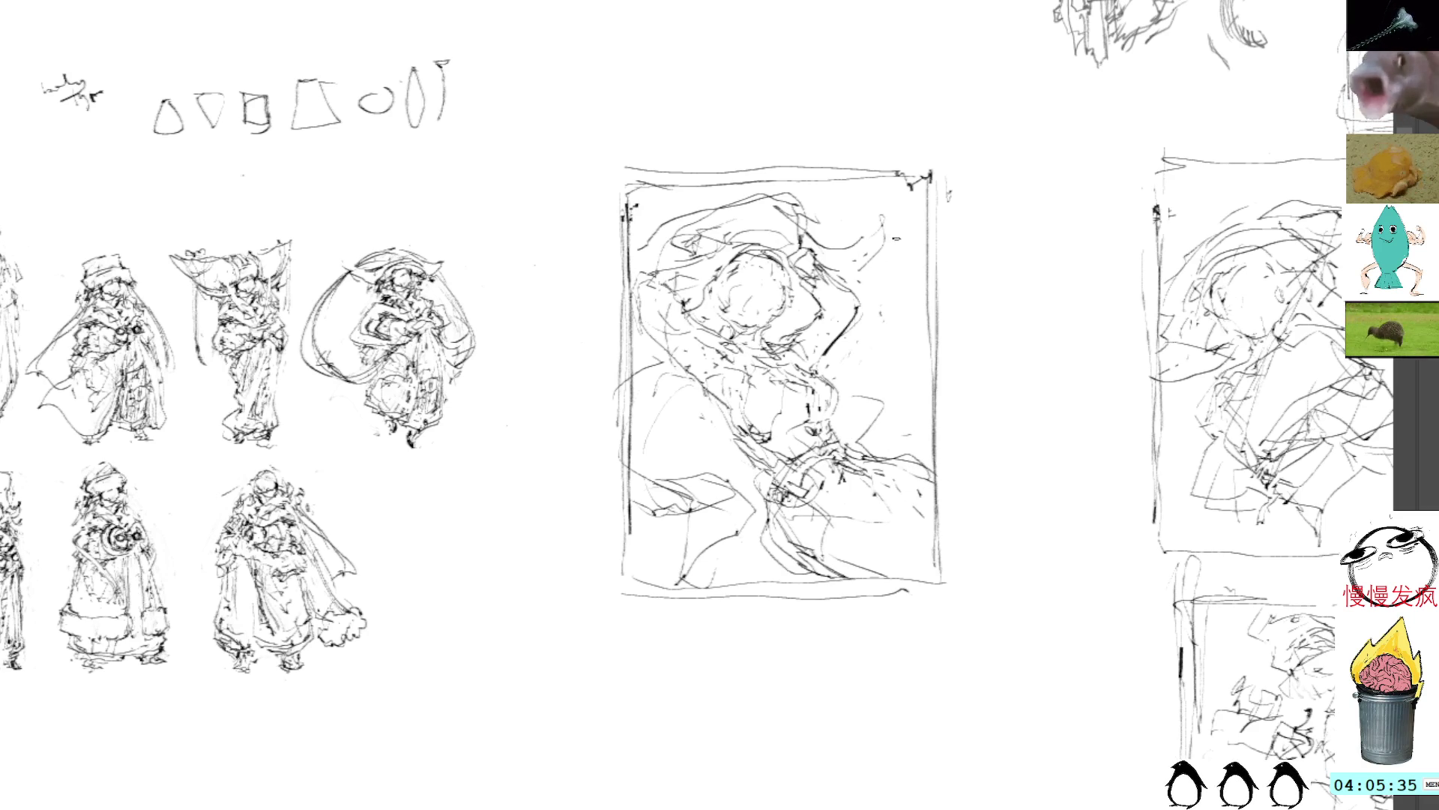
Lasso the whole middle thumbnail and begin free-transforming it
drag(973, 340, 939, 280)
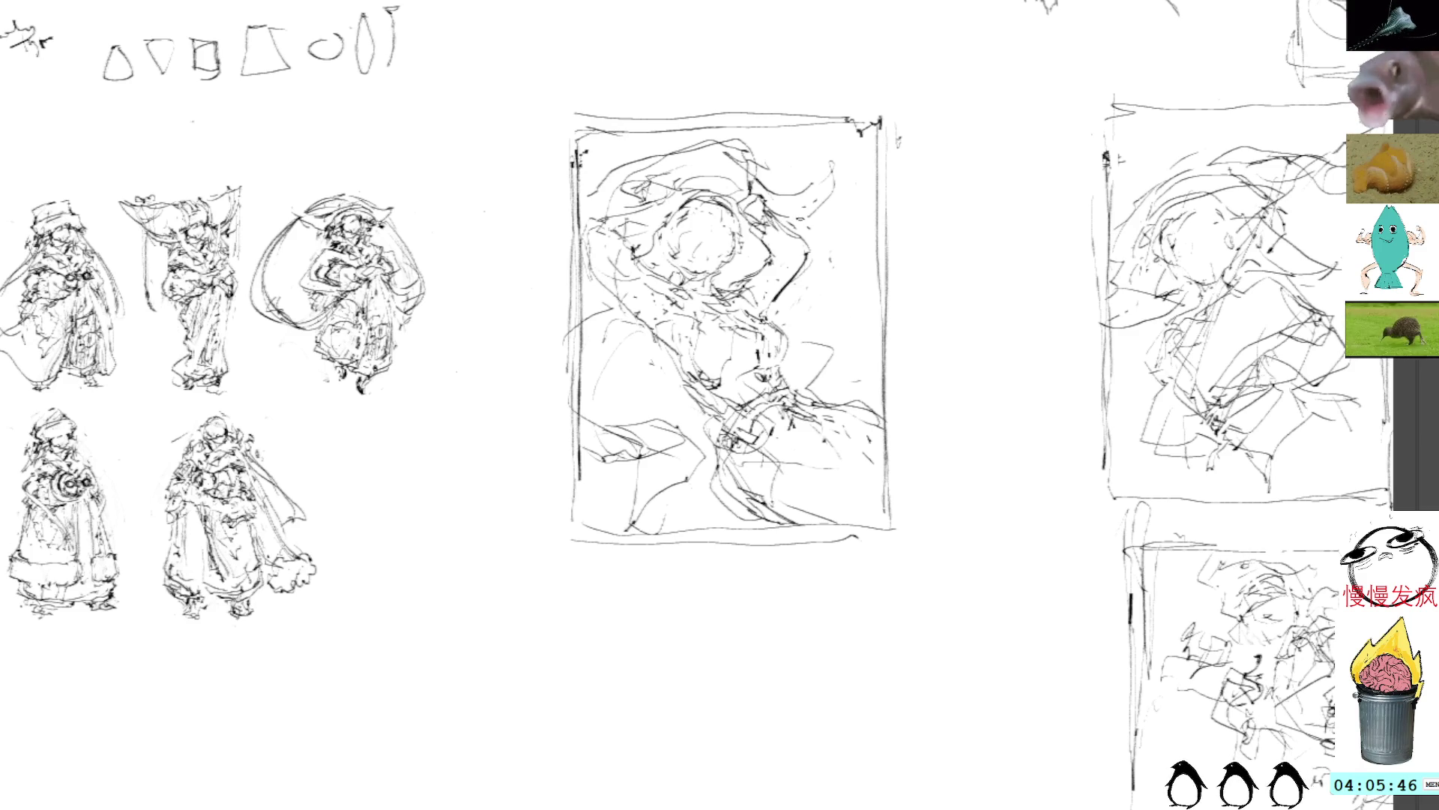
mouse_move(914, 13)
mouse_down()
mouse_move(482, 405)
mouse_move(929, 23)
mouse_move(916, 13)
mouse_up()
key(ctrl+t)
Move the lassoed thumbnail beside the other frames, tilt it slightly, and deselect
mouse_move(955, 380)
mouse_down()
mouse_move(560, 177)
mouse_move(888, 447)
mouse_move(973, 303)
mouse_up()
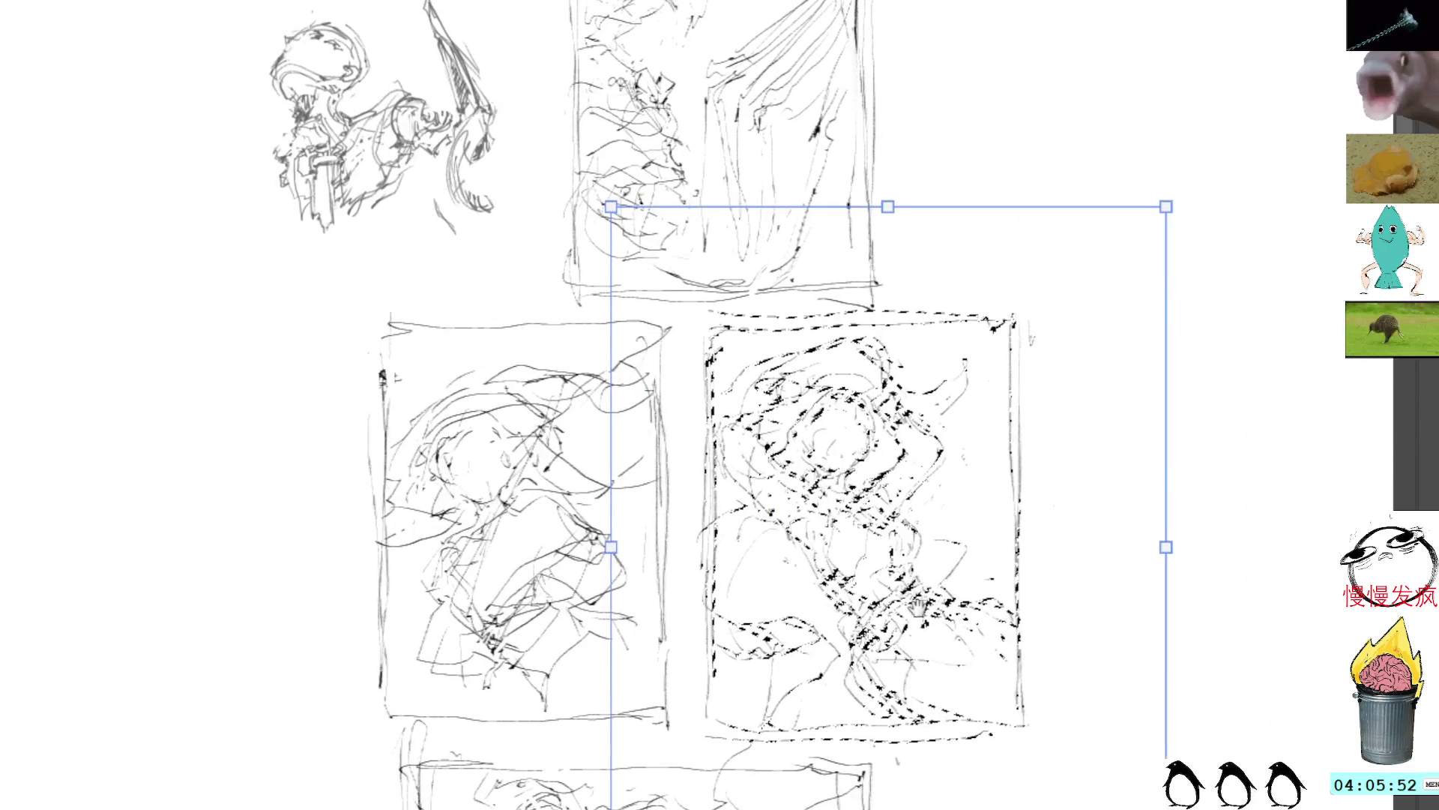
drag(1252, 392, 1248, 403)
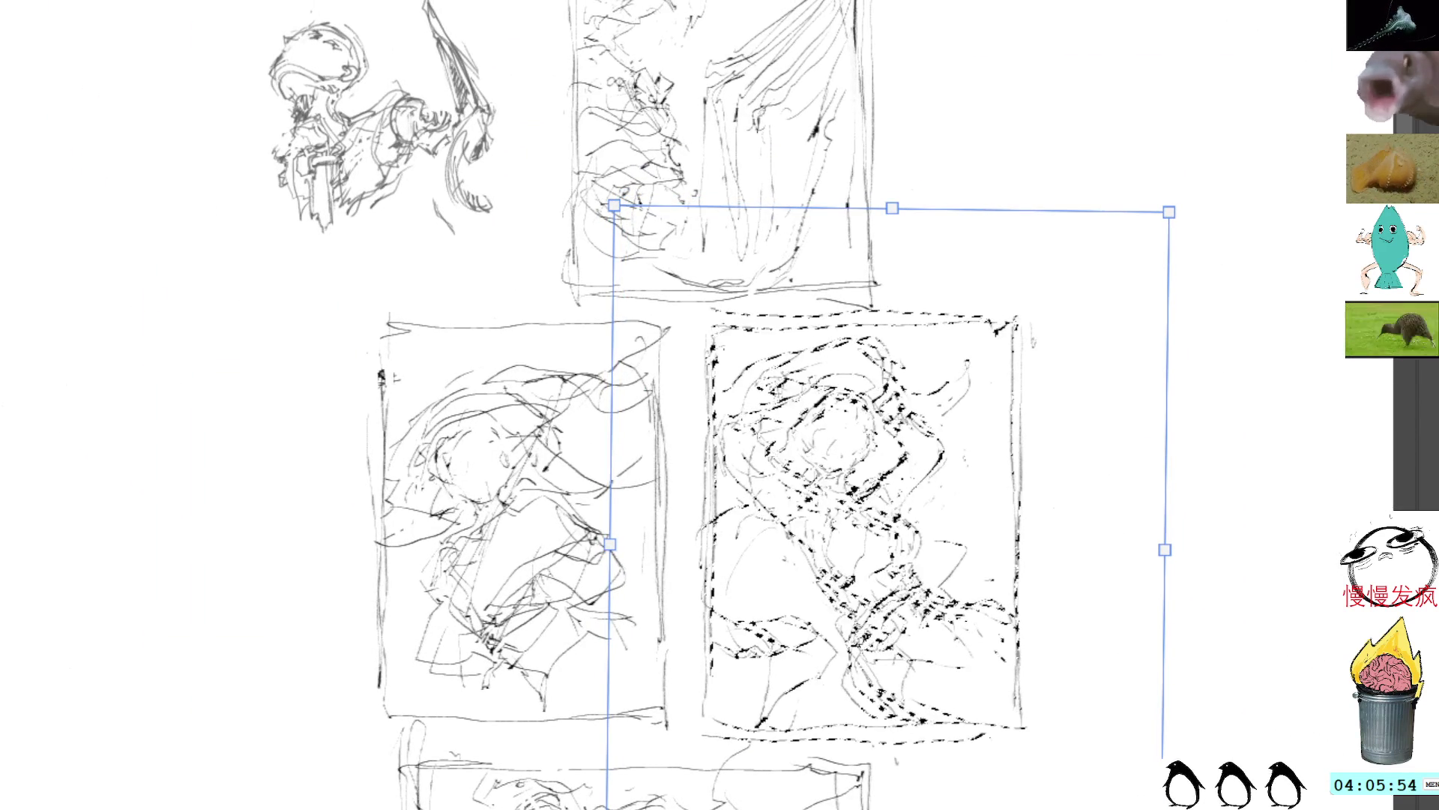
key(Return)
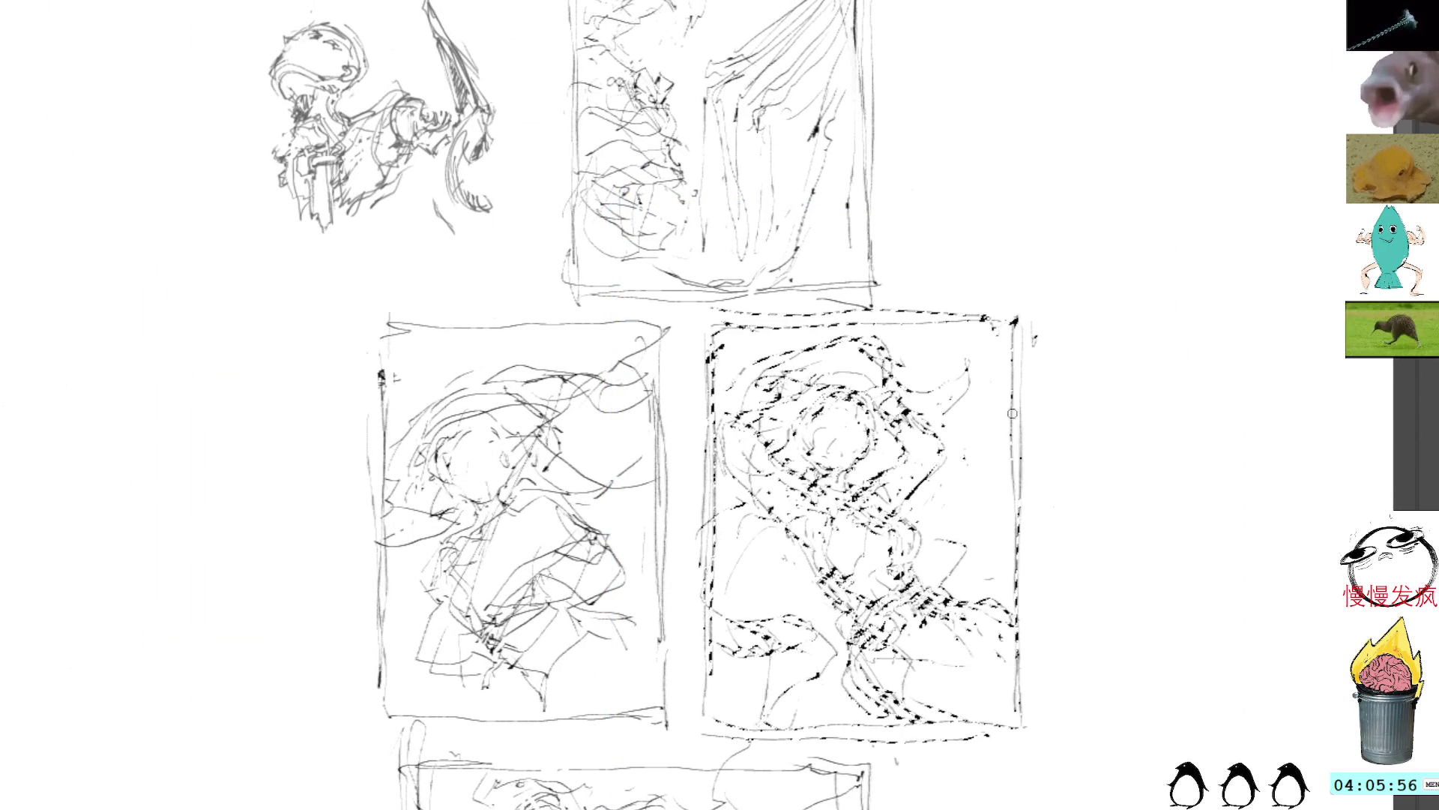
key(ctrl+d)
mouse_move(428, 407)
mouse_down()
mouse_move(958, 433)
mouse_move(1035, 325)
mouse_up()
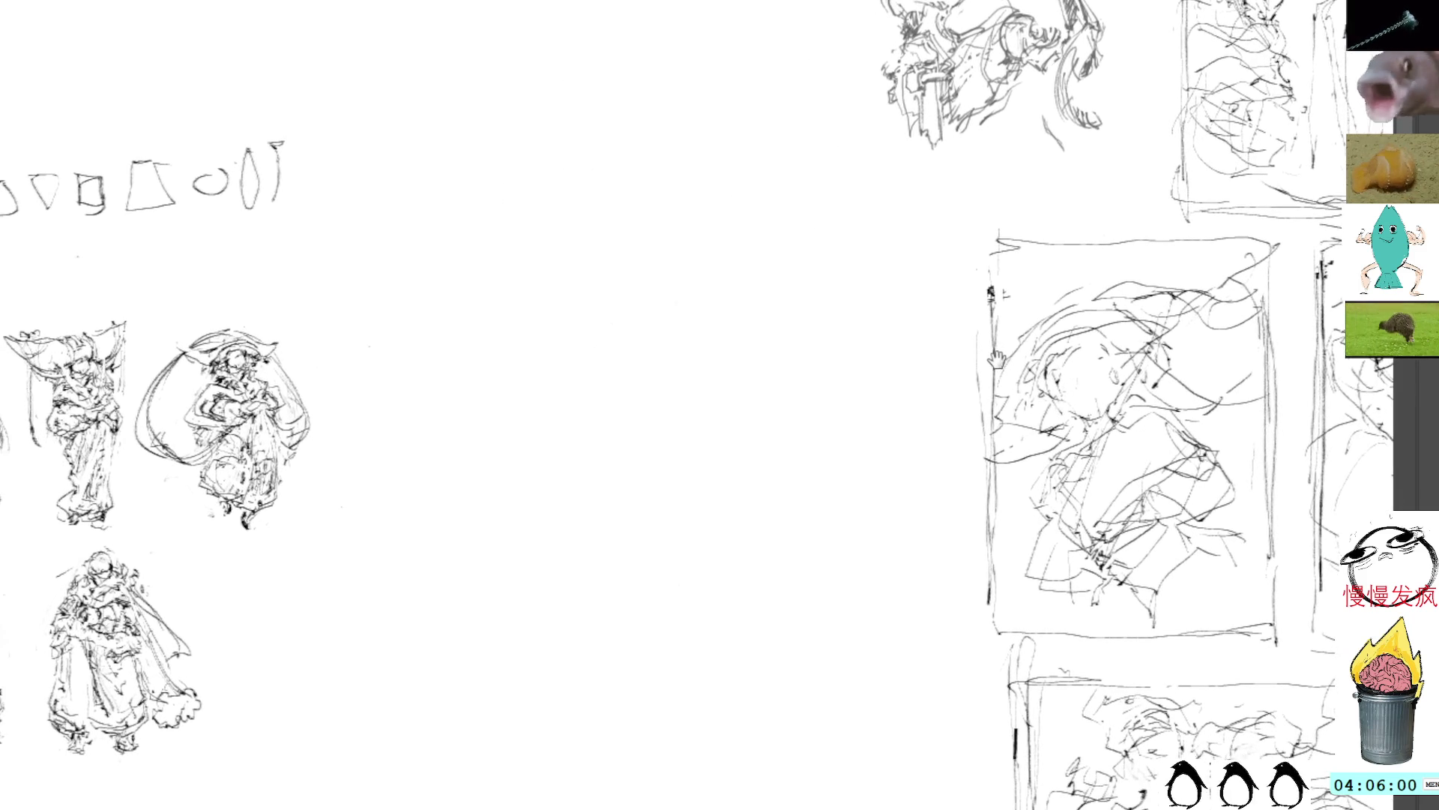
mouse_move(915, 443)
mouse_down()
mouse_move(996, 353)
mouse_move(1075, 377)
mouse_up()
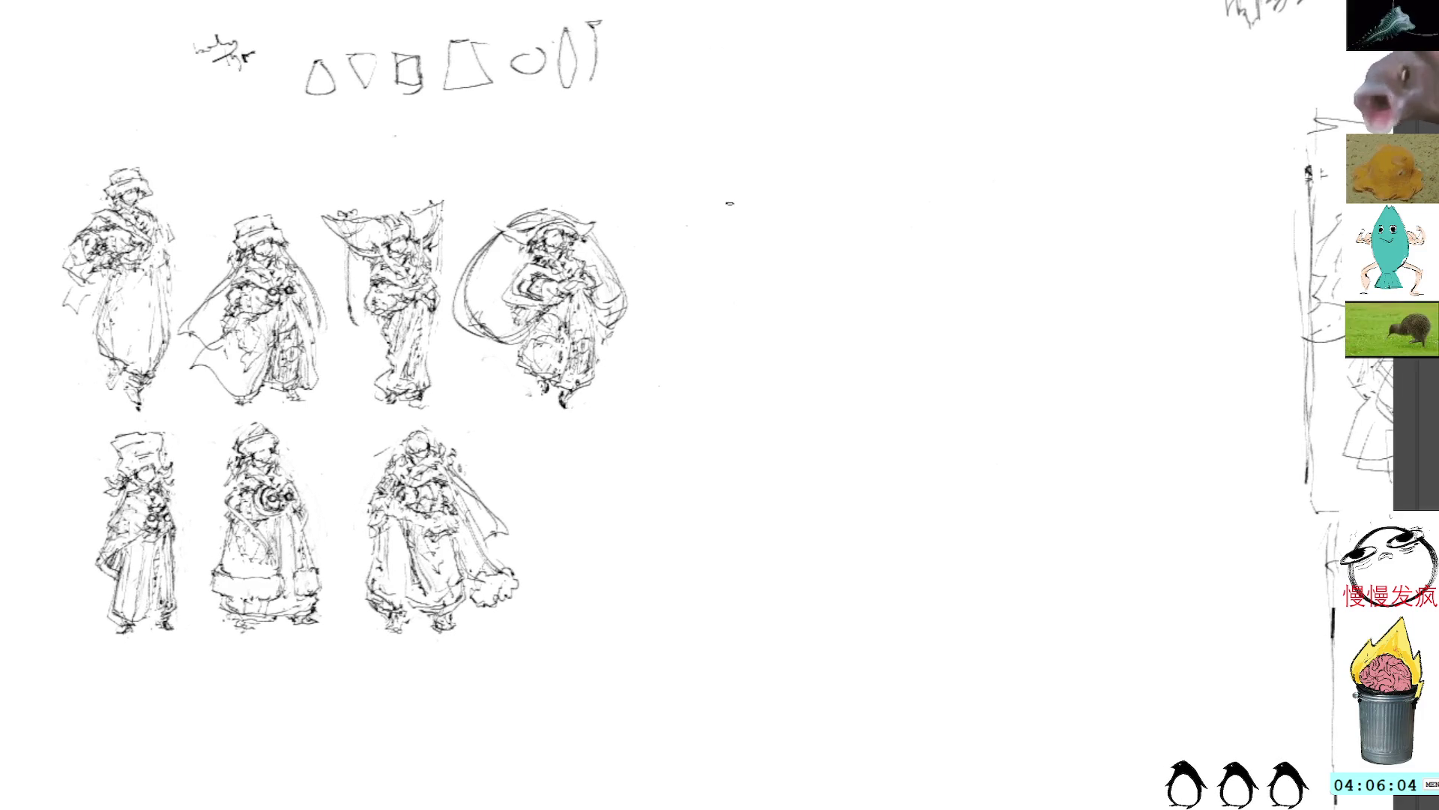
Draw a tall rectangular pencil frame beside the turnarounds
drag(735, 227, 740, 638)
mouse_move(736, 239)
mouse_down()
mouse_move(958, 232)
mouse_move(879, 242)
mouse_move(1000, 252)
mouse_up()
mouse_move(782, 223)
mouse_down()
mouse_move(1044, 232)
mouse_move(1050, 619)
mouse_up()
drag(1055, 238, 1055, 628)
mouse_move(725, 294)
mouse_down()
mouse_move(733, 633)
mouse_move(1073, 632)
mouse_up()
drag(1053, 315, 1058, 638)
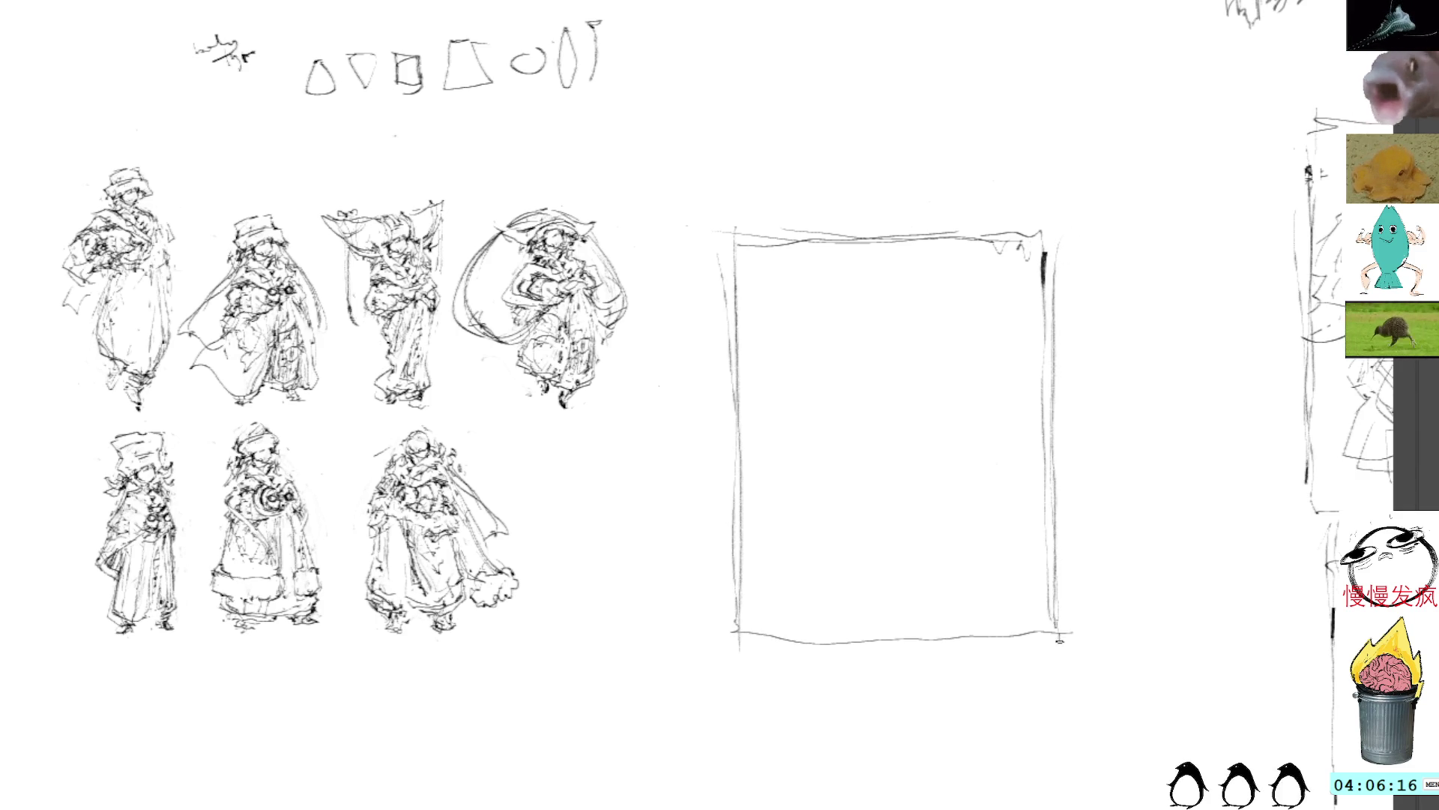
drag(735, 642, 1055, 652)
Rotate the canvas to a comfortable angle and begin the head's arc inside the frame
drag(1147, 488, 1086, 482)
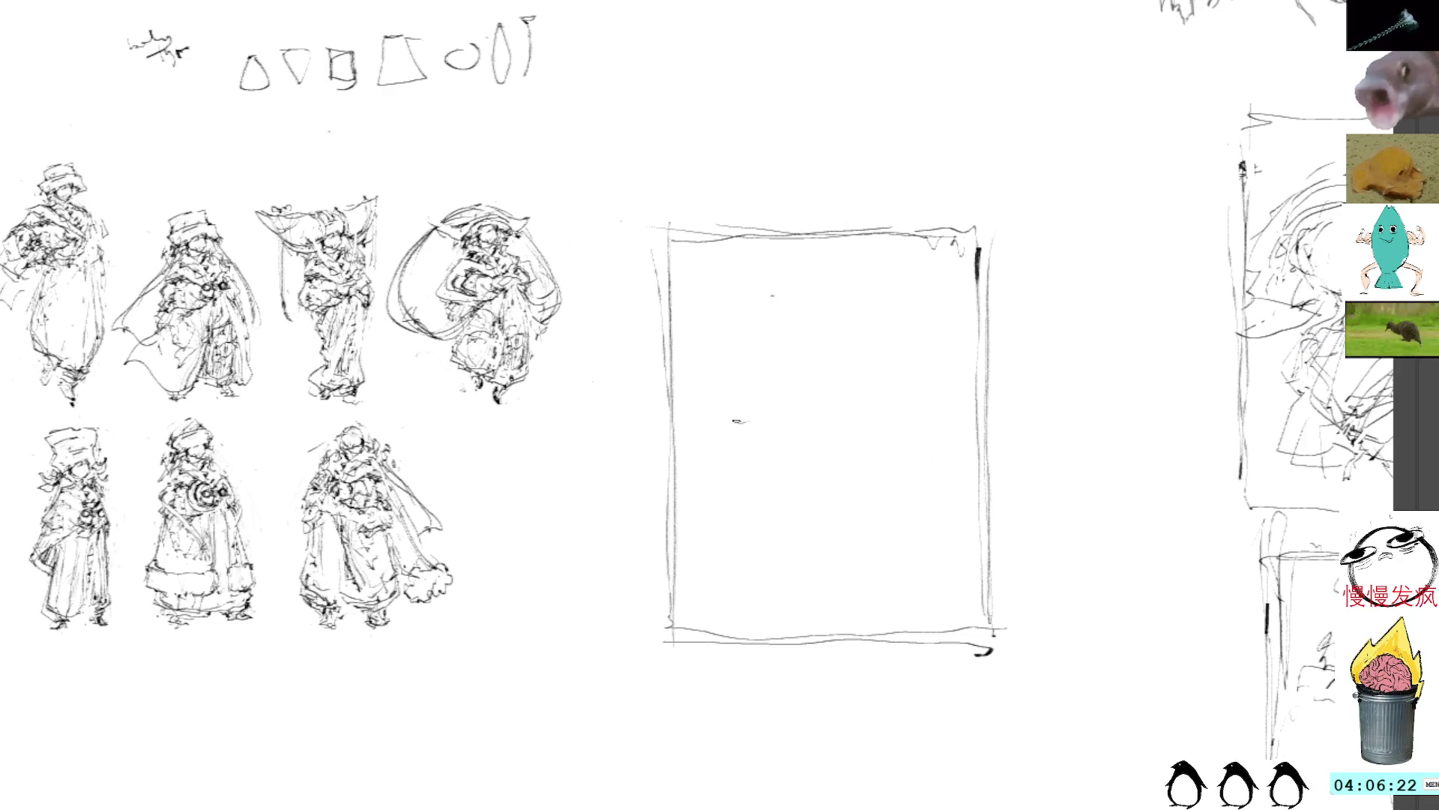
mouse_move(1086, 482)
mouse_down()
mouse_move(1012, 375)
mouse_move(937, 315)
mouse_up()
mouse_move(585, 512)
mouse_down()
mouse_move(644, 501)
mouse_move(600, 554)
mouse_move(647, 502)
mouse_up()
Close the round head and rough in the curled body below it
drag(611, 563, 644, 511)
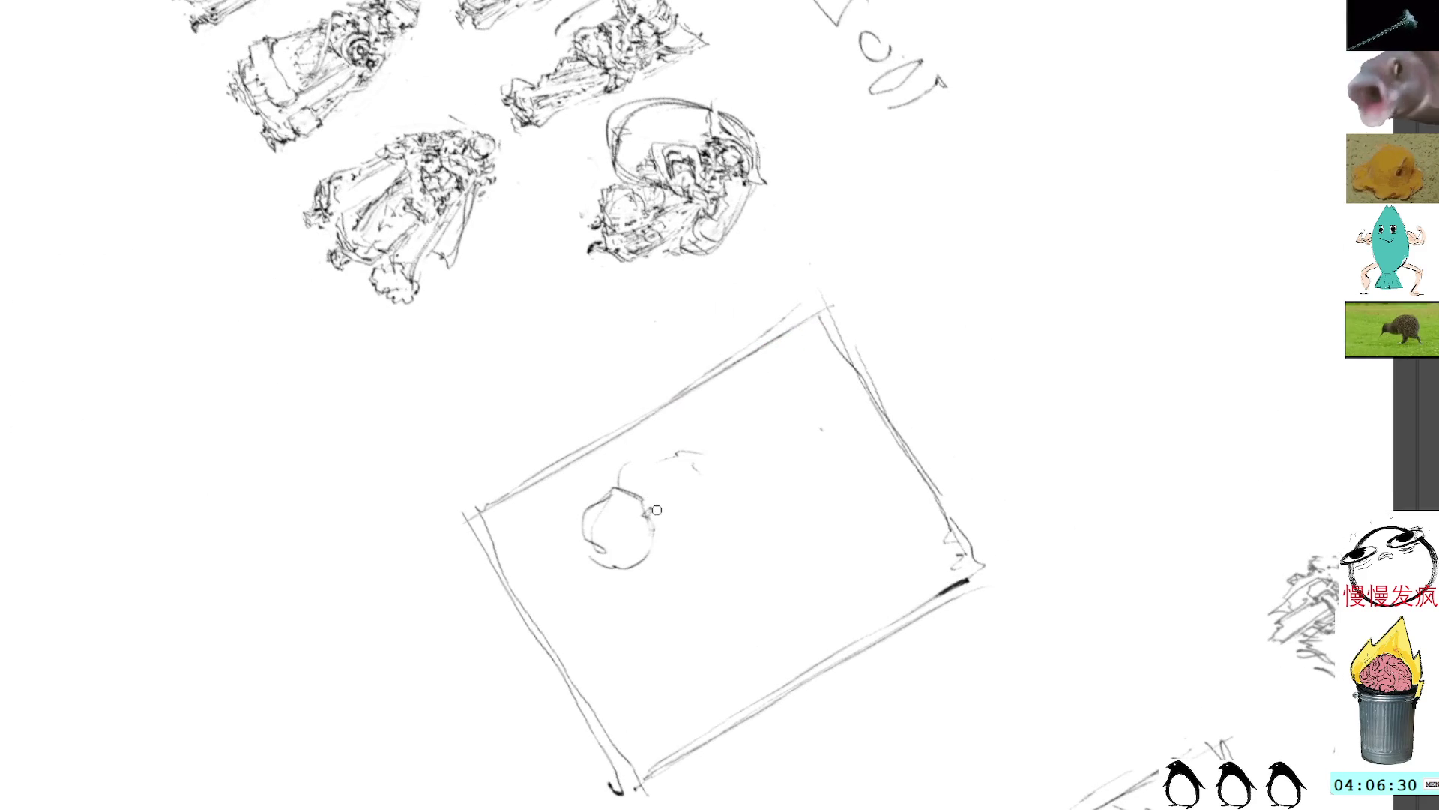
mouse_move(616, 496)
mouse_down()
mouse_move(644, 506)
mouse_move(590, 500)
mouse_move(658, 506)
mouse_move(662, 530)
mouse_up()
mouse_move(617, 595)
mouse_down()
mouse_move(641, 574)
mouse_move(654, 590)
mouse_move(635, 575)
mouse_move(665, 570)
mouse_move(651, 570)
mouse_move(697, 572)
mouse_up()
drag(659, 587, 669, 584)
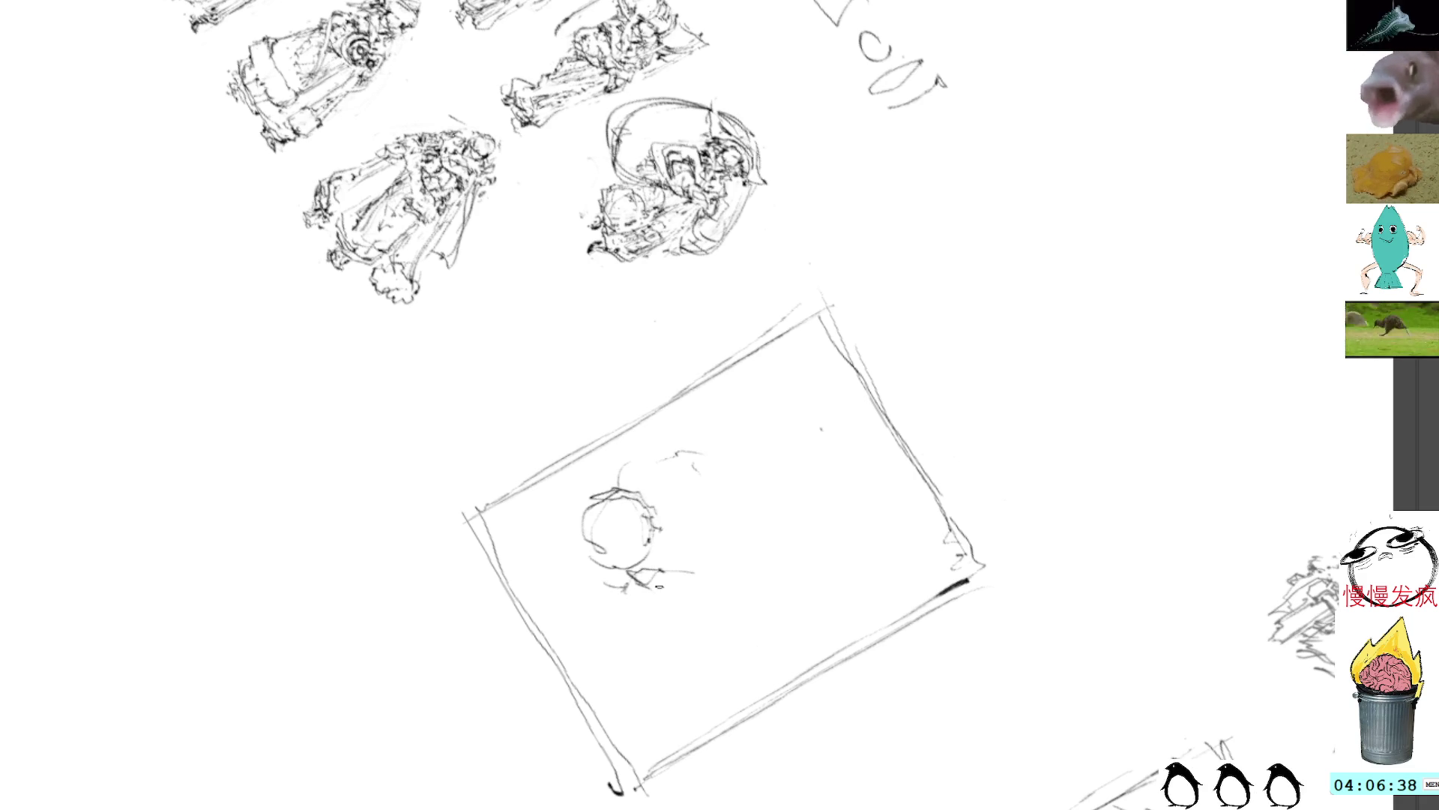
drag(607, 619, 643, 646)
drag(622, 571, 611, 621)
drag(634, 619, 716, 641)
drag(615, 608, 651, 661)
mouse_move(641, 517)
mouse_down()
mouse_move(663, 542)
mouse_move(614, 570)
mouse_up()
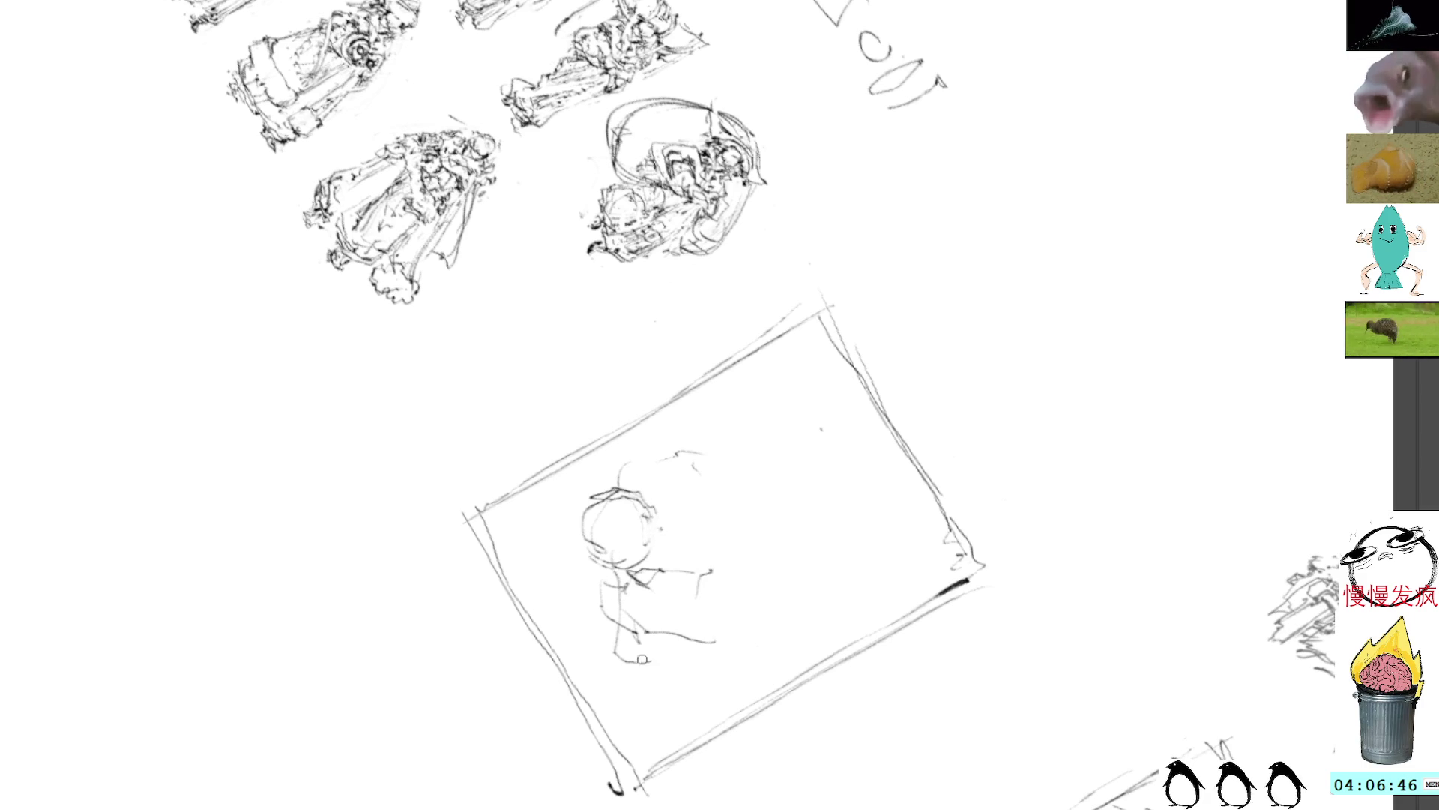
Sketch the shoulder, neck, arm and hand, plus a long sweeping curved form
mouse_move(609, 580)
mouse_down()
mouse_move(651, 574)
mouse_move(650, 556)
mouse_move(634, 591)
mouse_move(660, 607)
mouse_move(664, 588)
mouse_move(664, 626)
mouse_move(611, 588)
mouse_move(623, 629)
mouse_move(660, 553)
mouse_up()
mouse_move(644, 633)
mouse_down()
mouse_move(665, 654)
mouse_move(646, 666)
mouse_move(756, 643)
mouse_move(781, 597)
mouse_up()
mouse_move(662, 578)
mouse_down()
mouse_move(686, 599)
mouse_move(708, 575)
mouse_move(768, 583)
mouse_up()
drag(681, 600, 810, 554)
mouse_move(722, 553)
mouse_down()
mouse_move(724, 508)
mouse_move(731, 559)
mouse_move(716, 571)
mouse_move(736, 485)
mouse_move(739, 517)
mouse_up()
drag(811, 563, 800, 480)
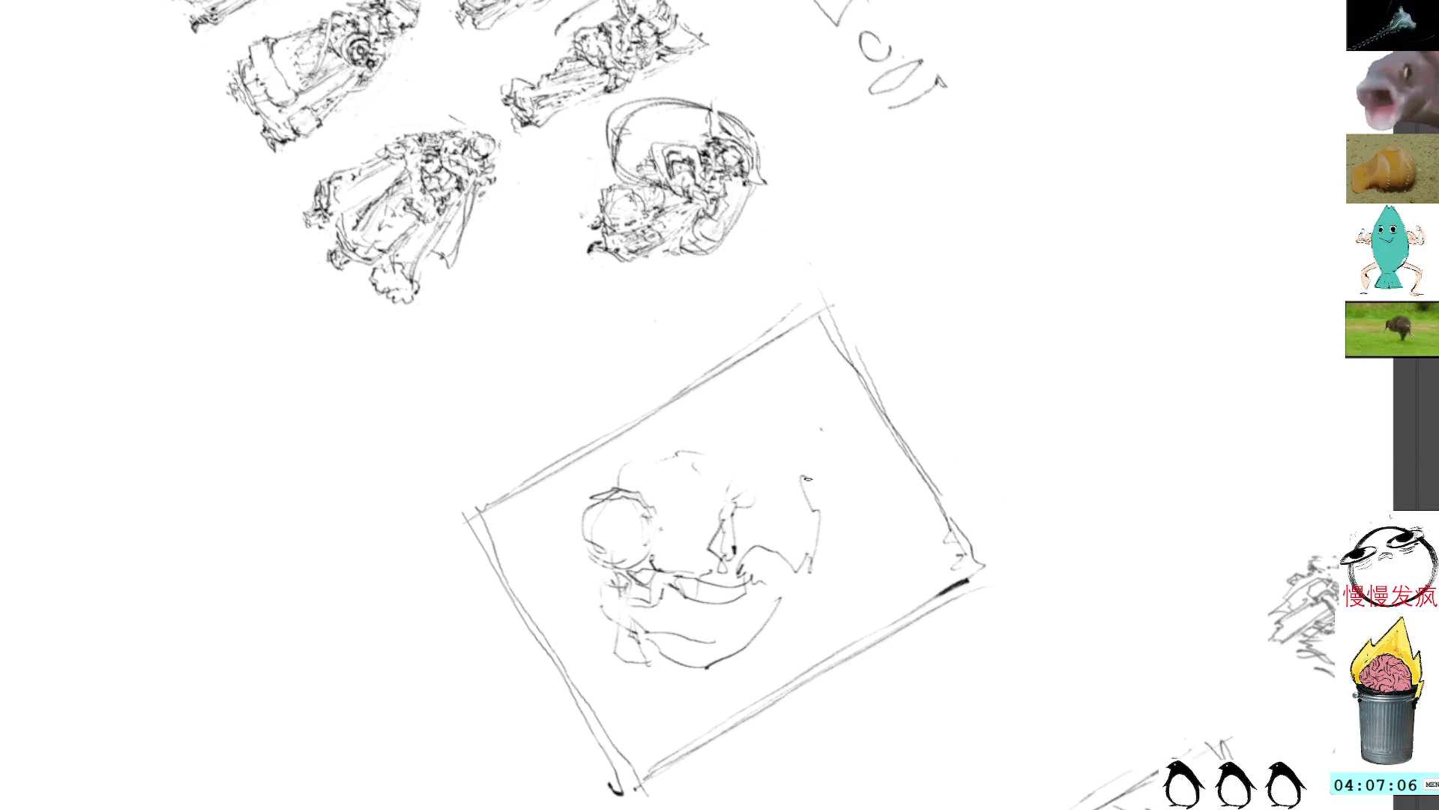
mouse_move(818, 534)
mouse_down()
mouse_move(821, 483)
mouse_move(751, 375)
mouse_move(743, 478)
mouse_move(738, 417)
mouse_up()
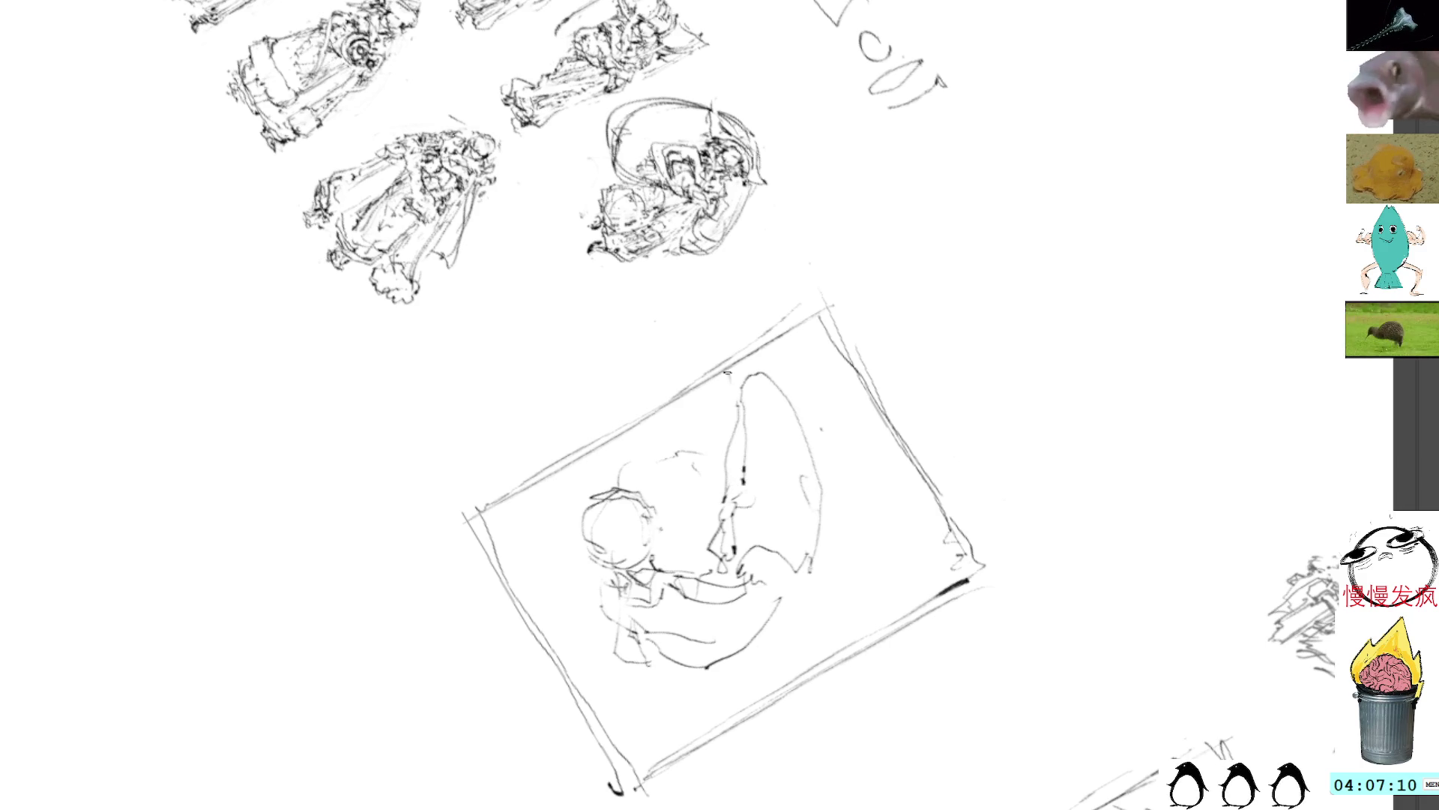
Add zigzag marks in the lower sketch and darken the head's left edge
mouse_move(654, 566)
mouse_down()
mouse_move(697, 553)
mouse_move(697, 571)
mouse_move(685, 551)
mouse_up()
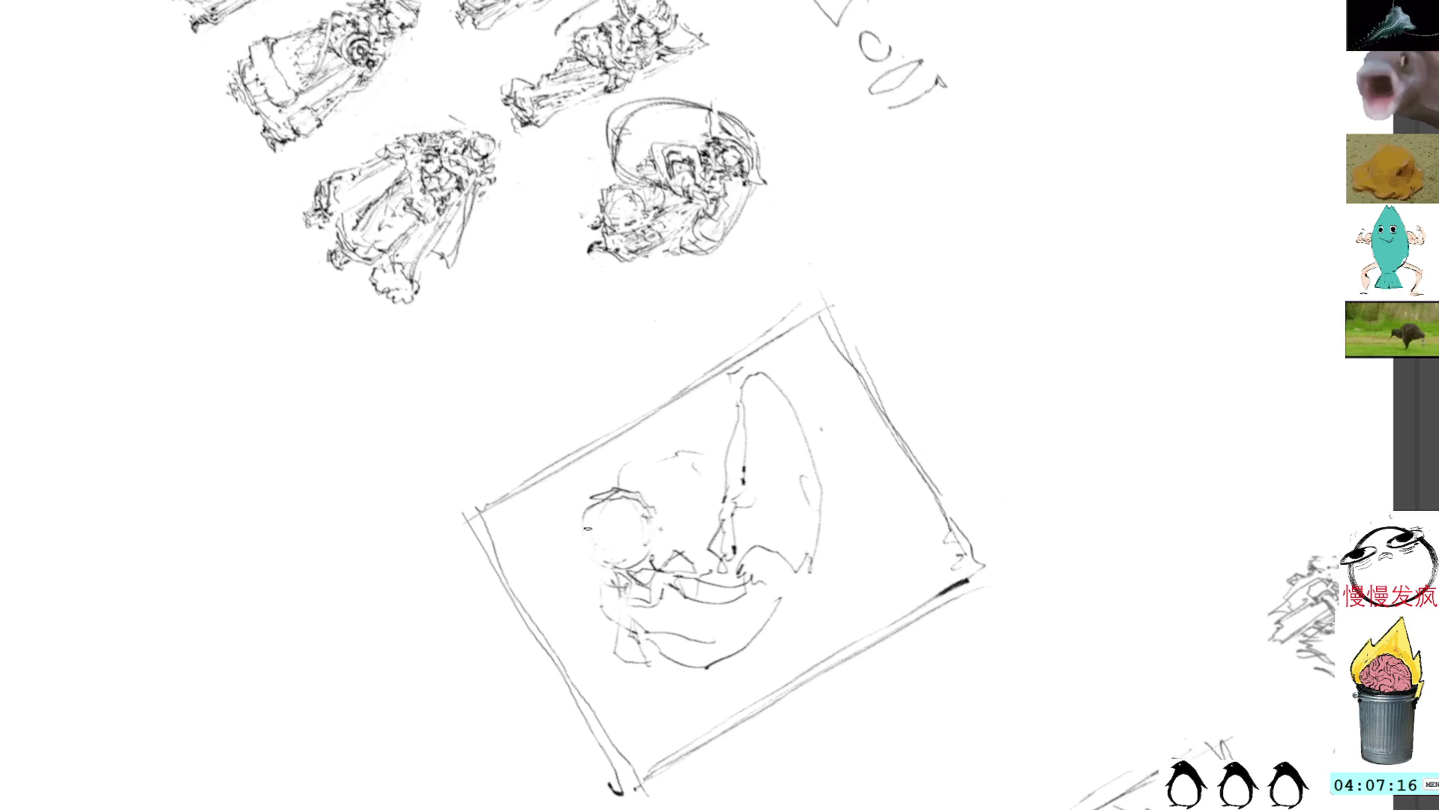
mouse_move(591, 552)
mouse_down()
mouse_move(577, 557)
mouse_move(594, 530)
mouse_up()
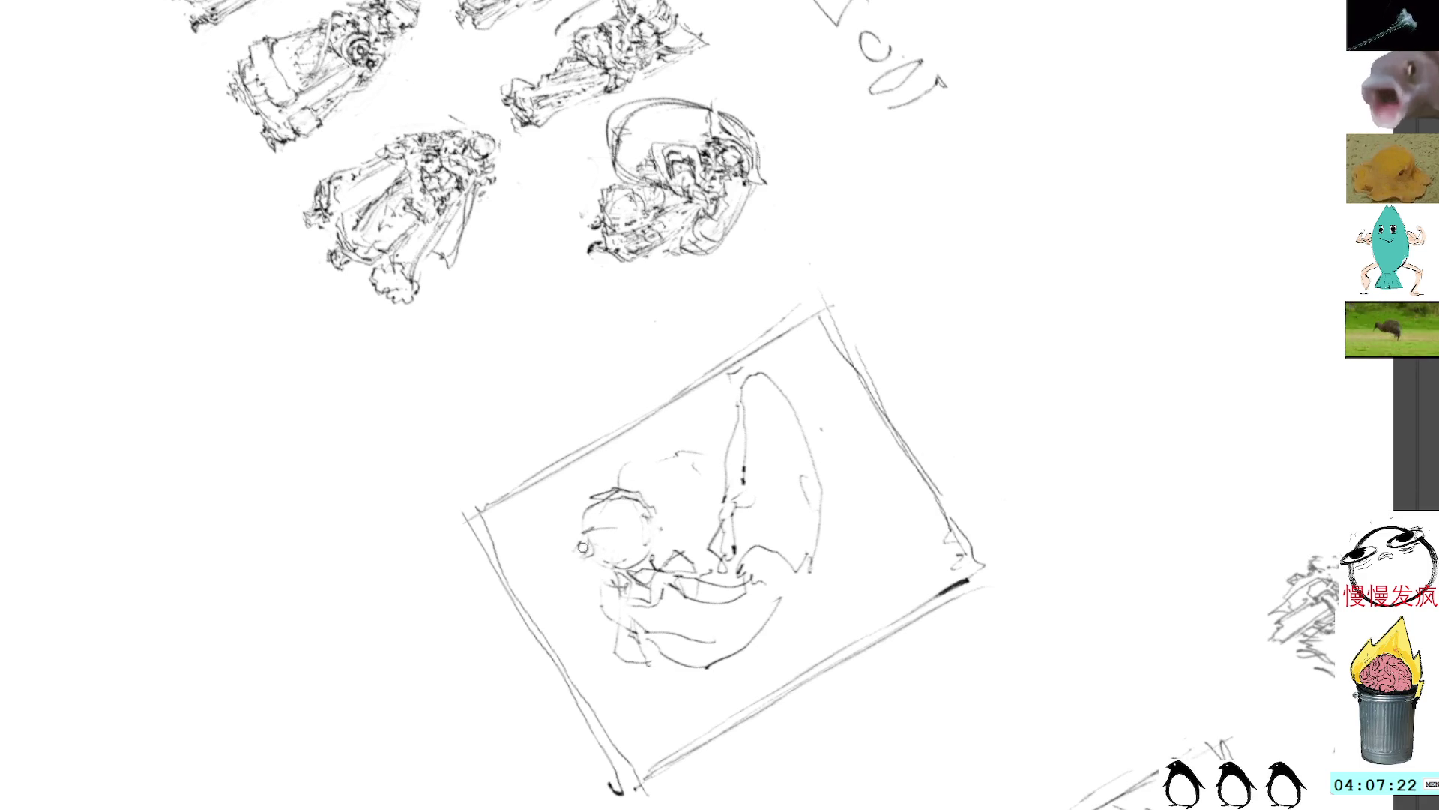
mouse_move(576, 552)
mouse_down()
mouse_move(648, 653)
mouse_move(693, 673)
mouse_move(670, 668)
mouse_move(700, 671)
mouse_move(776, 626)
mouse_move(724, 589)
mouse_move(738, 583)
mouse_move(765, 617)
mouse_up()
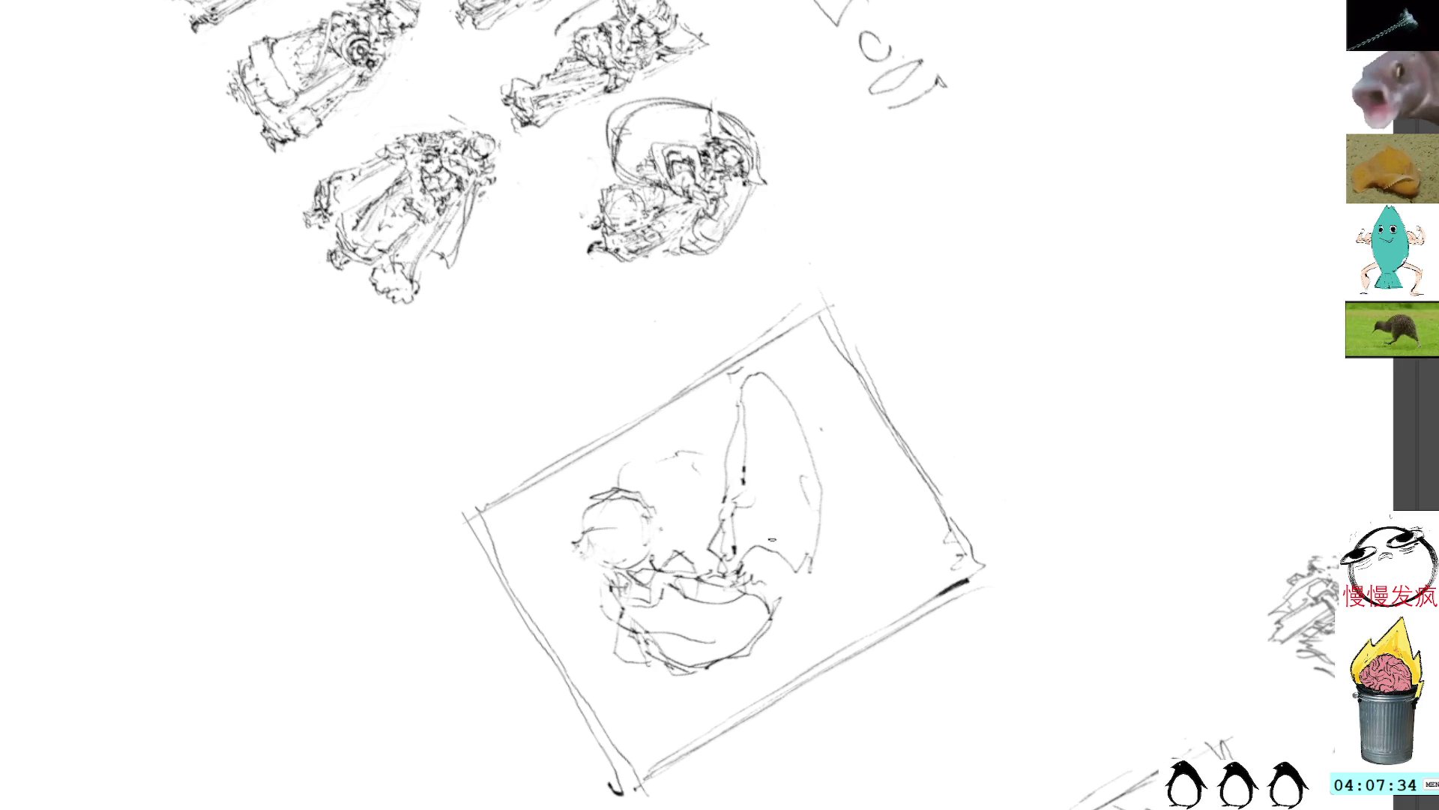
drag(803, 567, 783, 587)
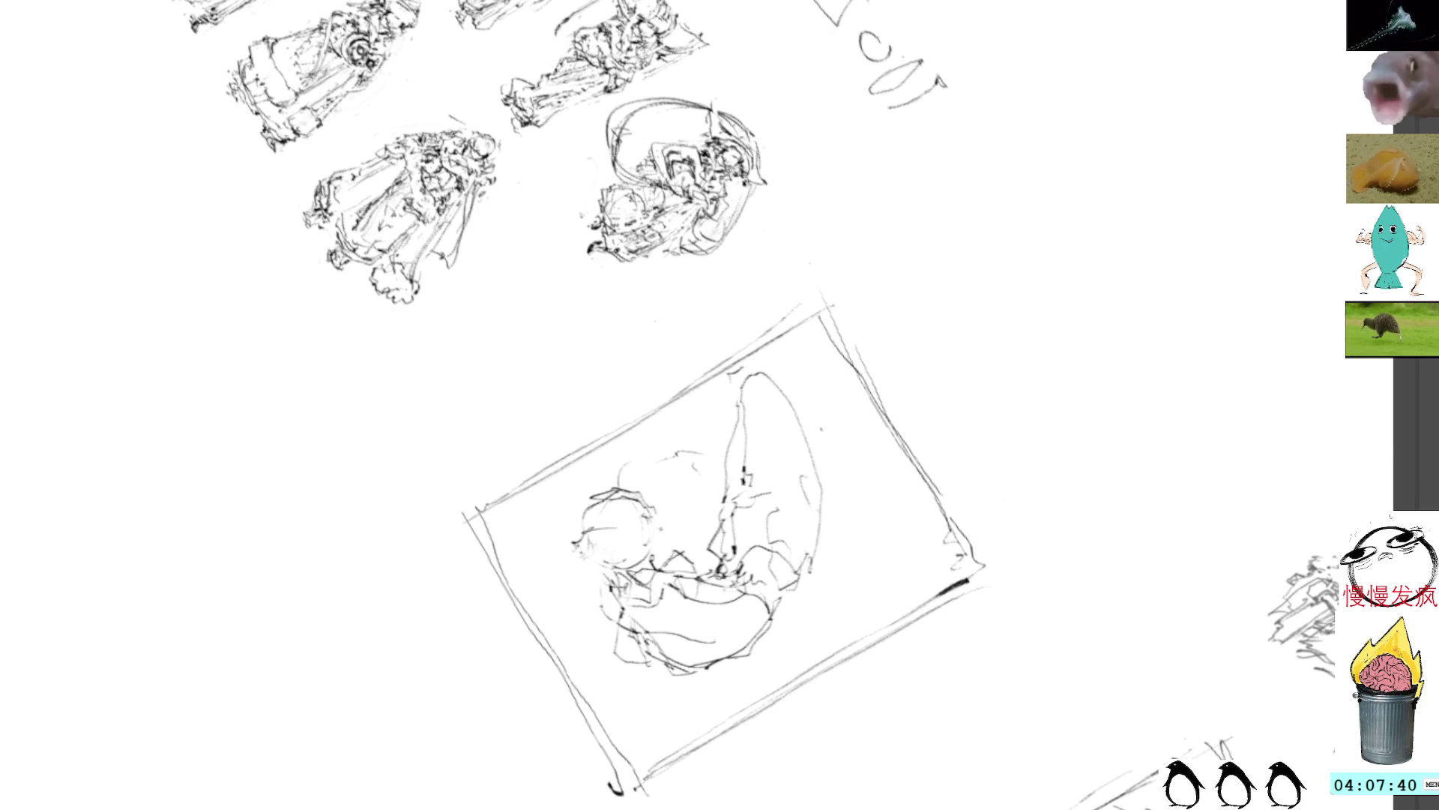
Reset the canvas rotation, add a long curve on the left, and lasso the figure sketch
key(5)
drag(989, 318, 929, 370)
mouse_move(748, 333)
mouse_down()
mouse_move(641, 405)
mouse_move(648, 626)
mouse_move(849, 381)
mouse_move(648, 615)
mouse_up()
key(ctrl+t)
mouse_move(1075, 250)
mouse_down()
mouse_move(829, 492)
mouse_move(873, 469)
mouse_move(862, 478)
mouse_up()
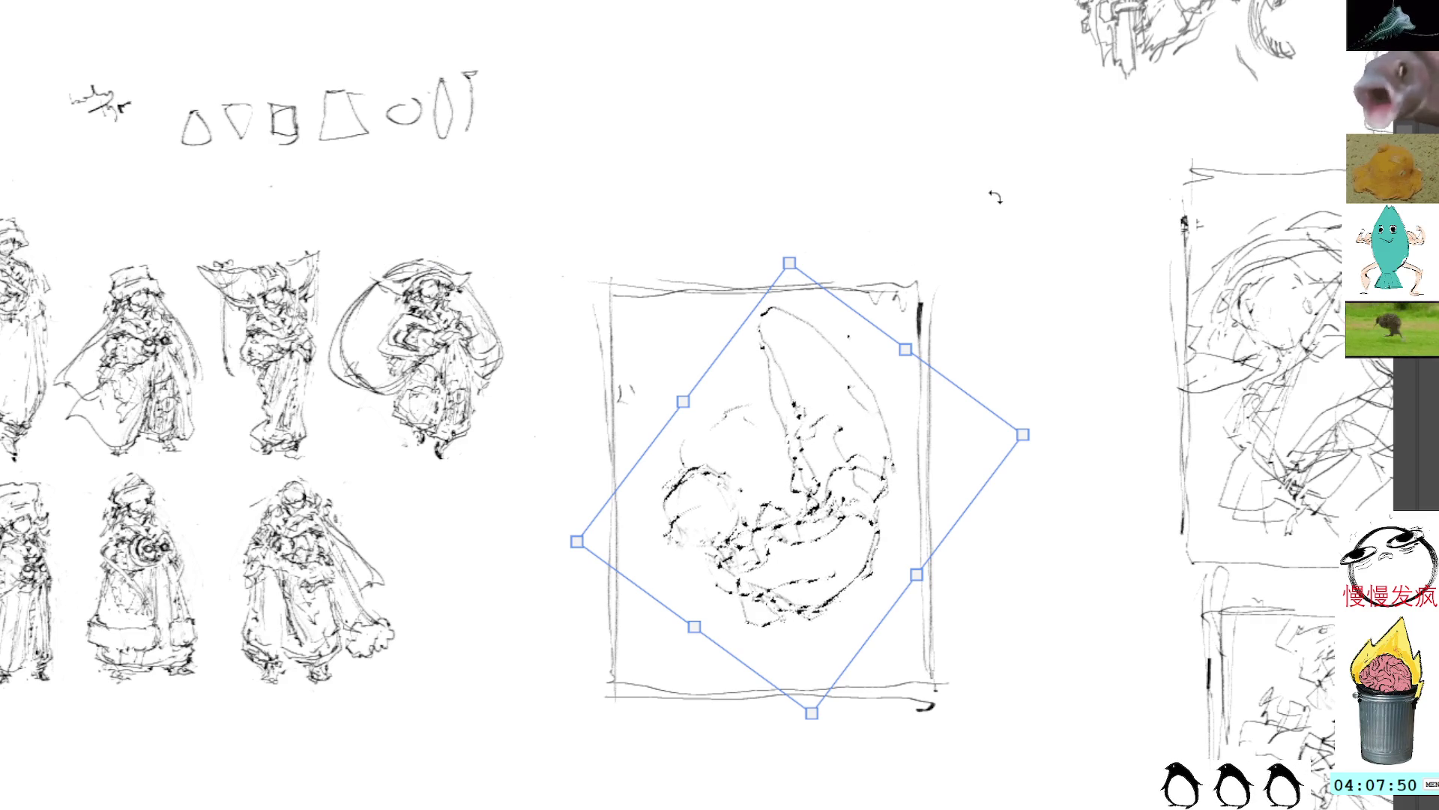
Rotate the selected sketch about 30 degrees and shift it upward
mouse_move(954, 199)
mouse_down()
mouse_move(757, 337)
mouse_move(1023, 485)
mouse_move(938, 244)
mouse_up()
mouse_move(996, 193)
mouse_down()
mouse_move(713, 203)
mouse_move(921, 170)
mouse_move(964, 189)
mouse_up()
mouse_move(843, 459)
mouse_down()
mouse_move(829, 443)
mouse_move(847, 435)
mouse_move(840, 455)
mouse_move(848, 434)
mouse_move(784, 455)
mouse_move(828, 442)
mouse_up()
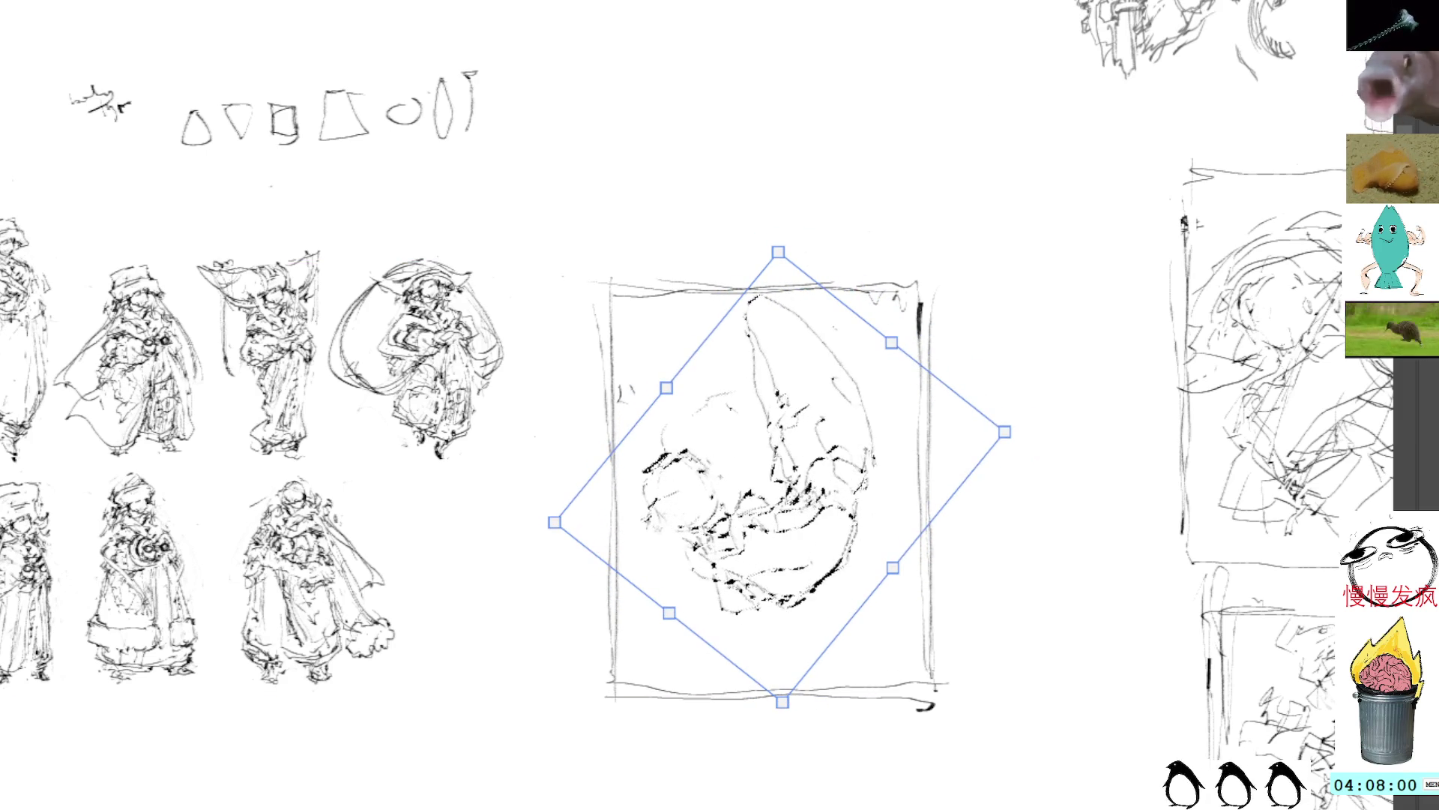
key(Return)
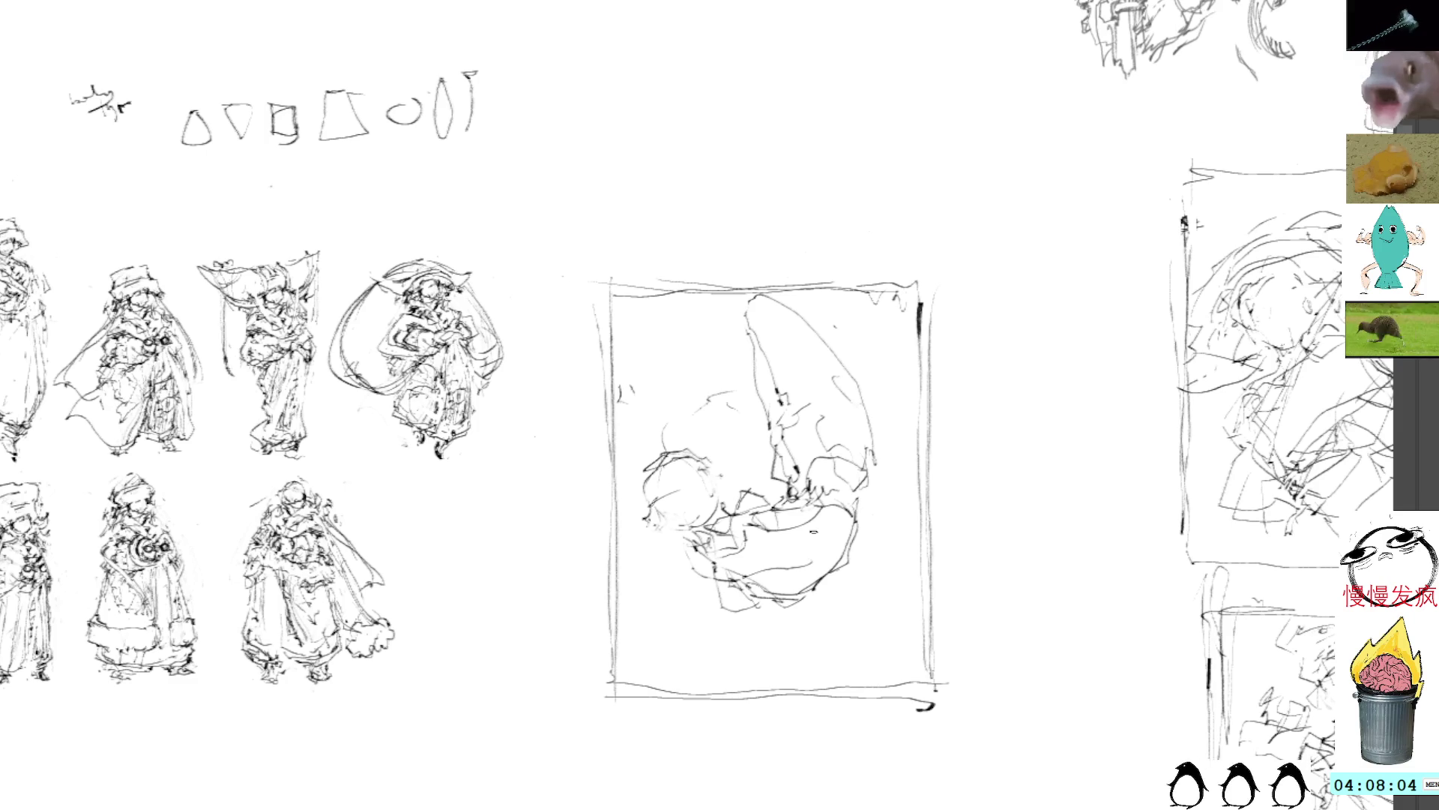
Draw a long diagonal stroke toward the frame's lower right
drag(796, 609, 873, 667)
drag(757, 518, 892, 689)
drag(830, 649, 879, 665)
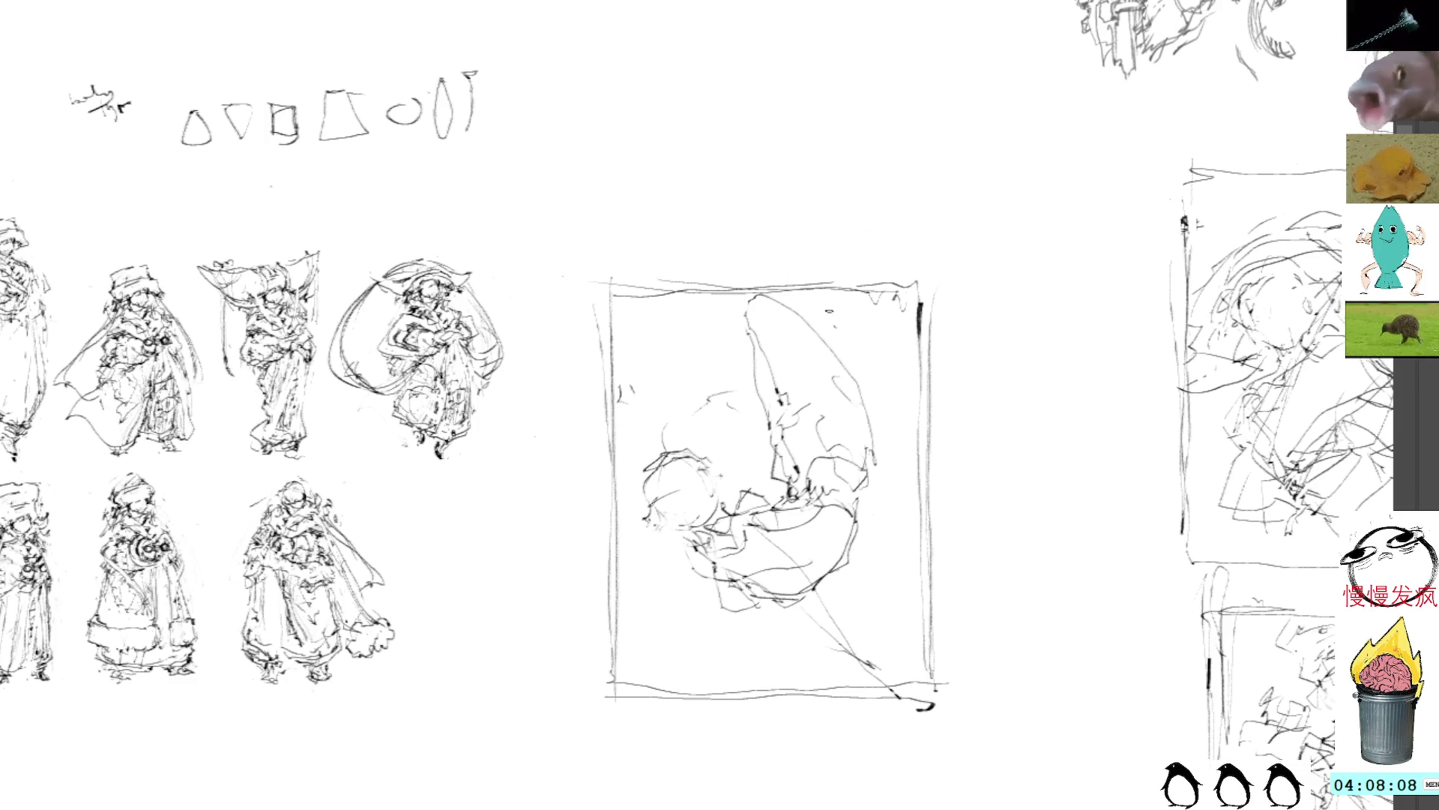
Lasso the central sketch again, give it a slight tilt, and move it up
mouse_move(877, 358)
mouse_down()
mouse_move(813, 300)
mouse_move(626, 434)
mouse_move(855, 683)
mouse_move(907, 524)
mouse_up()
key(ctrl+t)
mouse_move(1070, 232)
mouse_down()
mouse_move(1070, 300)
mouse_move(1027, 183)
mouse_move(922, 250)
mouse_up()
drag(857, 420, 857, 367)
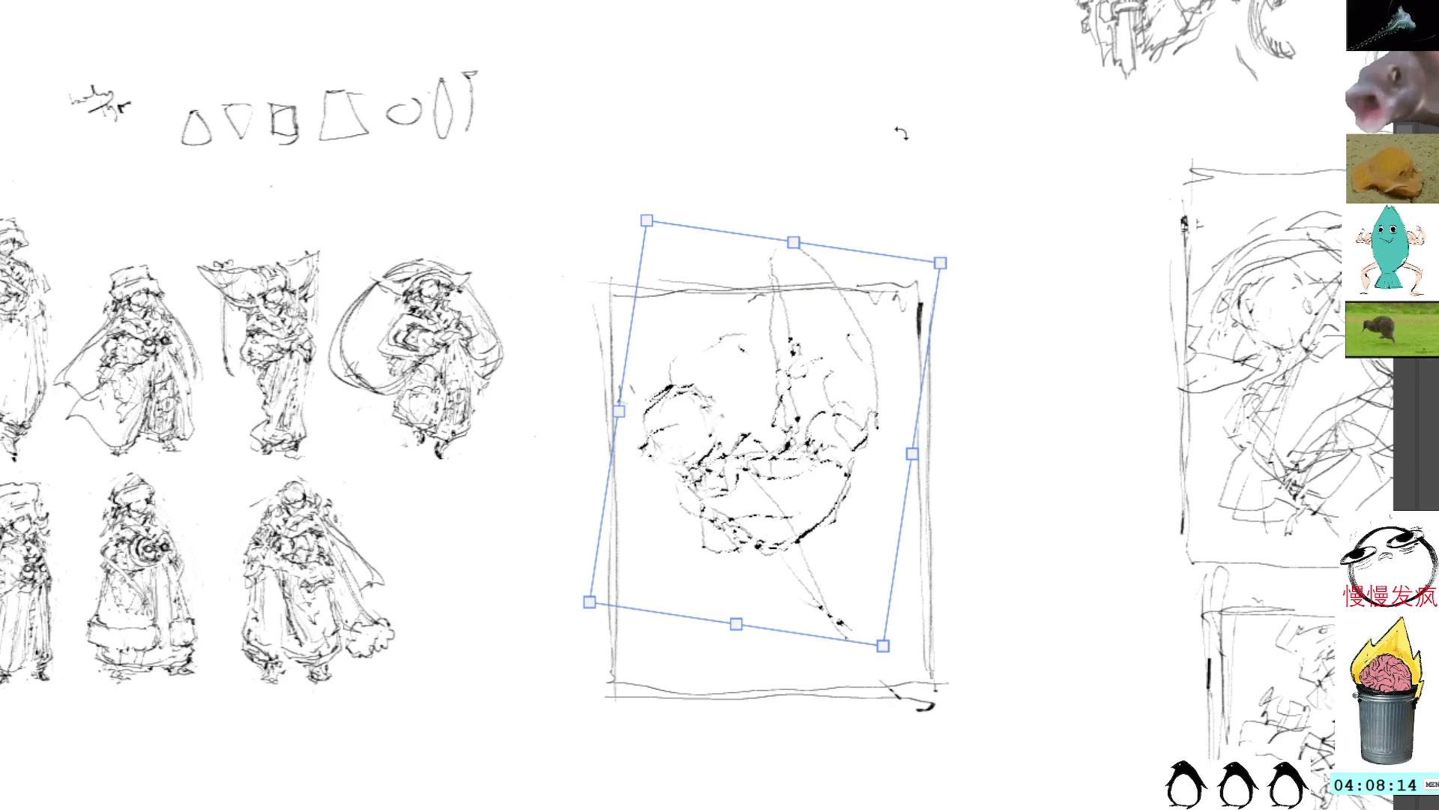
key(Return)
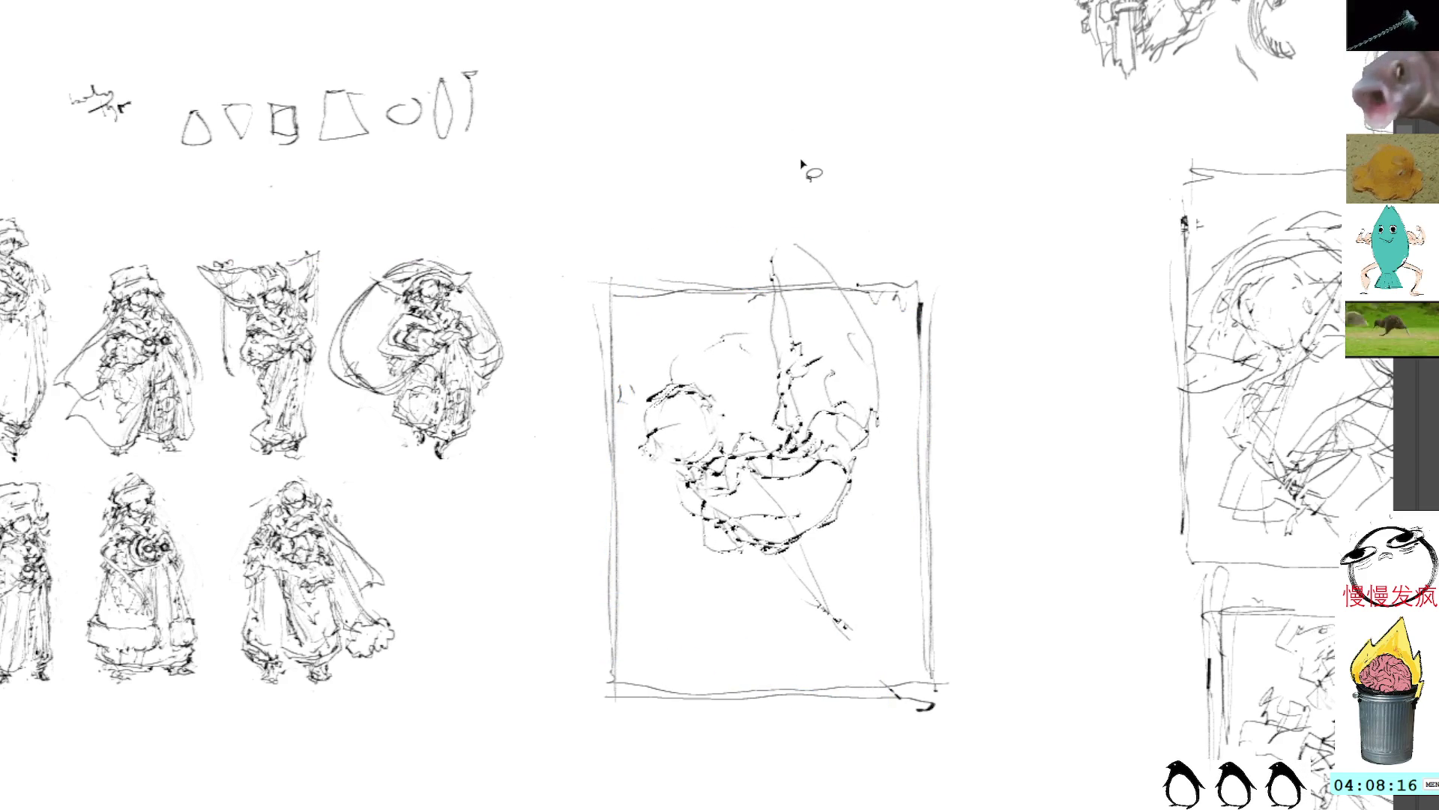
key(ctrl+d)
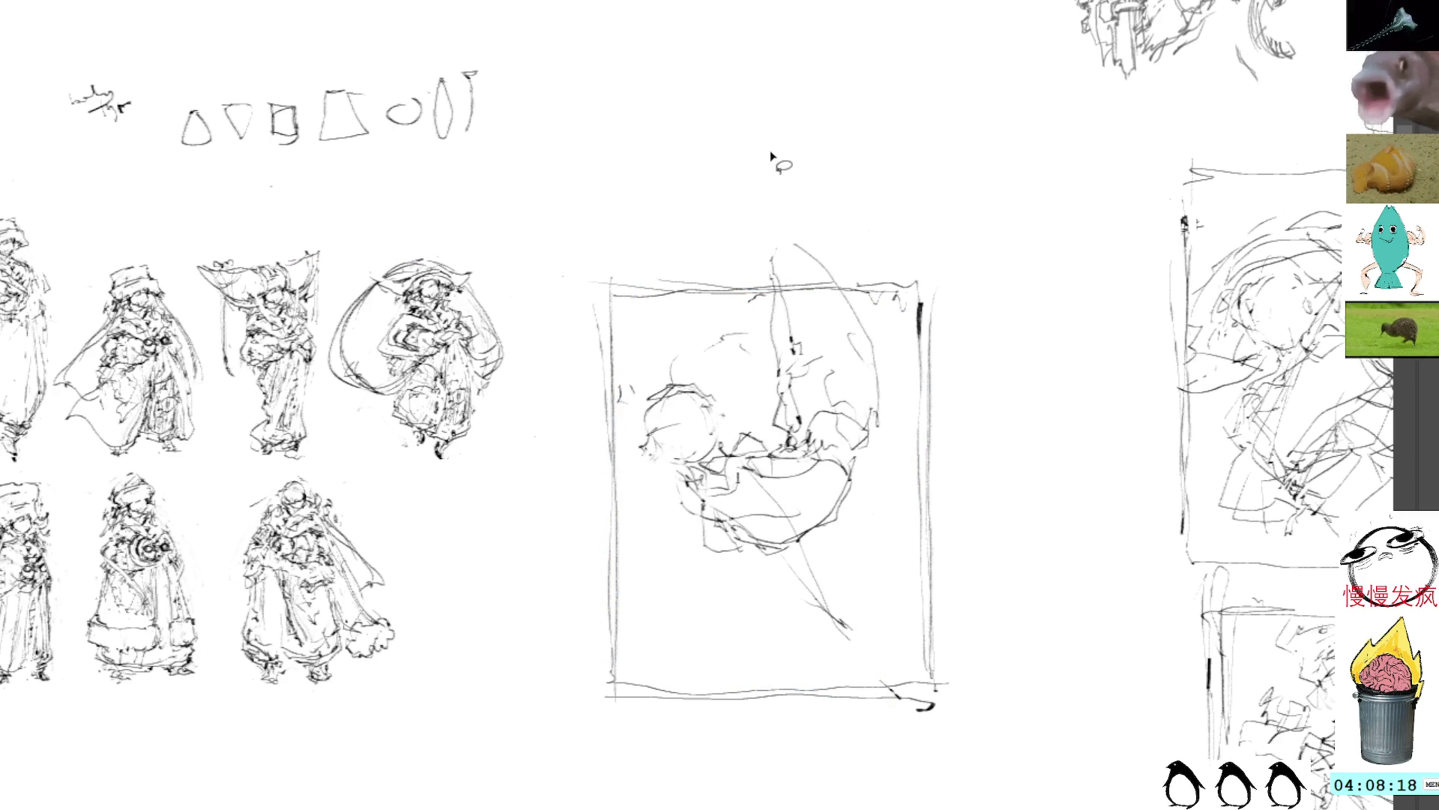
Add strokes at the sketch's lower end and select the stray strokes above the frame
mouse_move(723, 460)
mouse_down()
mouse_move(754, 468)
mouse_move(857, 659)
mouse_up()
drag(785, 596, 850, 659)
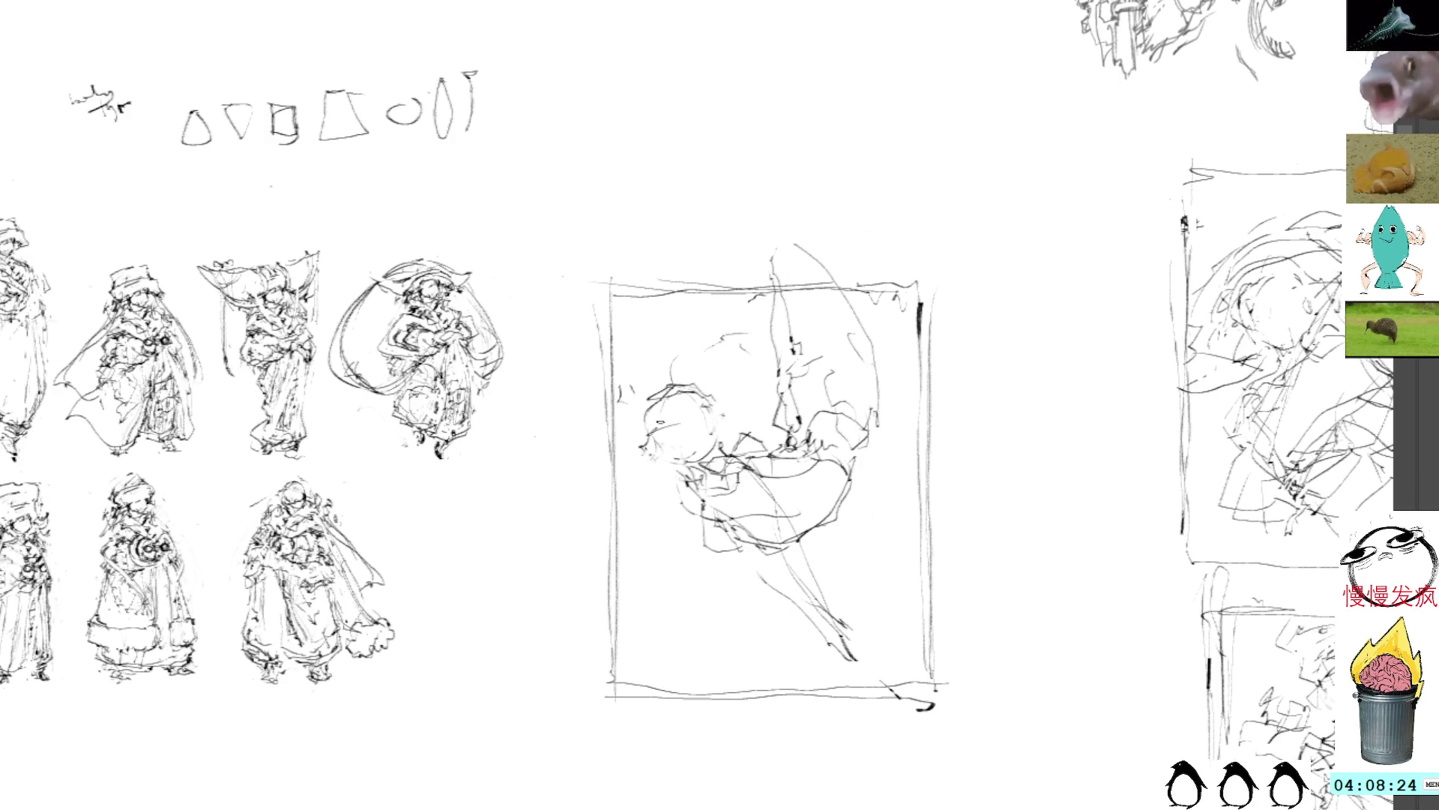
drag(855, 658, 879, 668)
drag(841, 621, 891, 658)
mouse_move(795, 232)
mouse_down()
mouse_move(750, 255)
mouse_move(840, 289)
mouse_move(796, 233)
mouse_up()
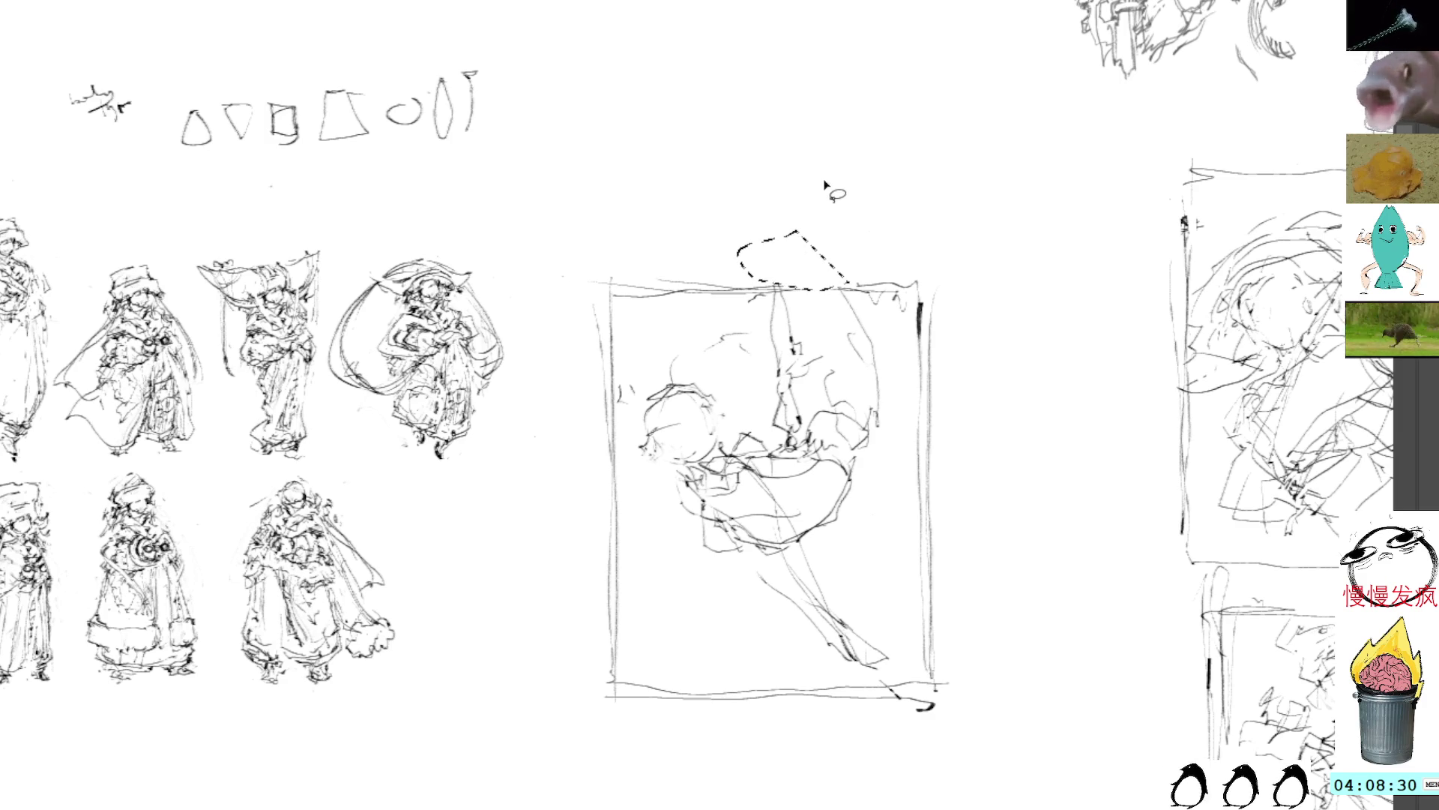
Delete the stray strokes above the frame and add strokes along the sketch's left side and middle
key(Delete)
key(ctrl+d)
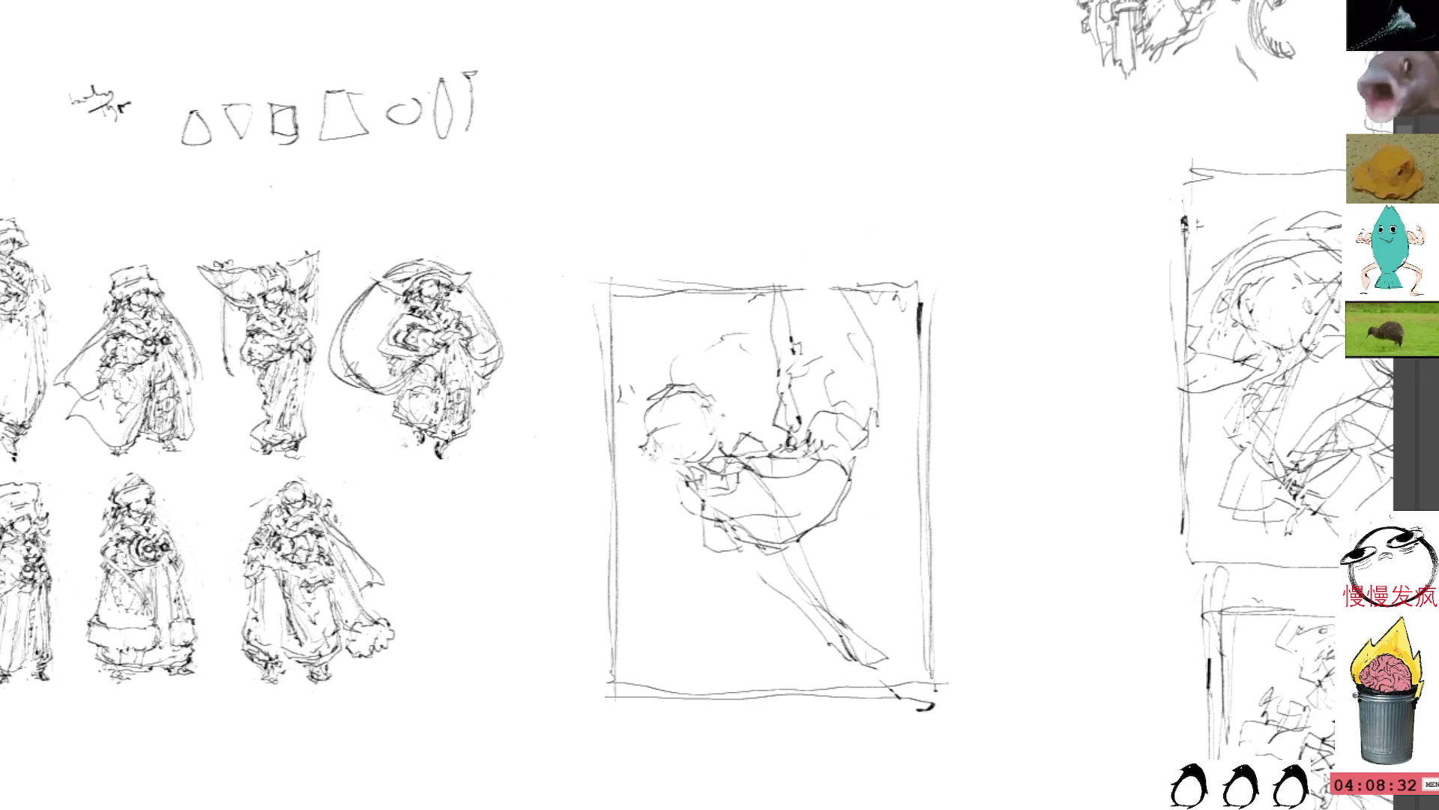
mouse_move(654, 411)
mouse_down()
mouse_move(641, 444)
mouse_move(667, 424)
mouse_up()
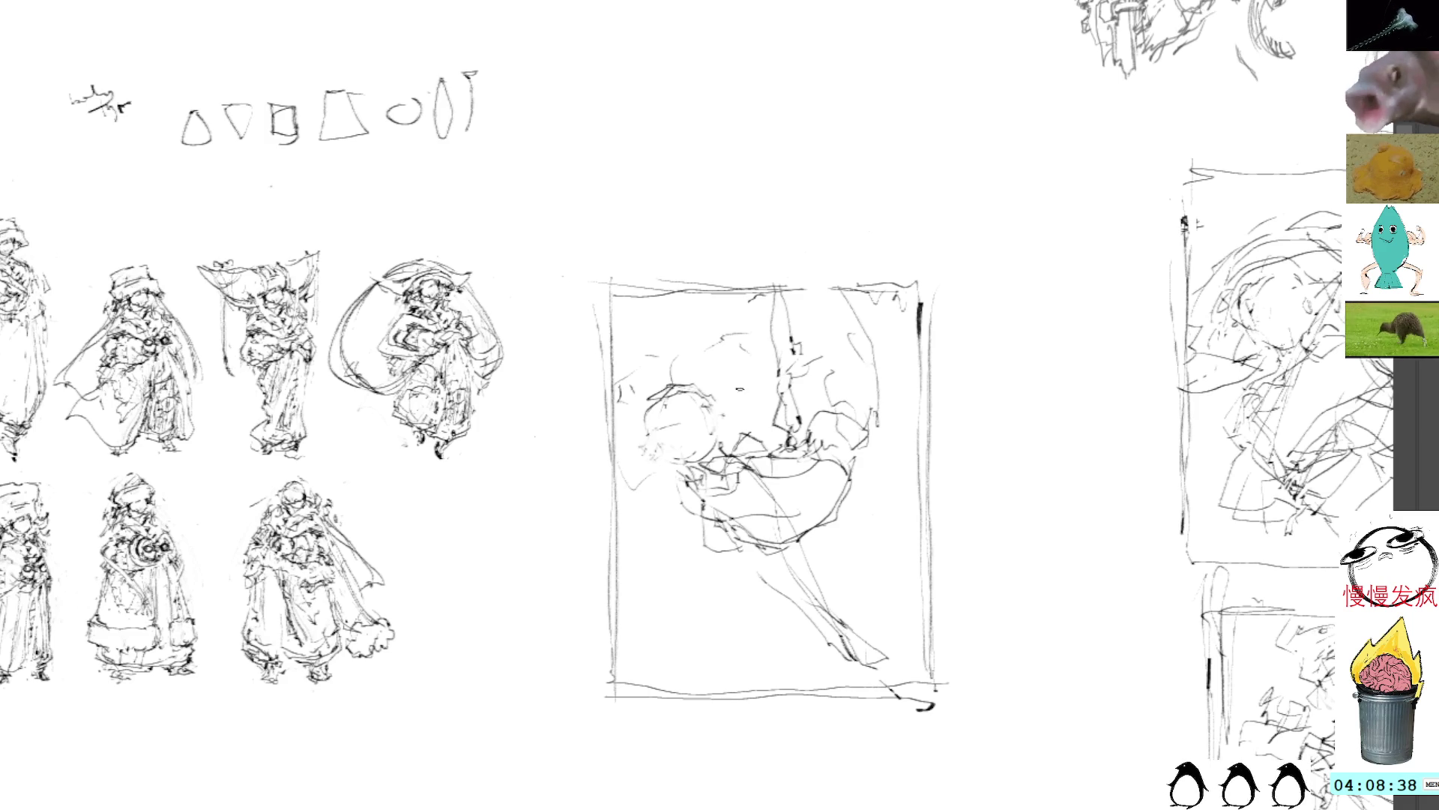
drag(808, 374, 850, 634)
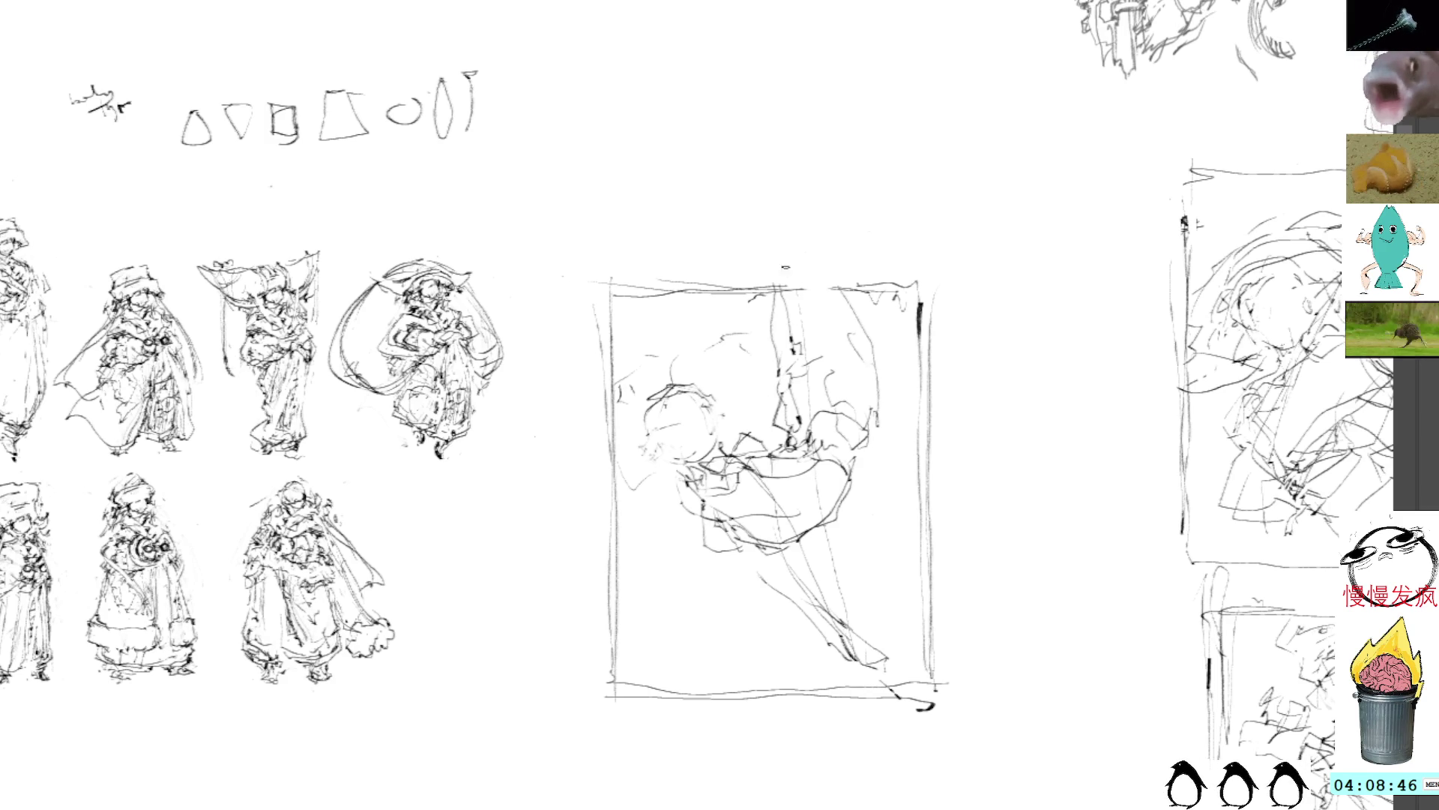
mouse_move(642, 542)
mouse_down()
mouse_move(675, 523)
mouse_move(627, 473)
mouse_up()
mouse_move(622, 388)
mouse_down()
mouse_move(733, 375)
mouse_move(694, 381)
mouse_up()
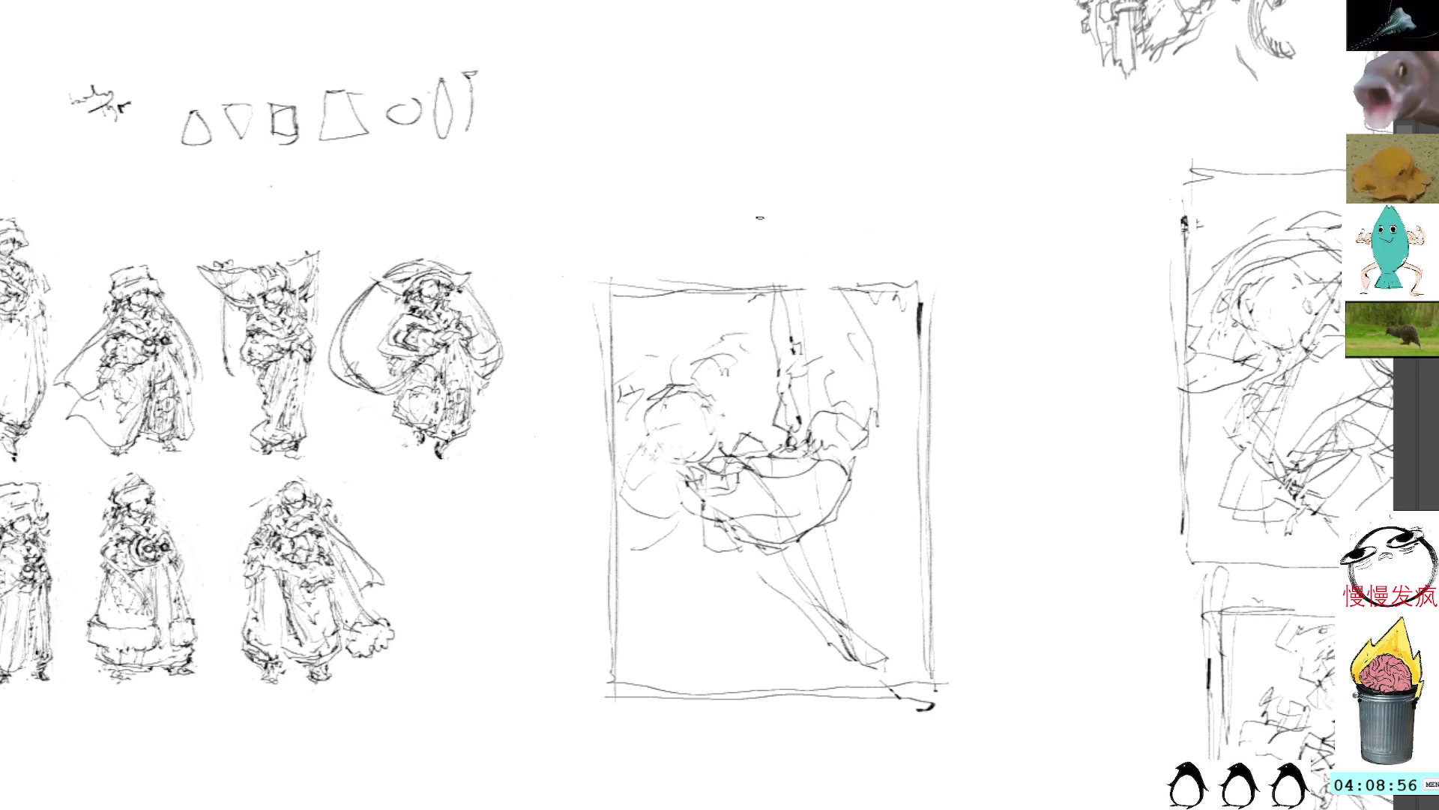
Delete the long strokes below the bowl shape
mouse_move(817, 551)
mouse_down()
mouse_move(885, 663)
mouse_move(824, 540)
mouse_up()
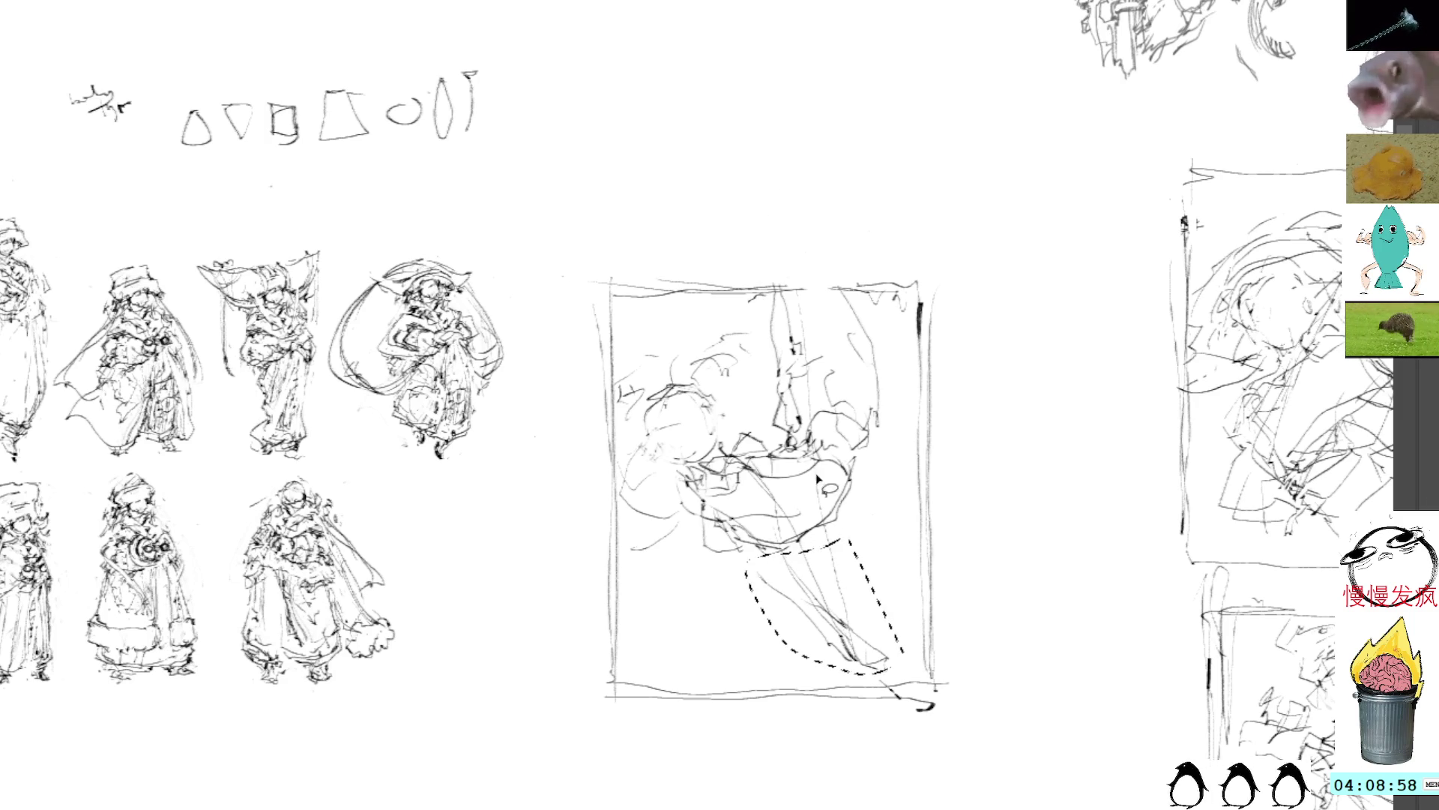
key(Delete)
key(ctrl+shift+a)
key(b)
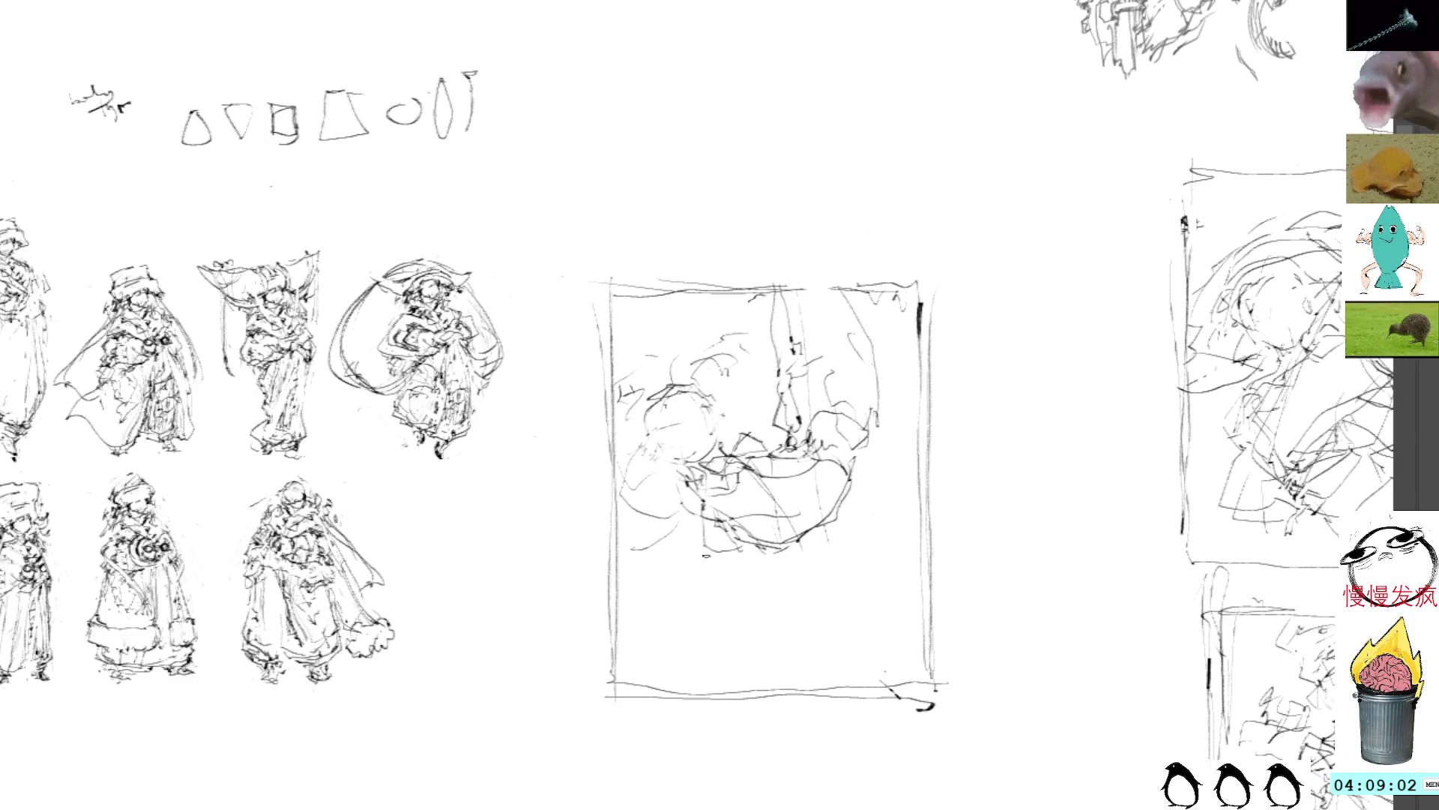
drag(750, 434, 739, 461)
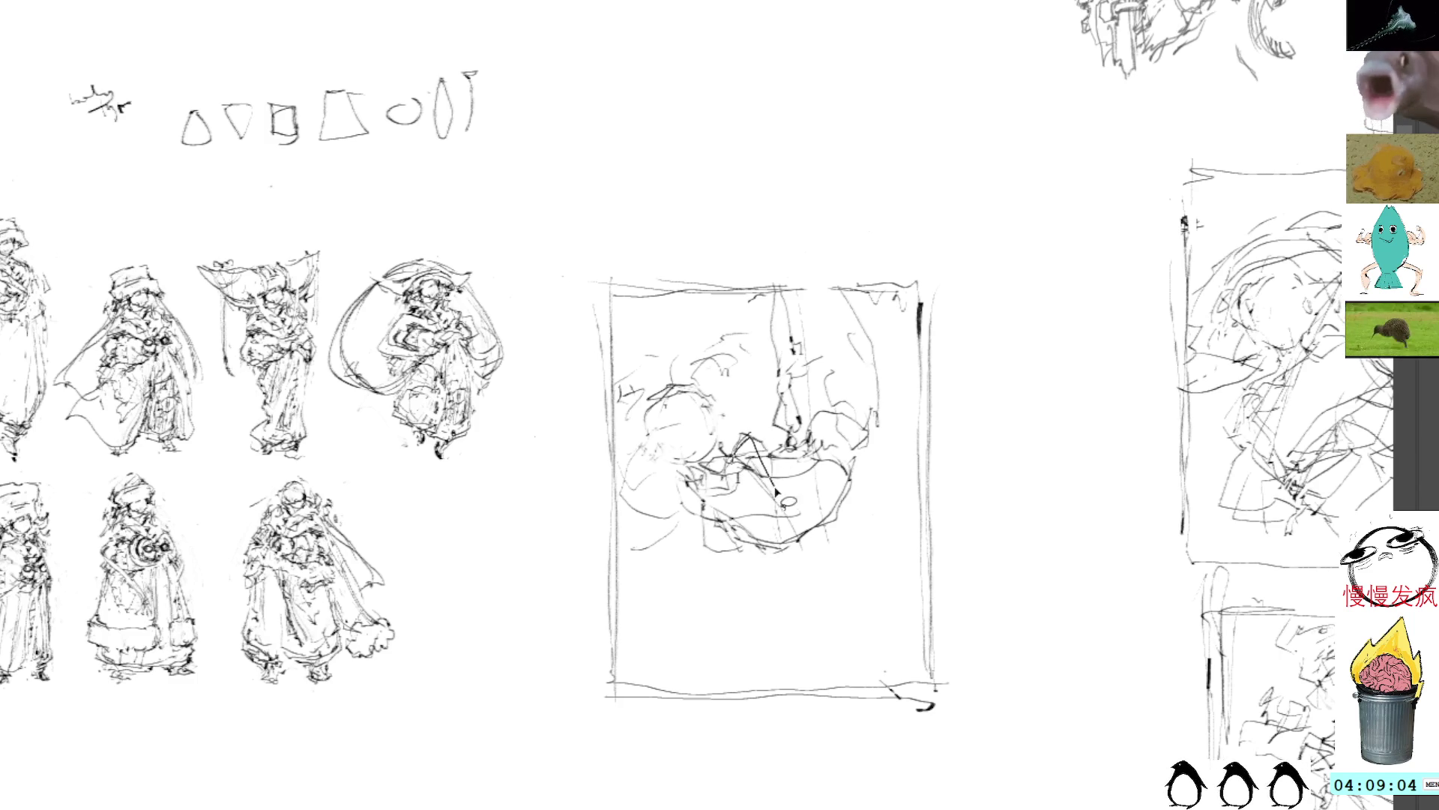
key(ctrl+shift+a)
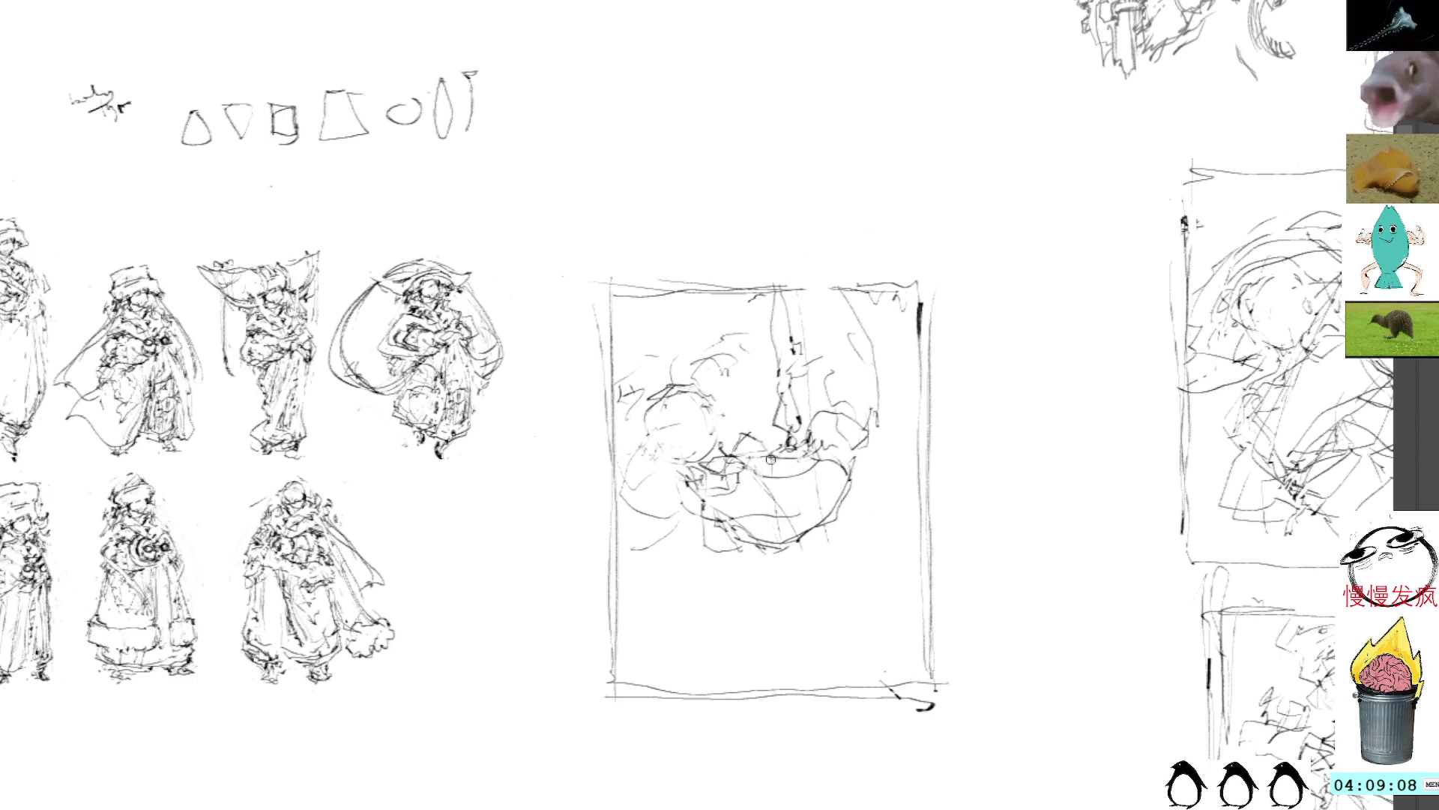
Draw leg lines and a long curve from the face down to the lower left
drag(747, 570, 732, 638)
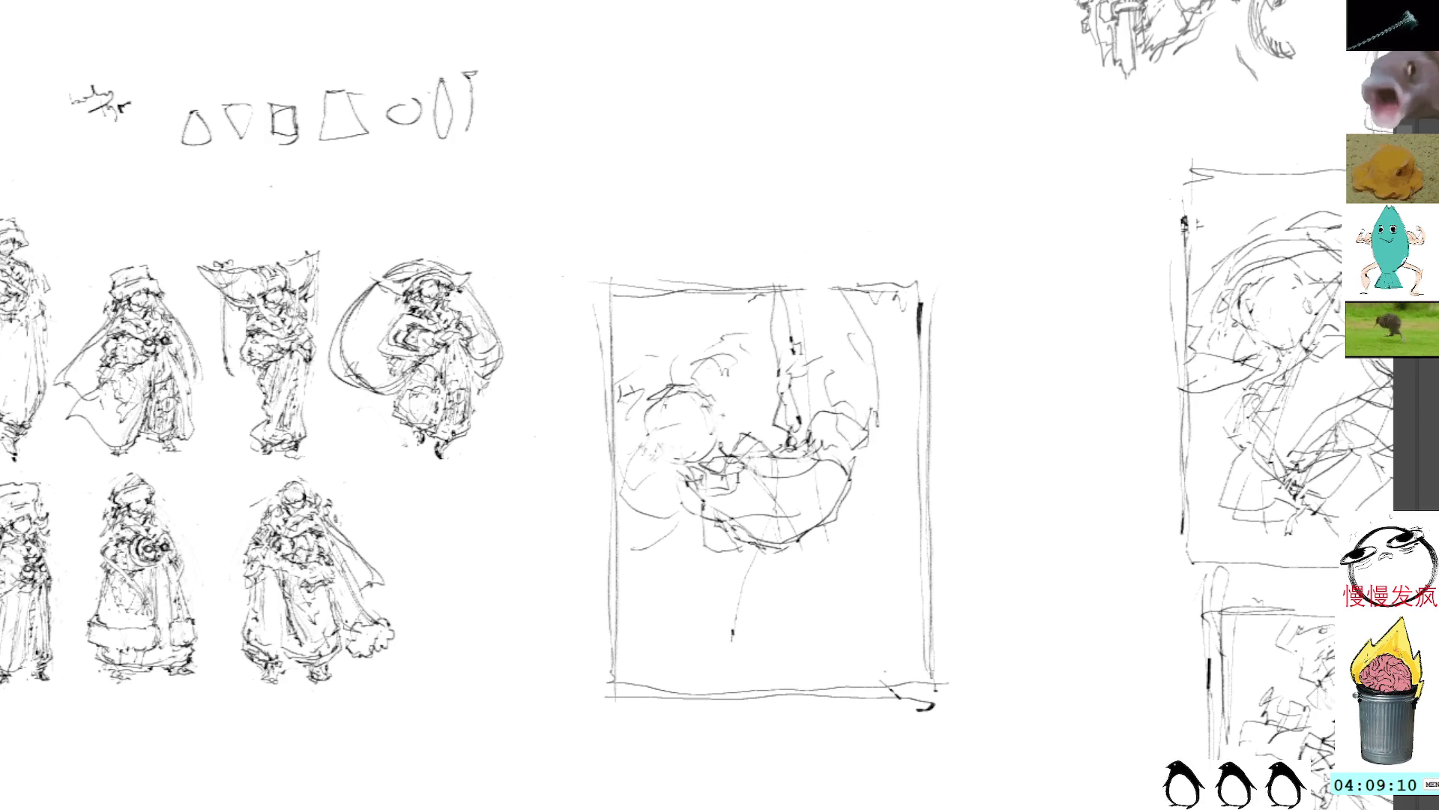
drag(779, 485, 666, 641)
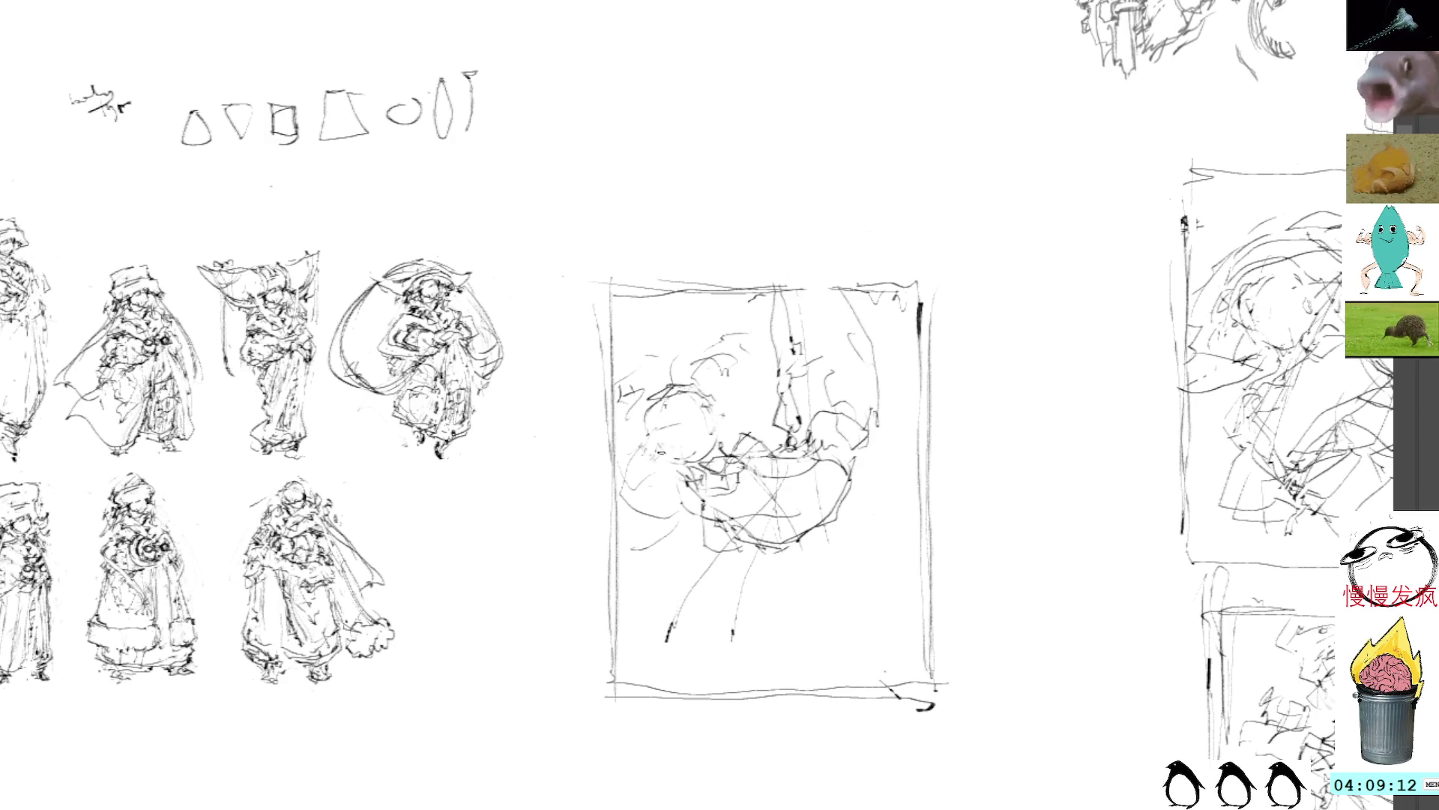
drag(660, 460, 668, 490)
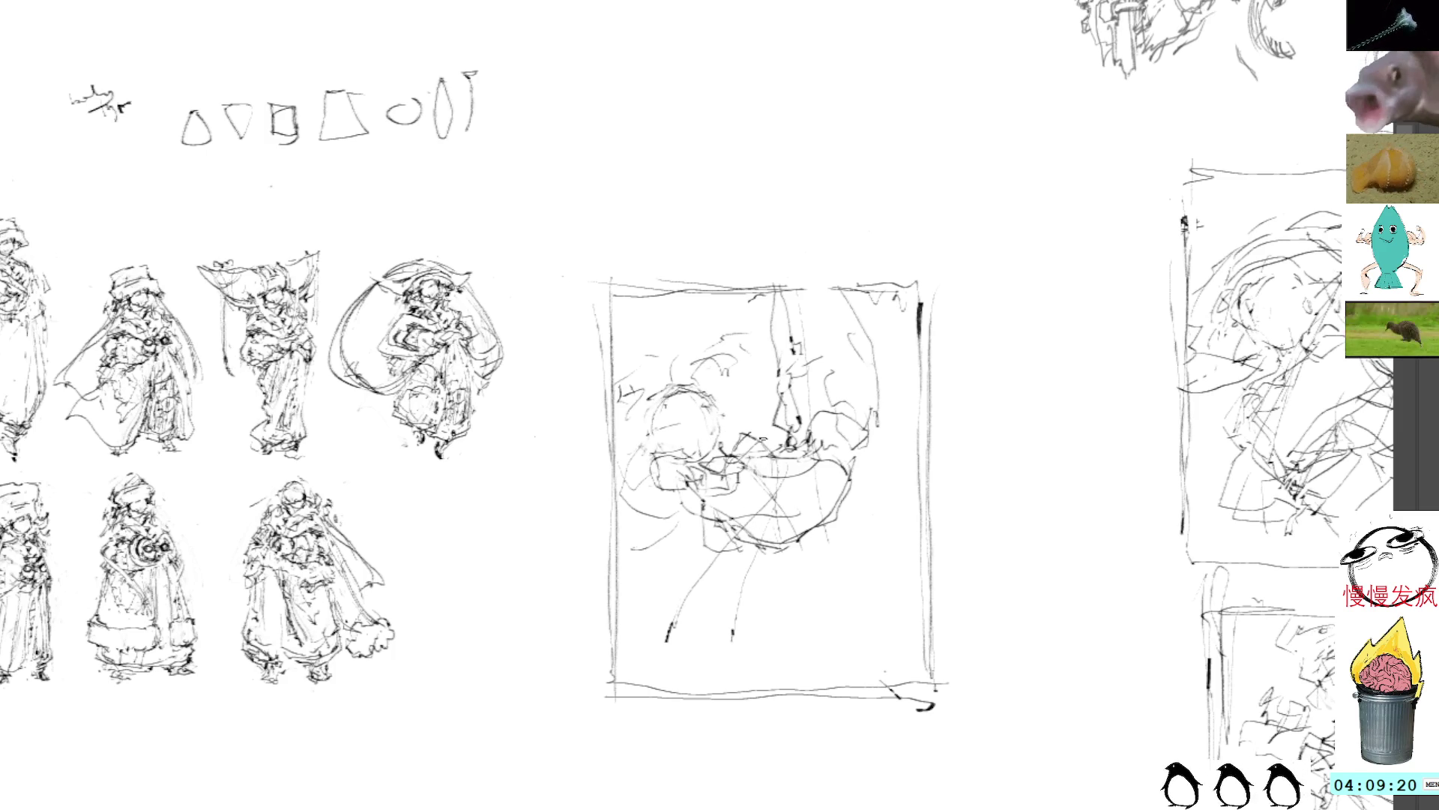
mouse_move(764, 465)
mouse_down()
mouse_move(724, 593)
mouse_move(652, 686)
mouse_move(656, 704)
mouse_move(675, 664)
mouse_move(679, 693)
mouse_up()
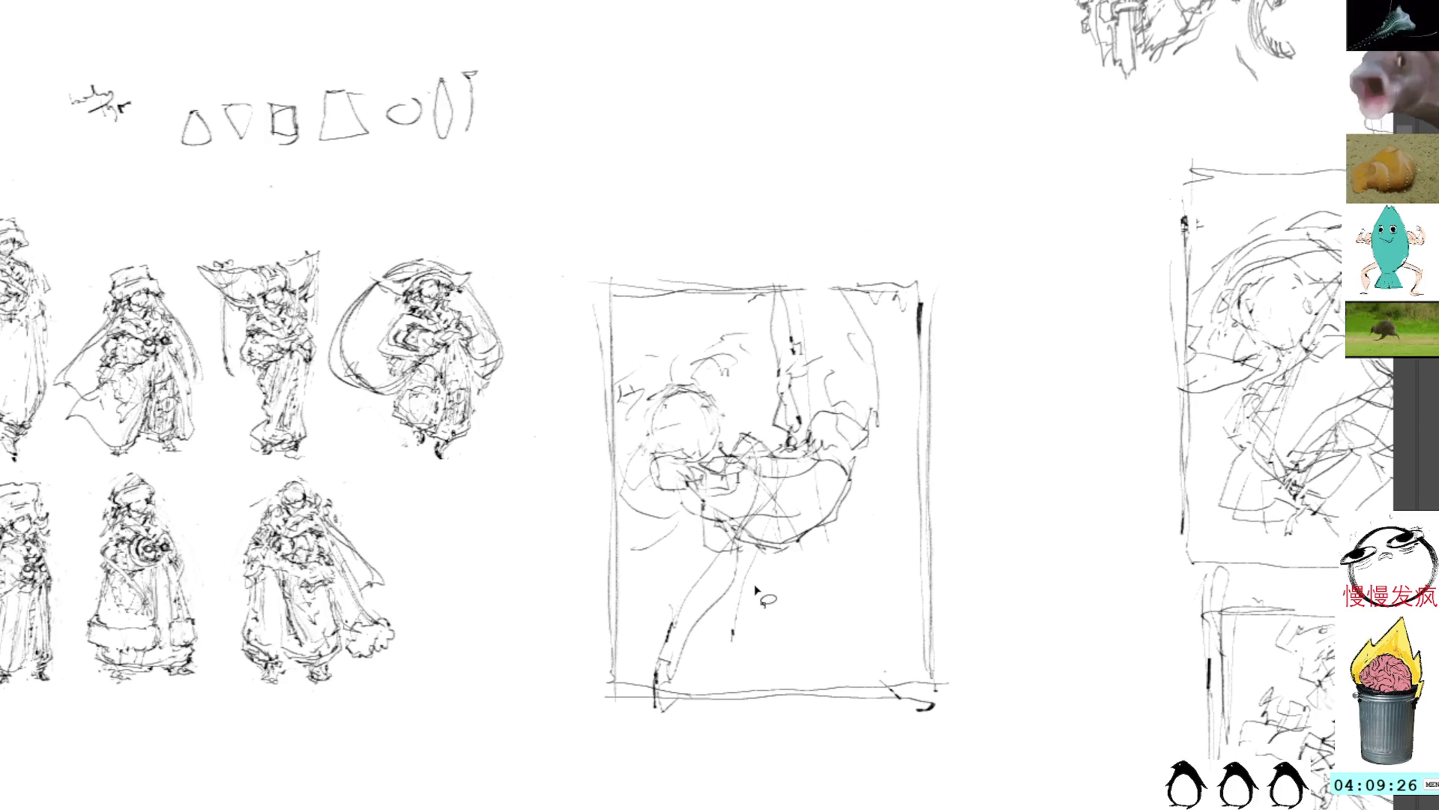
mouse_move(750, 553)
mouse_down()
mouse_move(763, 671)
mouse_move(738, 558)
mouse_up()
key(ctrl+shift+a)
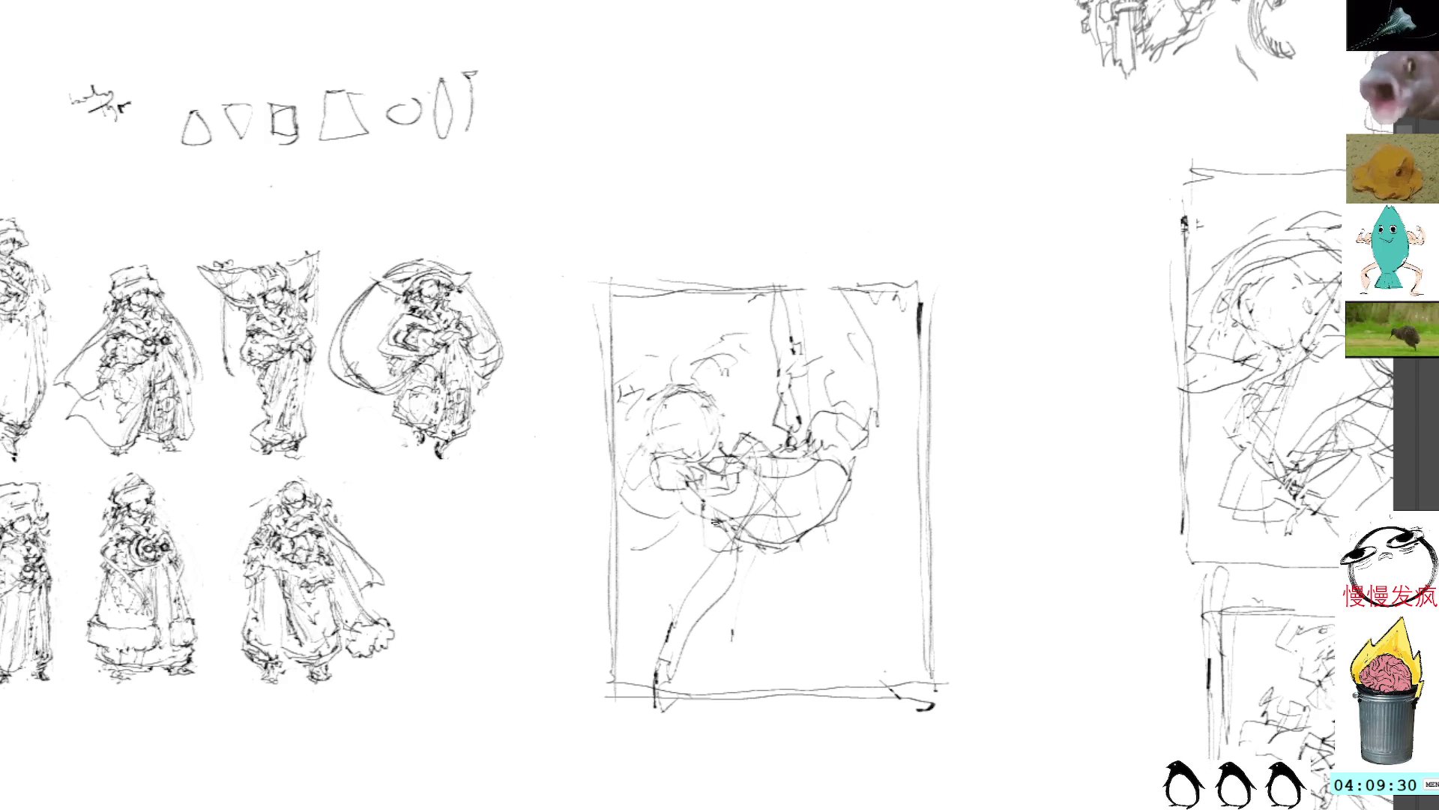
Build up strokes over the head and down the figure's middle, undoing the boot strokes
drag(832, 508, 782, 467)
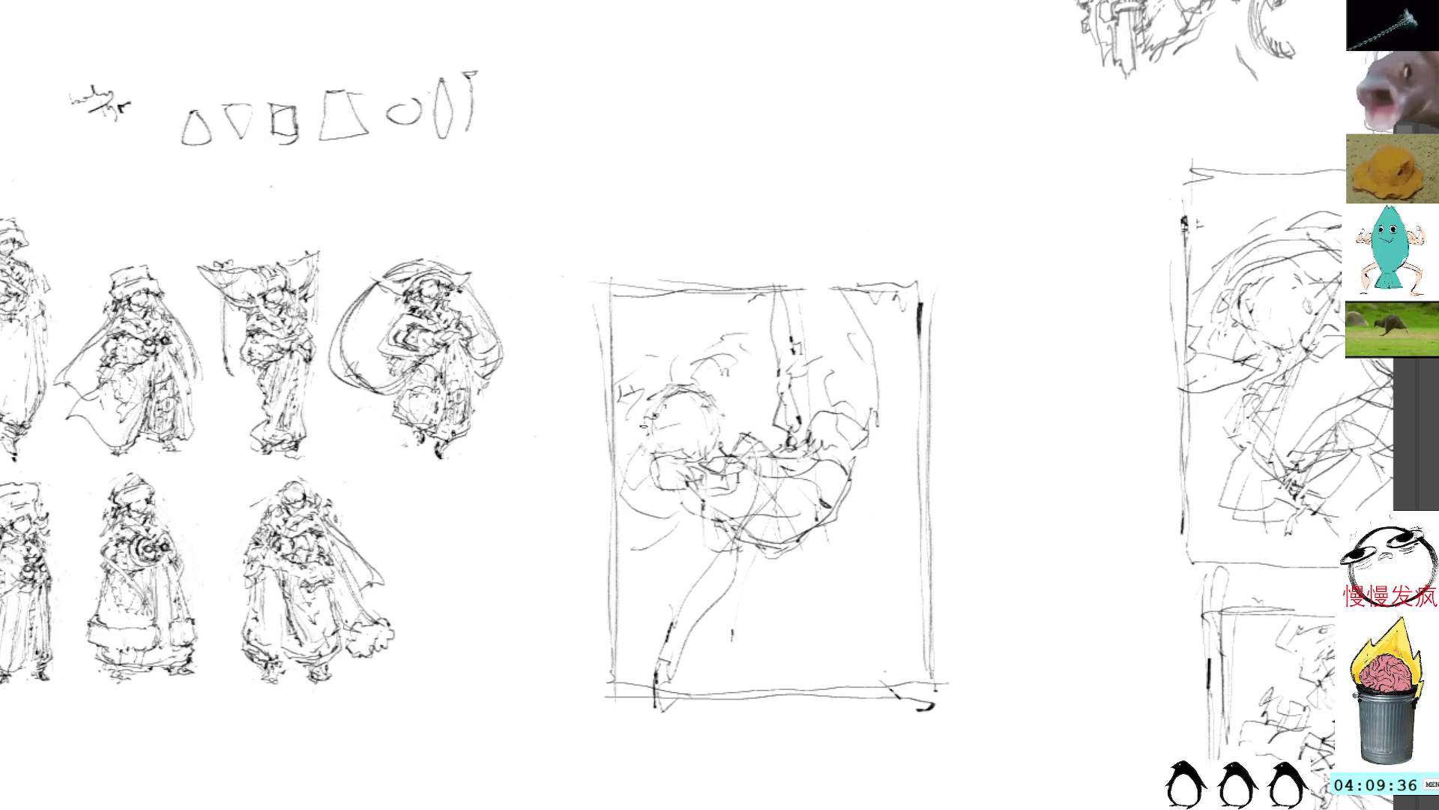
mouse_move(666, 383)
mouse_down()
mouse_move(671, 427)
mouse_move(643, 439)
mouse_move(664, 421)
mouse_up()
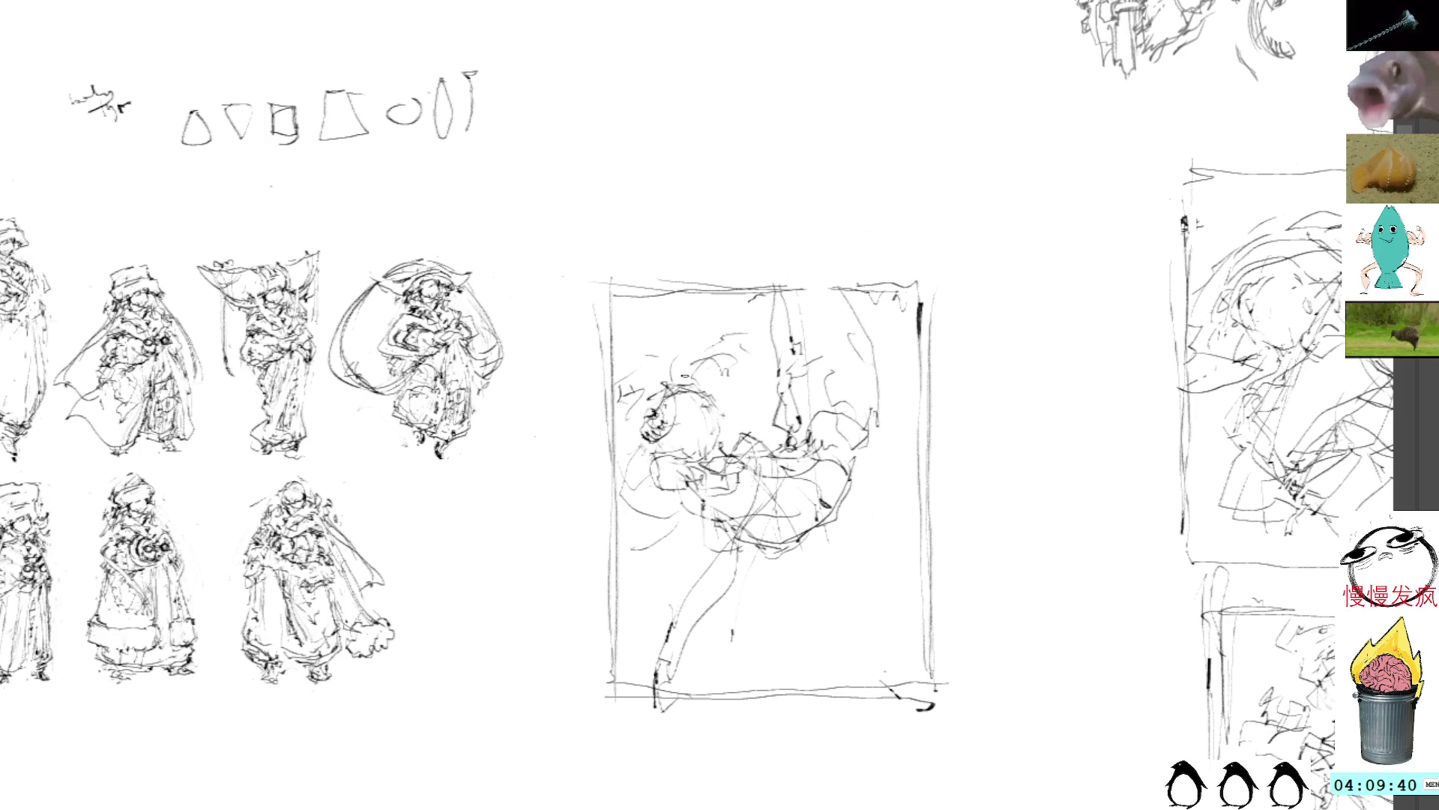
mouse_move(708, 367)
mouse_down()
mouse_move(731, 401)
mouse_move(712, 398)
mouse_move(726, 405)
mouse_move(714, 431)
mouse_up()
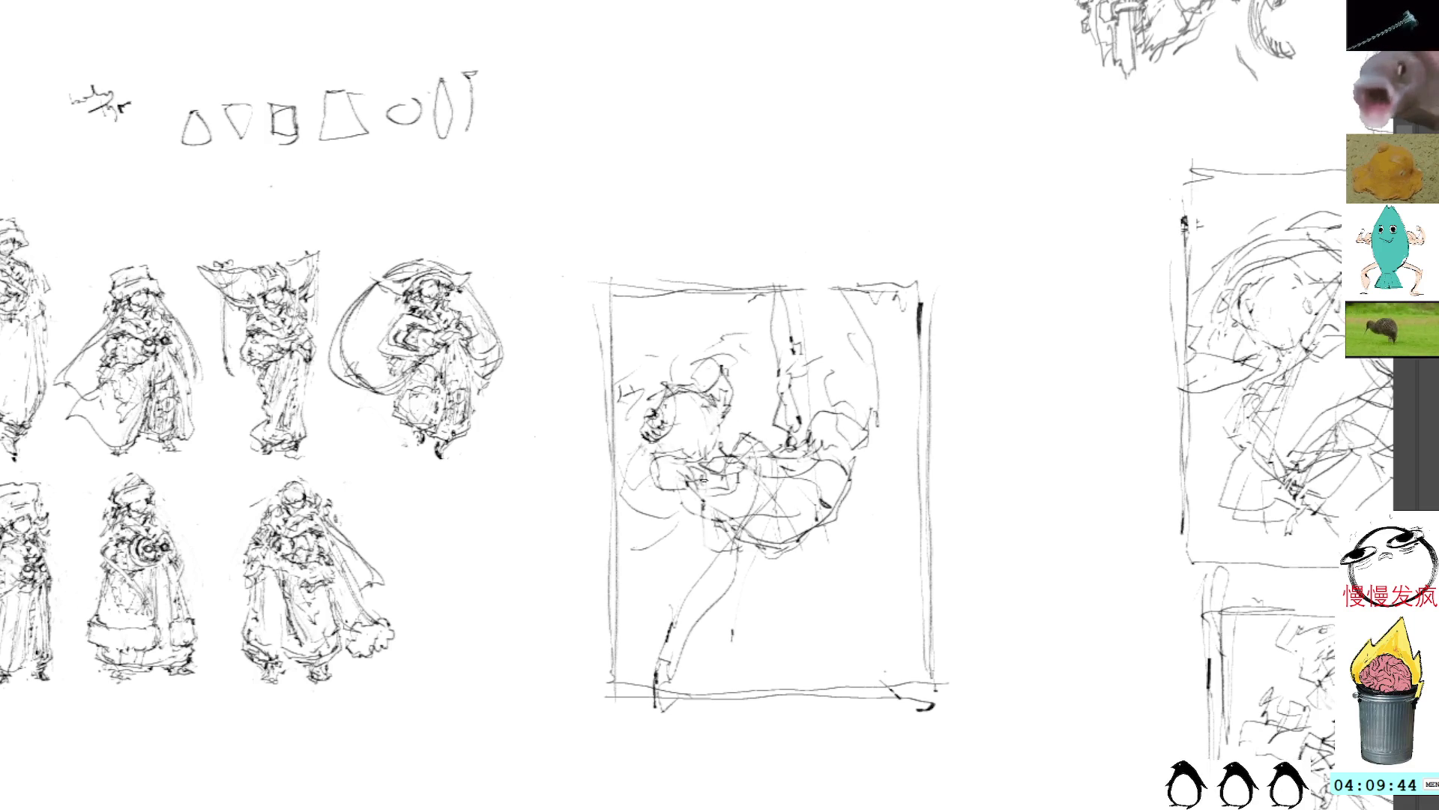
drag(700, 497, 733, 543)
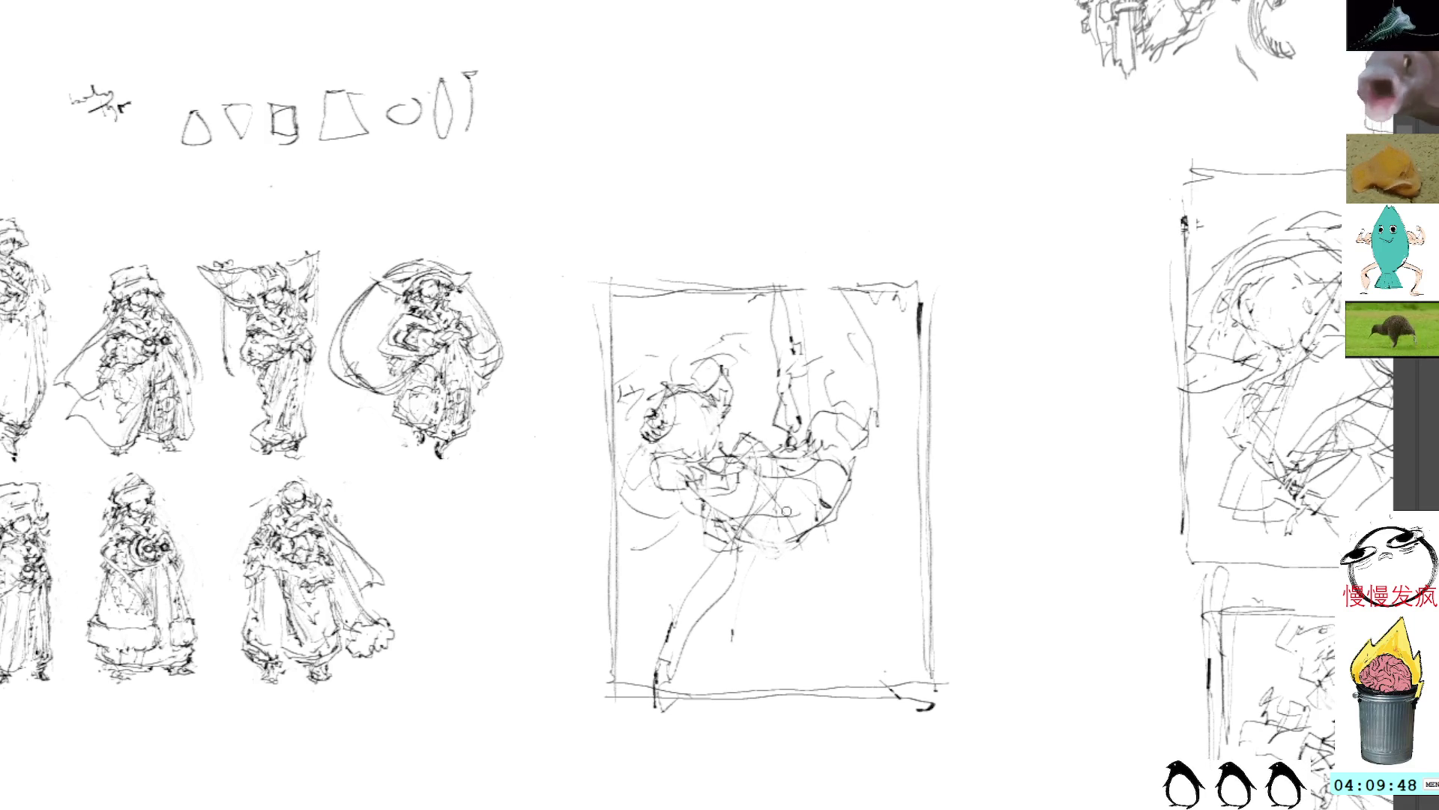
mouse_move(740, 429)
mouse_down()
mouse_move(772, 502)
mouse_move(756, 521)
mouse_up()
drag(742, 488, 720, 508)
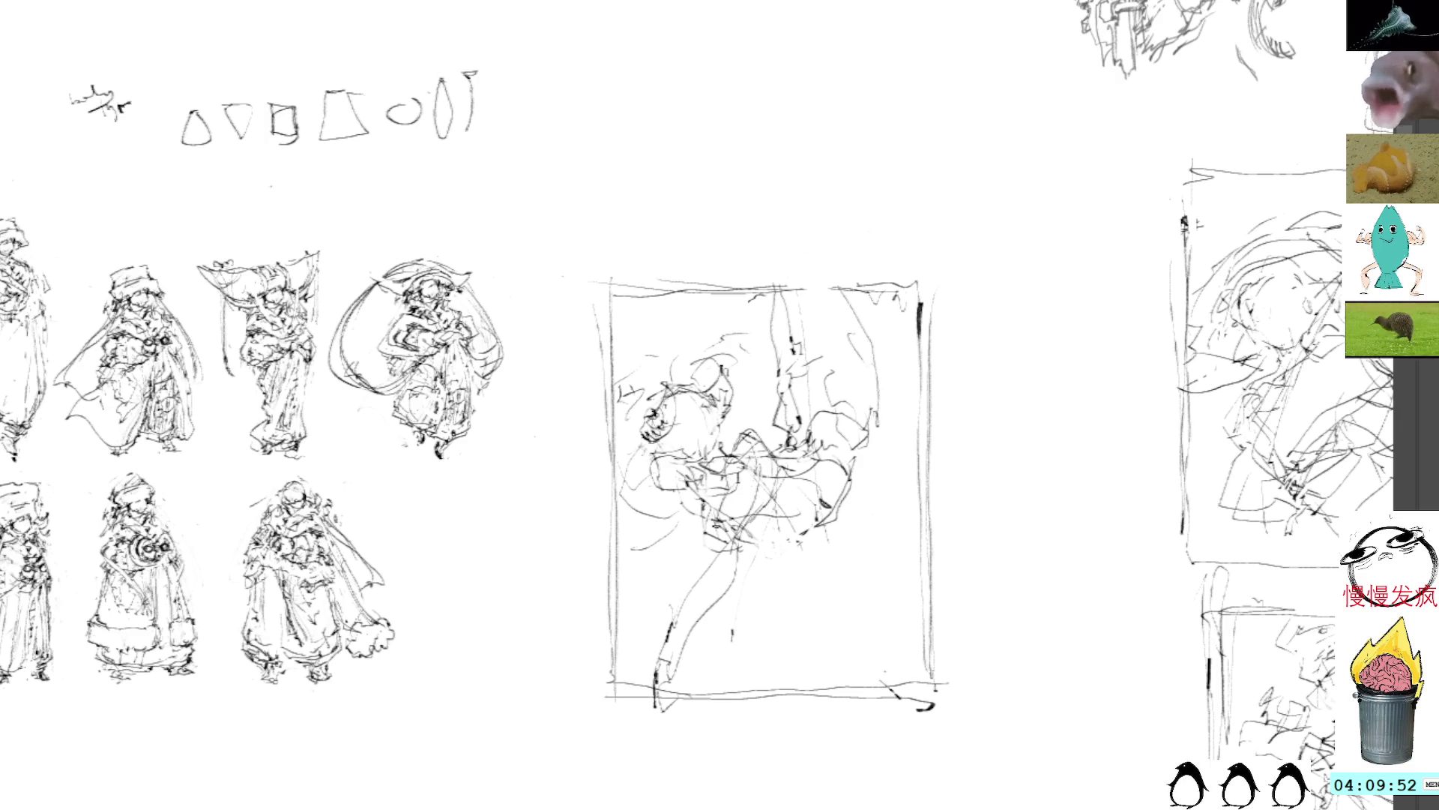
mouse_move(694, 643)
mouse_down()
mouse_move(671, 652)
mouse_move(668, 691)
mouse_move(663, 678)
mouse_move(650, 701)
mouse_move(679, 657)
mouse_move(715, 671)
mouse_move(679, 694)
mouse_move(679, 652)
mouse_up()
key(ctrl+z)
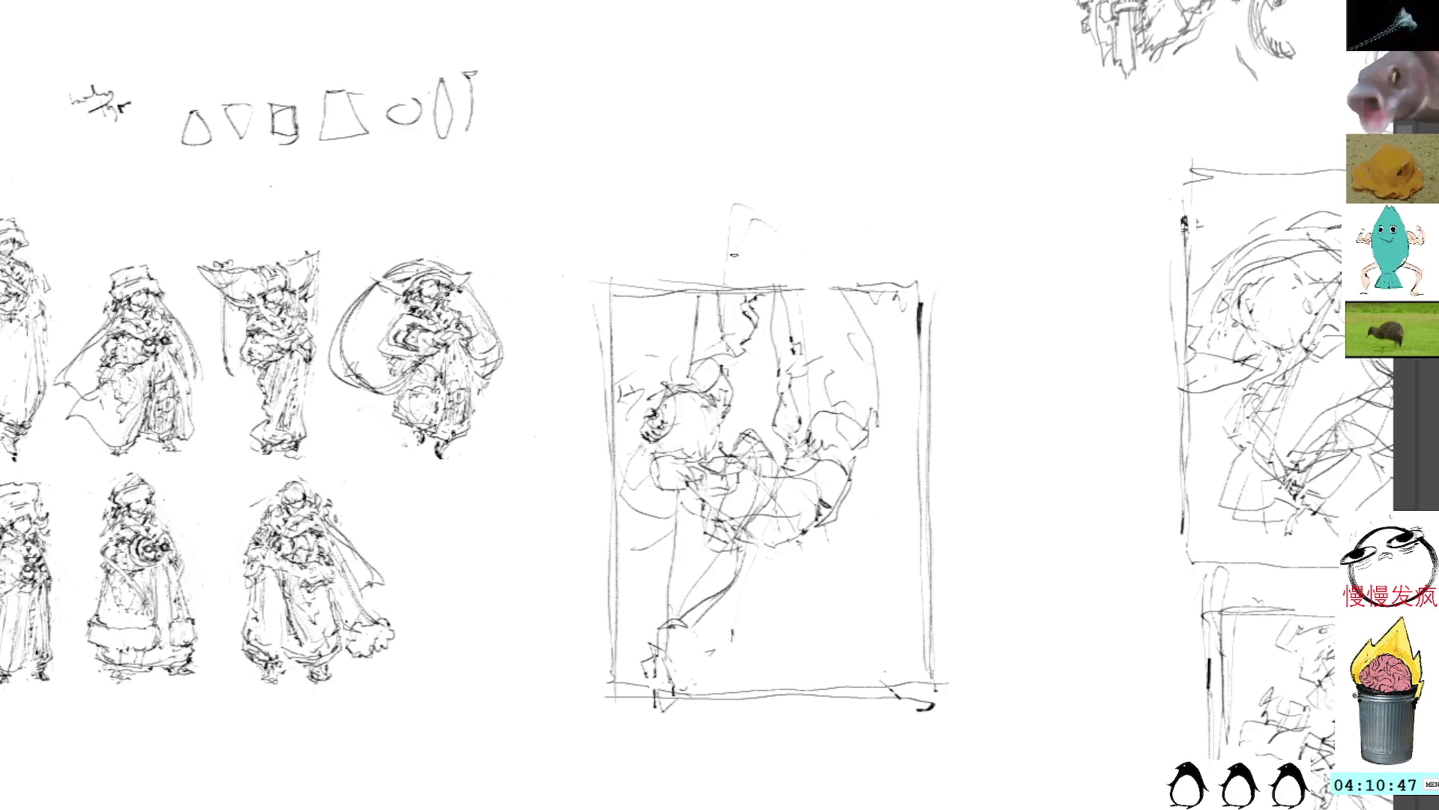
Extend the figure's strokes upward past the top and add faint marks through its middle
mouse_move(745, 356)
mouse_down()
mouse_move(768, 326)
mouse_move(761, 302)
mouse_move(802, 361)
mouse_up()
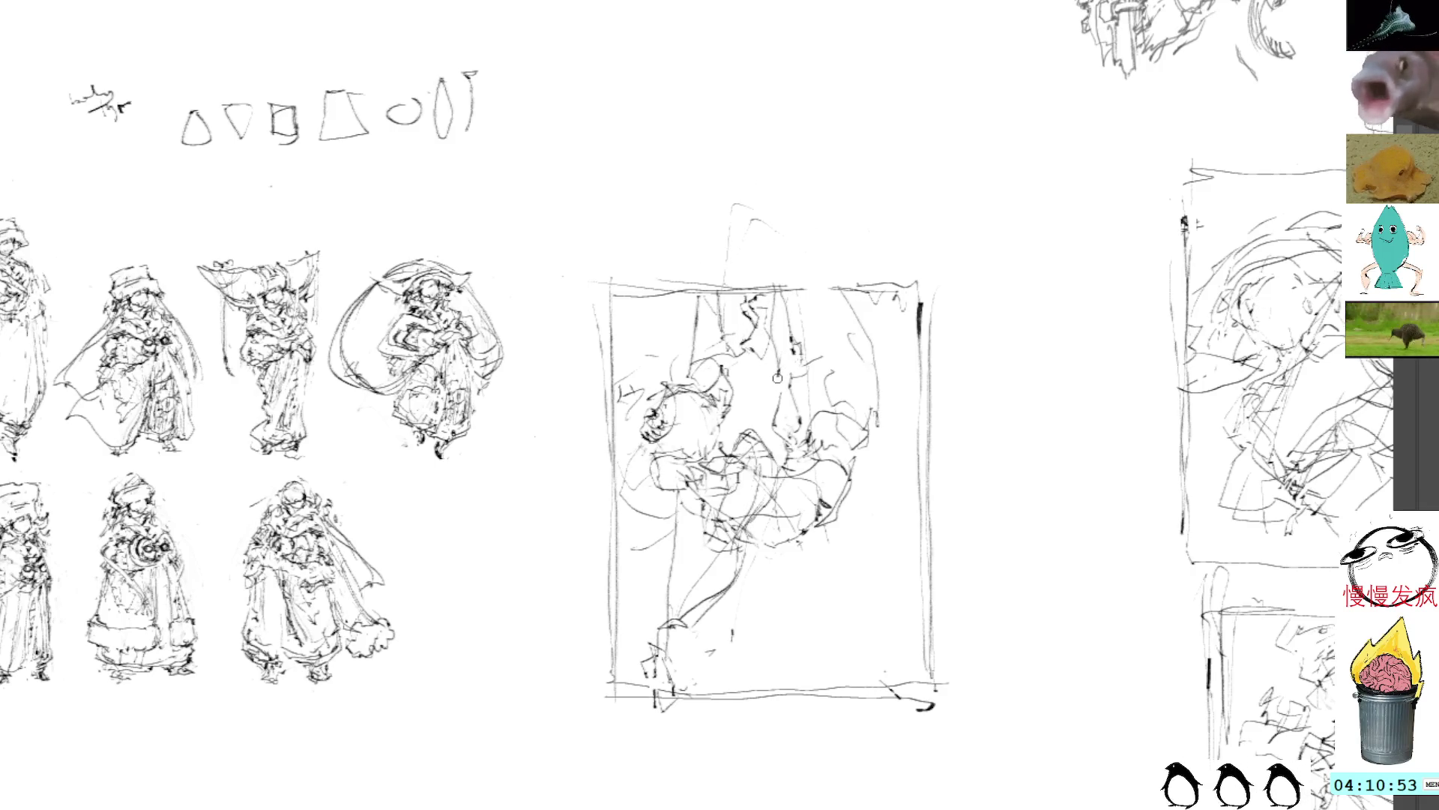
drag(779, 435, 775, 384)
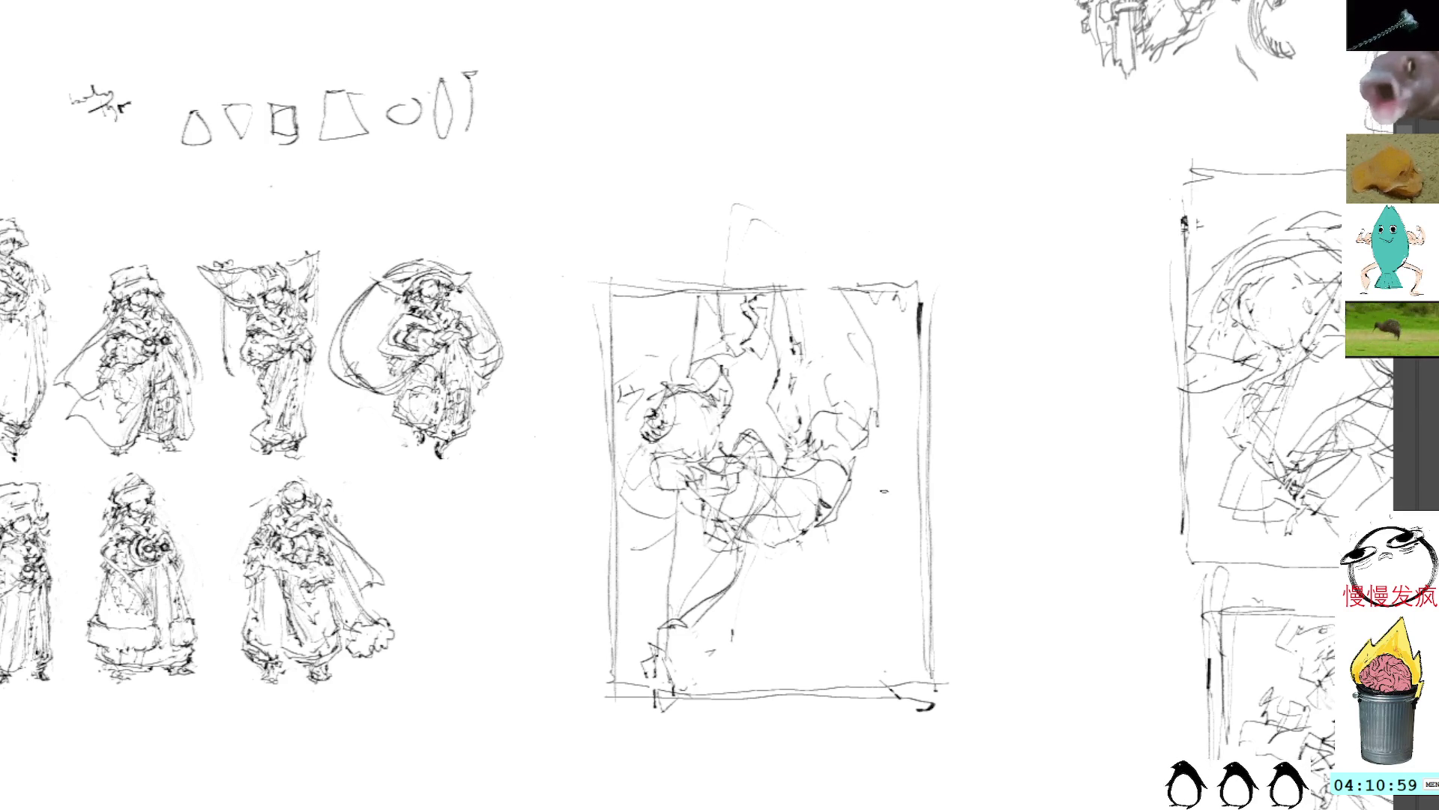
drag(915, 537, 793, 515)
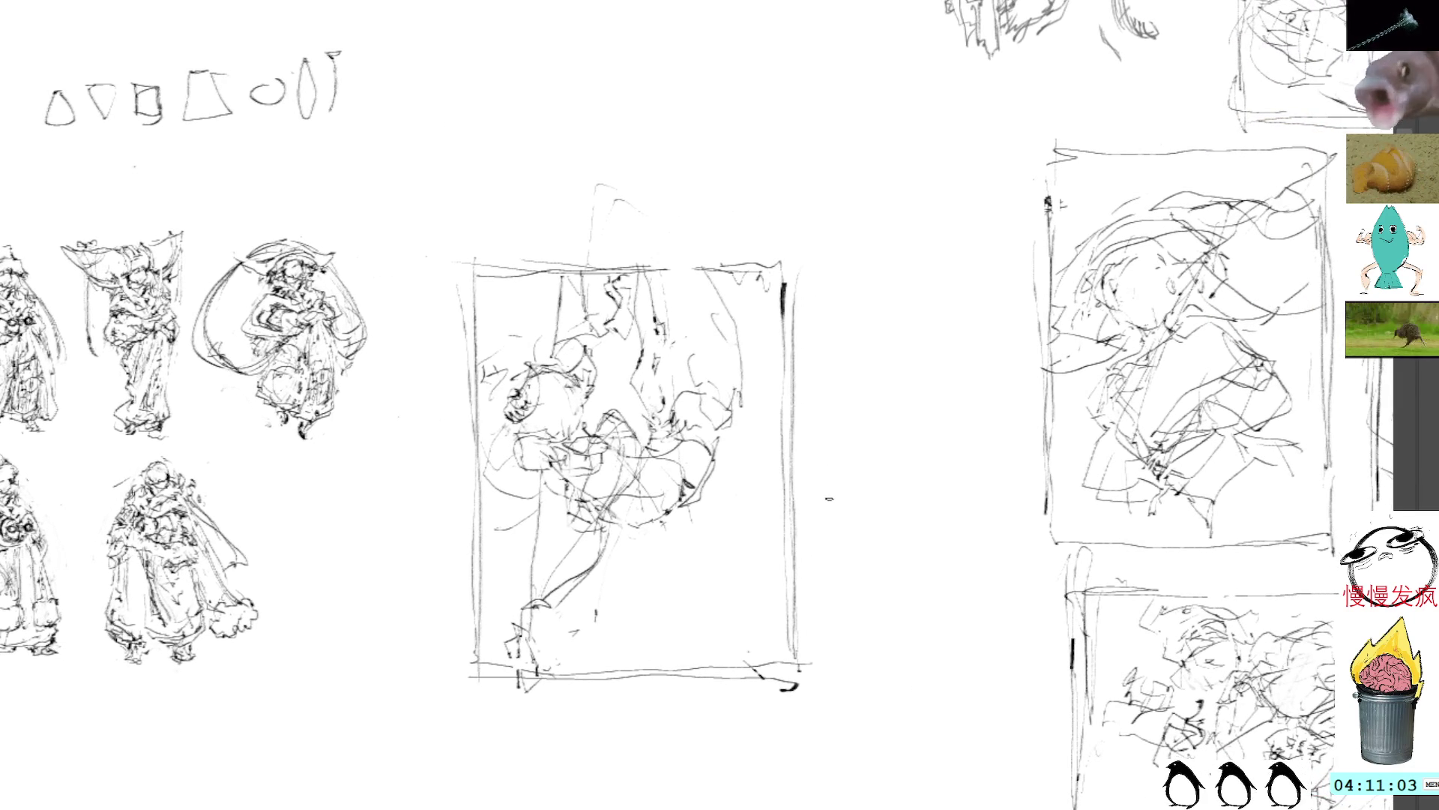
Clear the stray marks above the frame and rotate the figure clockwise, shifting it down-right
drag(603, 156, 569, 221)
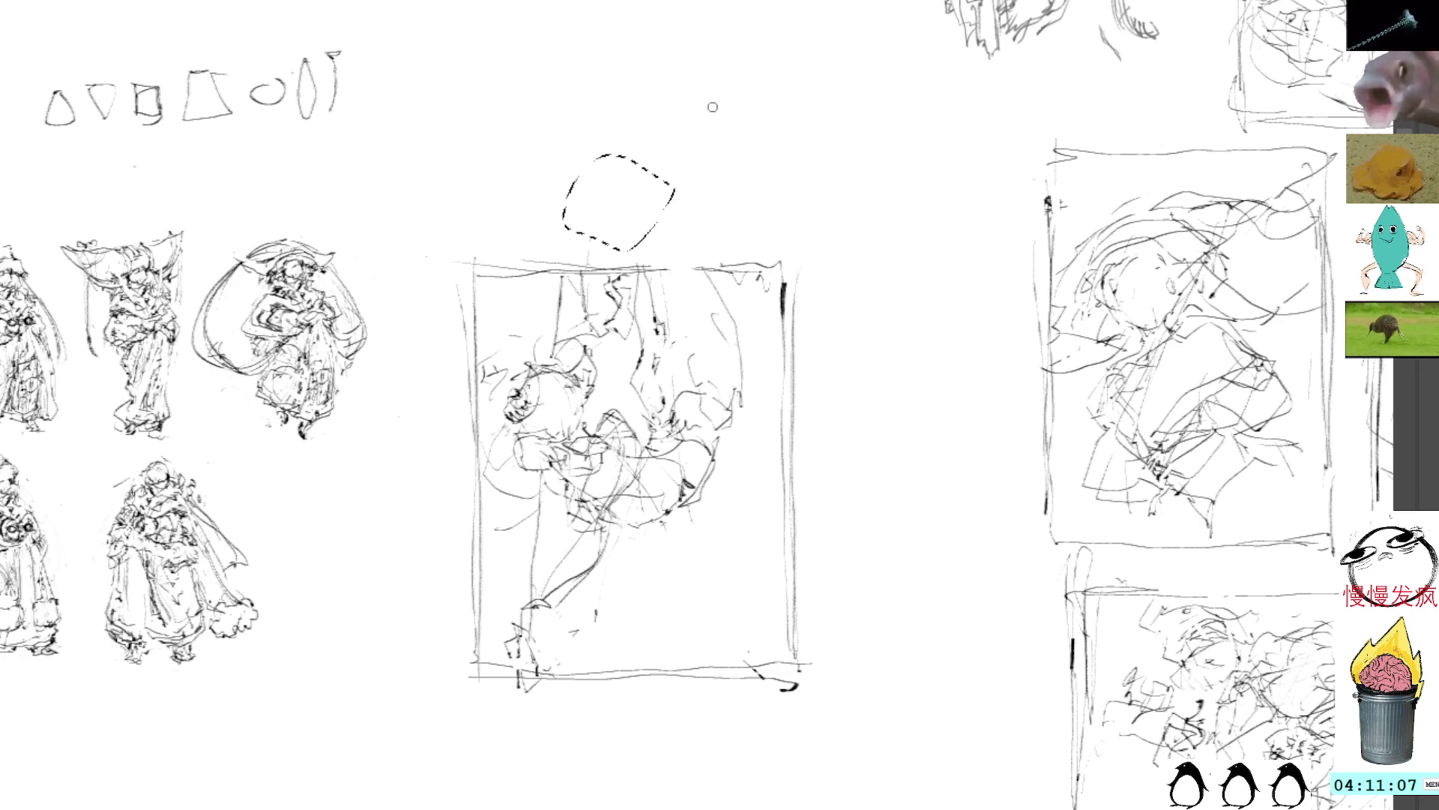
click(756, 431)
mouse_move(747, 452)
mouse_down()
mouse_move(718, 277)
mouse_move(565, 273)
mouse_move(488, 360)
mouse_move(503, 480)
mouse_move(497, 649)
mouse_move(741, 554)
mouse_move(771, 429)
mouse_up()
key(ctrl+t)
mouse_move(916, 279)
mouse_down()
mouse_move(921, 307)
mouse_move(916, 293)
mouse_up()
drag(667, 459, 682, 487)
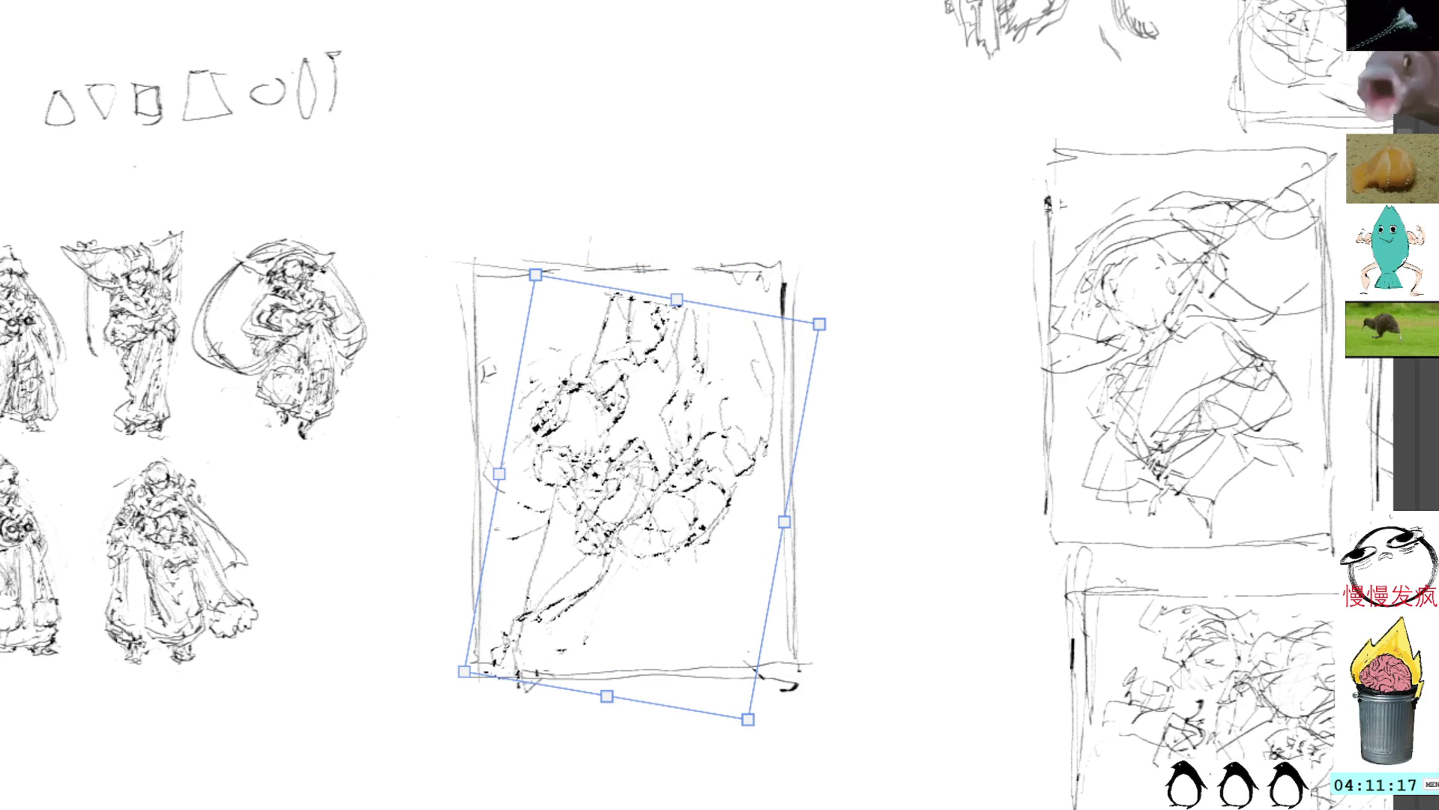
key(Return)
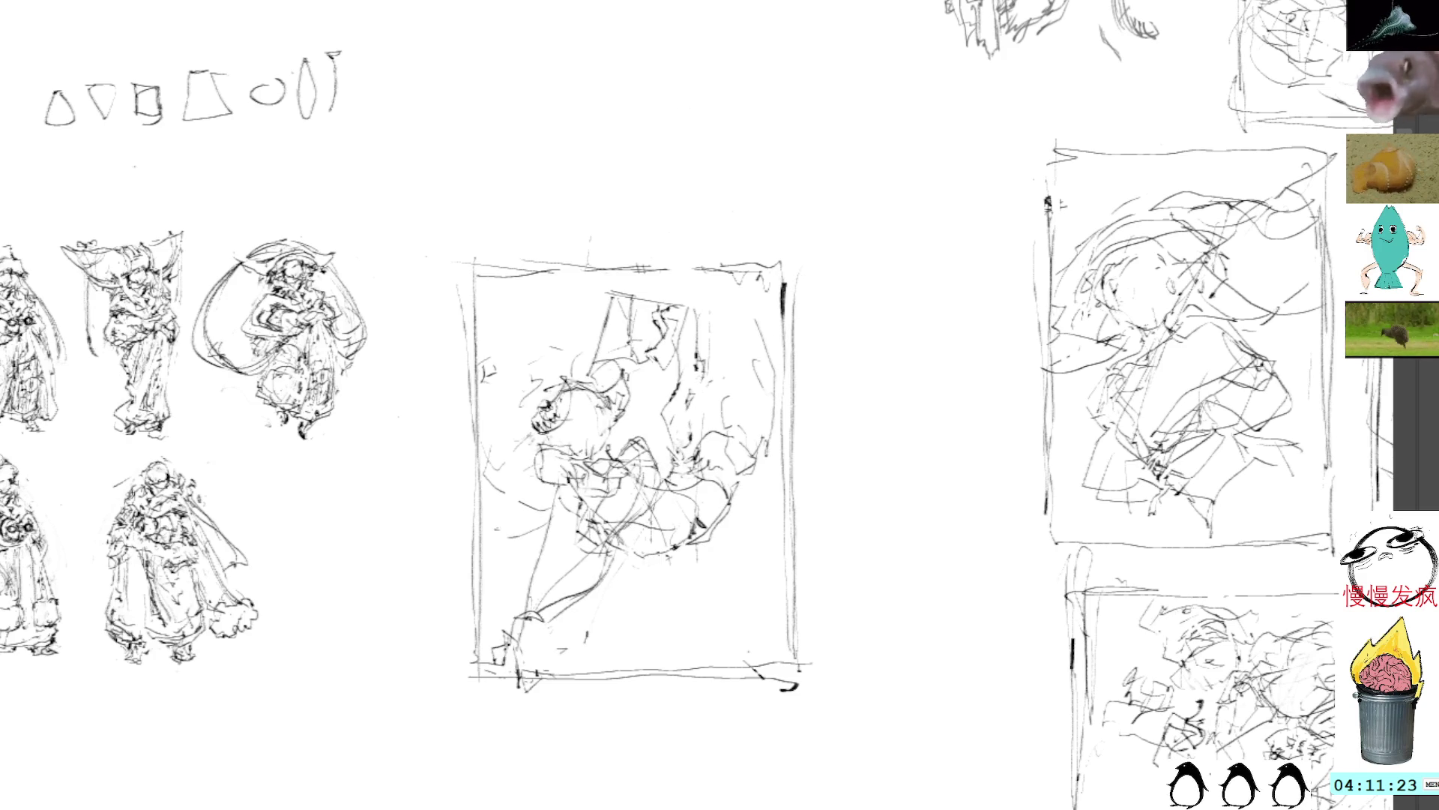
Redraw the figure's top with a sweeping diagonal arc, then lasso the whole thumbnail
mouse_move(704, 341)
mouse_down()
mouse_move(738, 281)
mouse_move(757, 324)
mouse_up()
drag(716, 276, 641, 287)
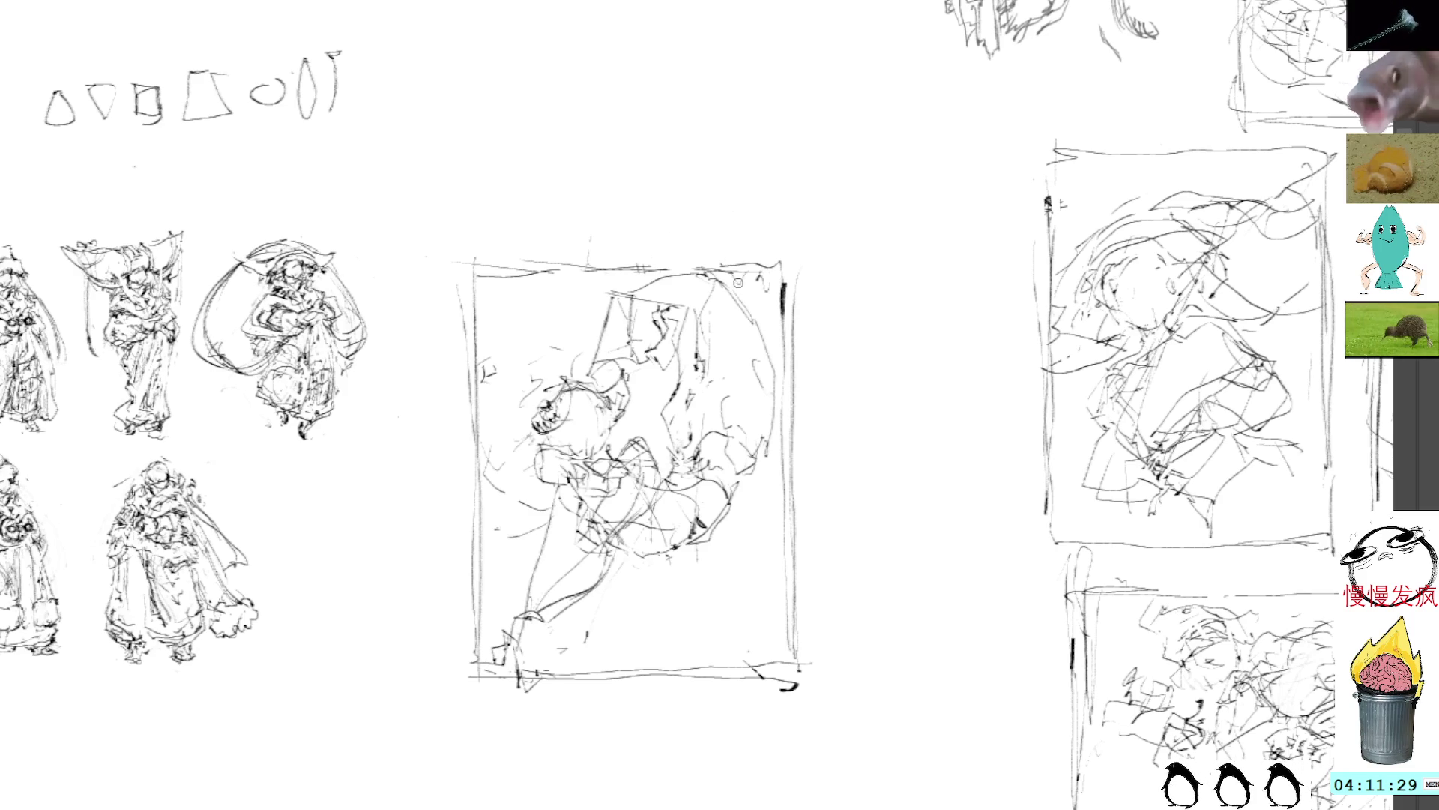
drag(712, 285, 556, 350)
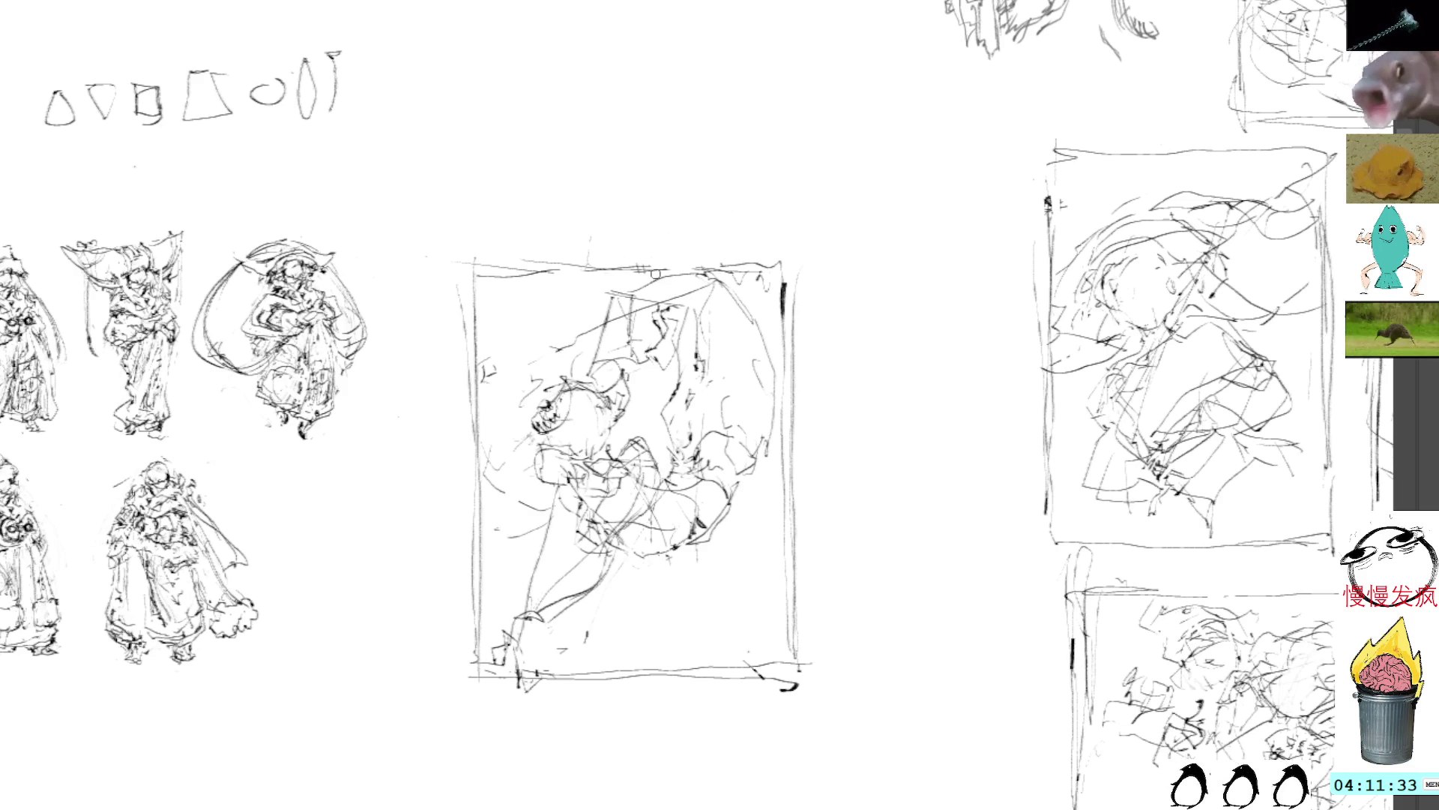
mouse_move(686, 375)
mouse_down()
mouse_move(671, 315)
mouse_move(642, 370)
mouse_up()
key(ctrl+z)
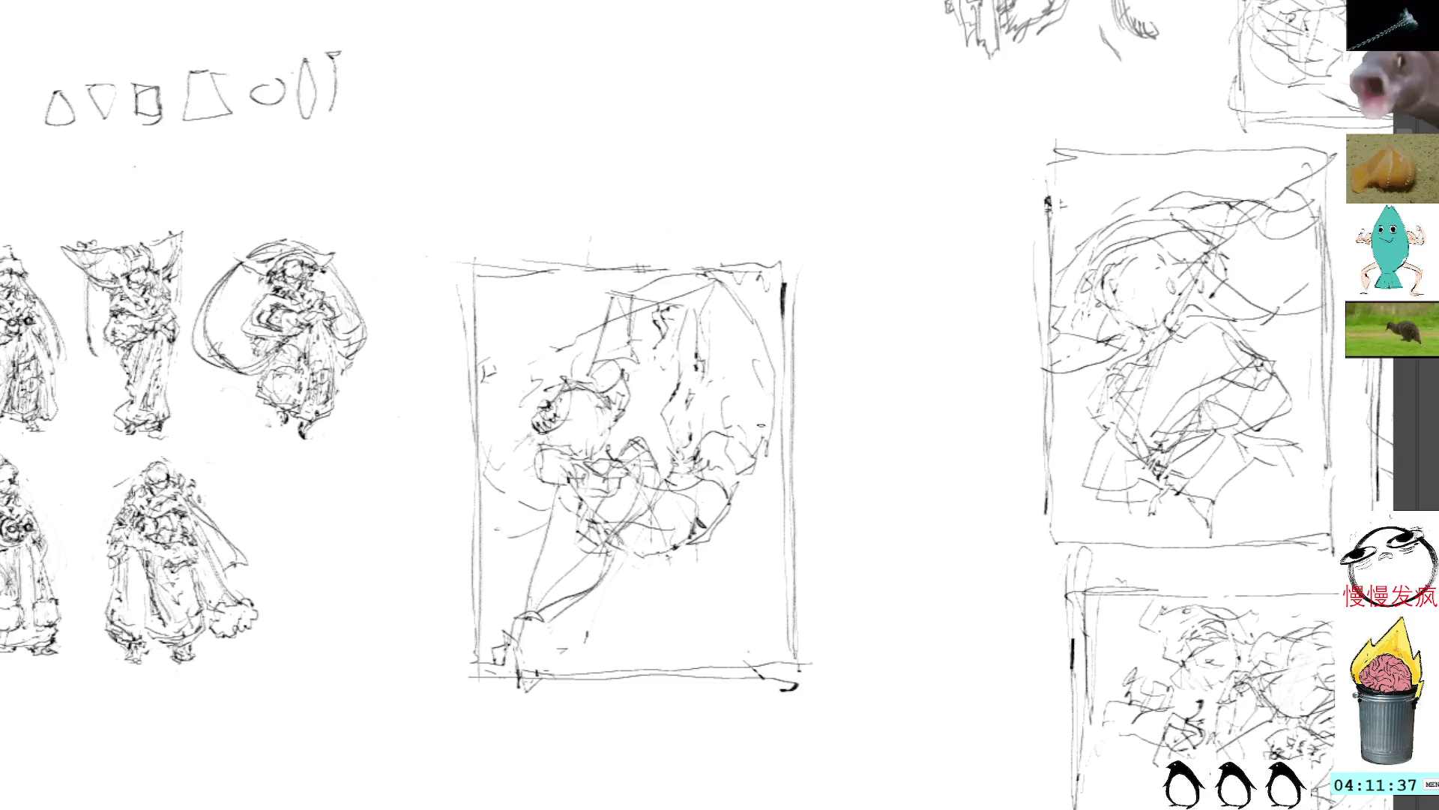
mouse_move(732, 195)
mouse_down()
mouse_move(416, 517)
mouse_move(898, 207)
mouse_up()
mouse_move(646, 388)
mouse_down()
mouse_move(479, 436)
mouse_move(234, 749)
mouse_move(448, 114)
mouse_move(448, 3)
mouse_move(1102, 407)
mouse_move(707, 328)
mouse_move(693, 290)
mouse_move(1104, 225)
mouse_move(1104, 198)
mouse_move(1116, 210)
mouse_move(1079, 221)
mouse_up()
Commit the thumbnail resized into the tall frame beside the wide landscape thumbnail
key(Return)
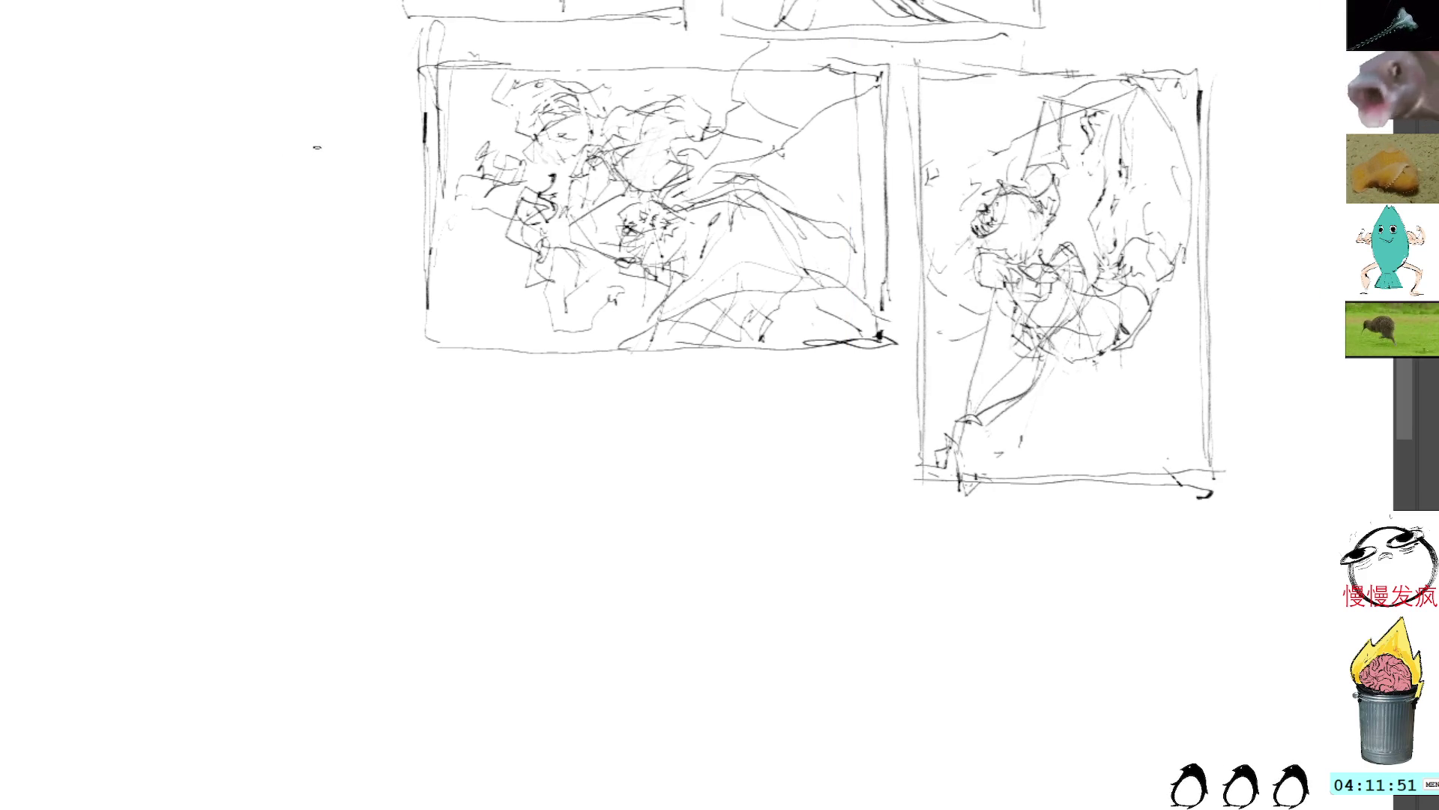
mouse_move(317, 177)
mouse_down()
mouse_move(469, 318)
mouse_move(495, 302)
mouse_move(500, 271)
mouse_up()
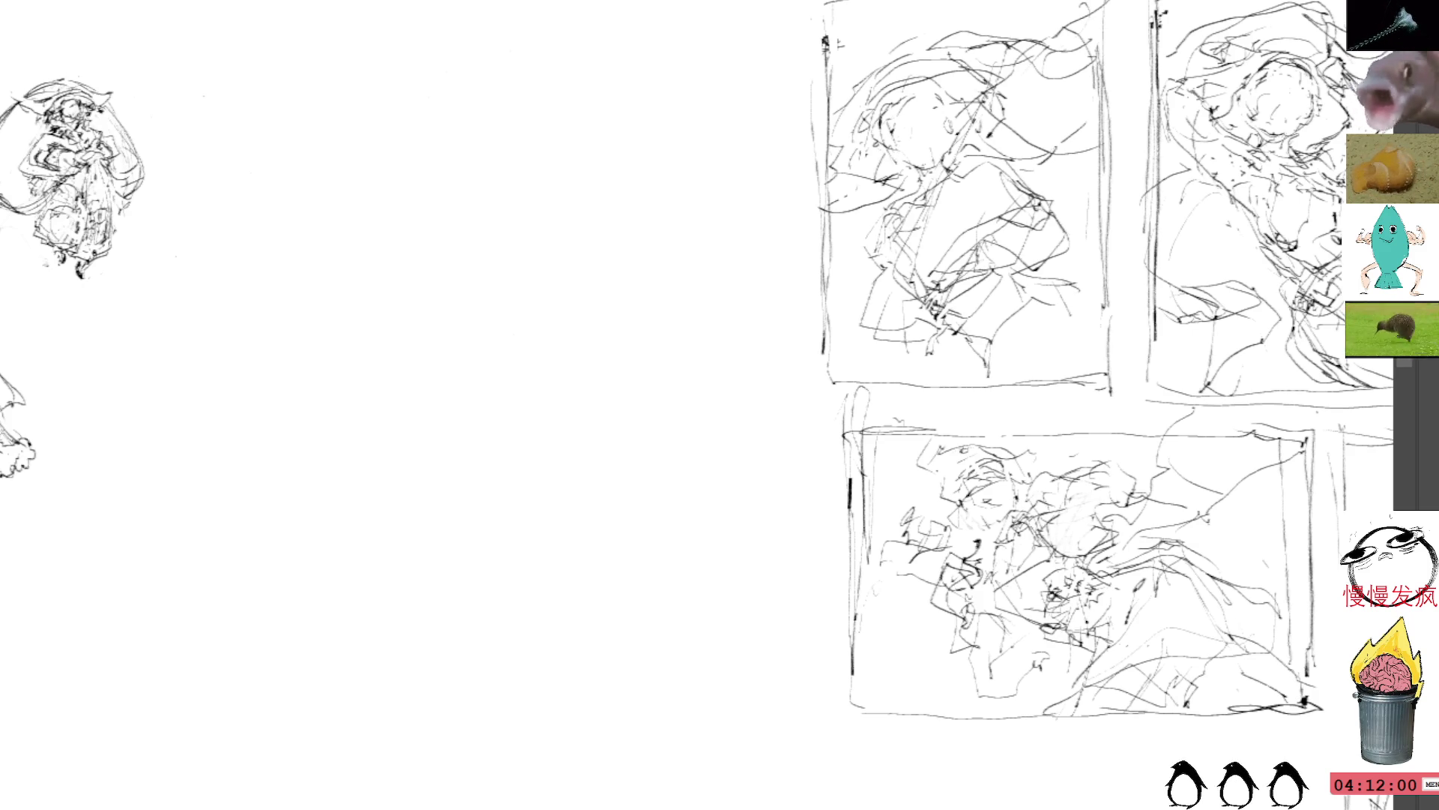
scroll(732, 337, left, 10)
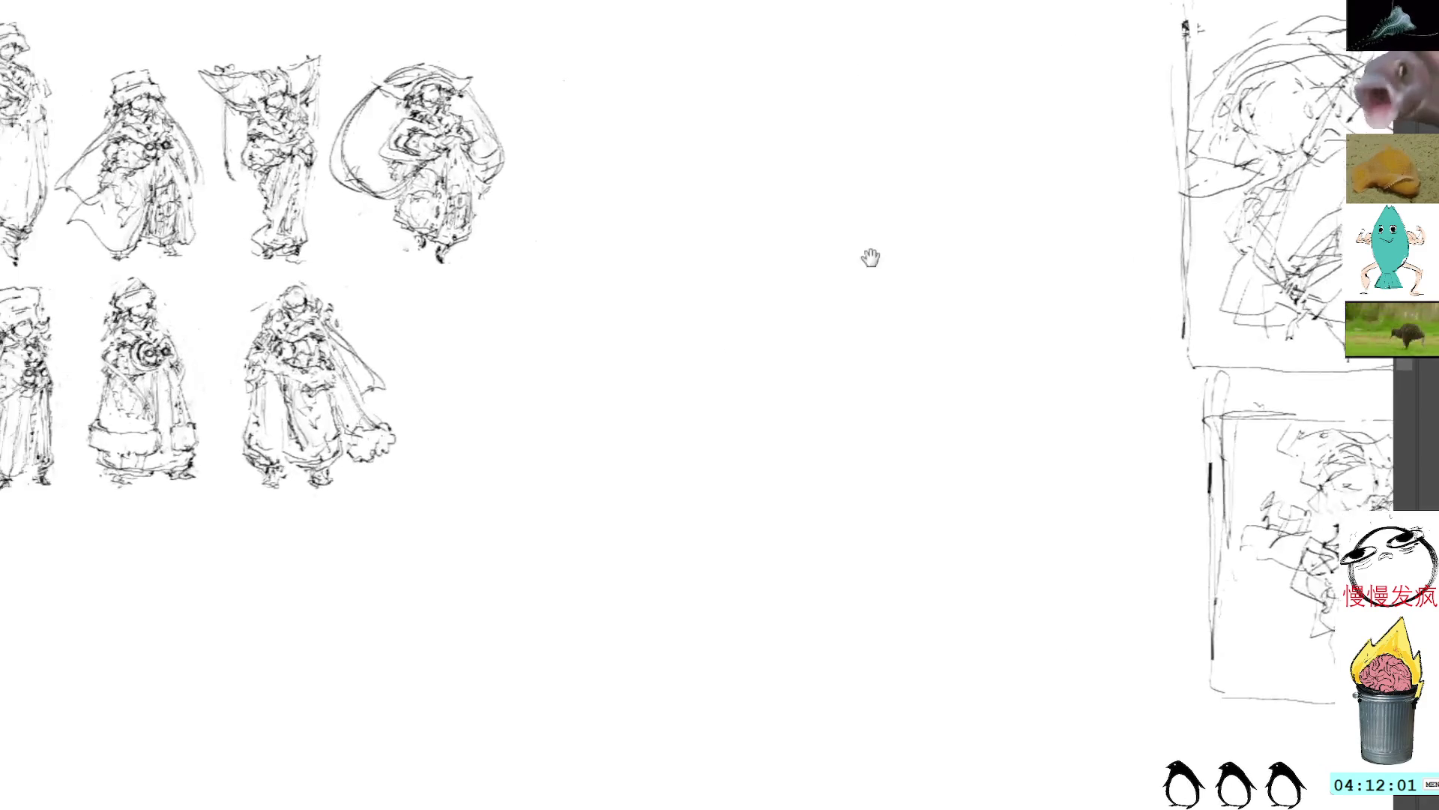
Draw a wide pencil rectangle in the blank space and delete its messy bottom-edge strokes
mouse_move(657, 350)
mouse_down()
mouse_move(658, 454)
mouse_move(650, 249)
mouse_move(658, 476)
mouse_move(654, 252)
mouse_move(659, 270)
mouse_move(680, 256)
mouse_move(1051, 244)
mouse_up()
drag(659, 258, 1051, 245)
mouse_move(664, 281)
mouse_down()
mouse_move(663, 334)
mouse_move(654, 322)
mouse_up()
mouse_move(649, 391)
mouse_down()
mouse_move(646, 503)
mouse_move(1032, 509)
mouse_up()
mouse_move(1012, 233)
mouse_down()
mouse_move(1083, 247)
mouse_move(1078, 520)
mouse_up()
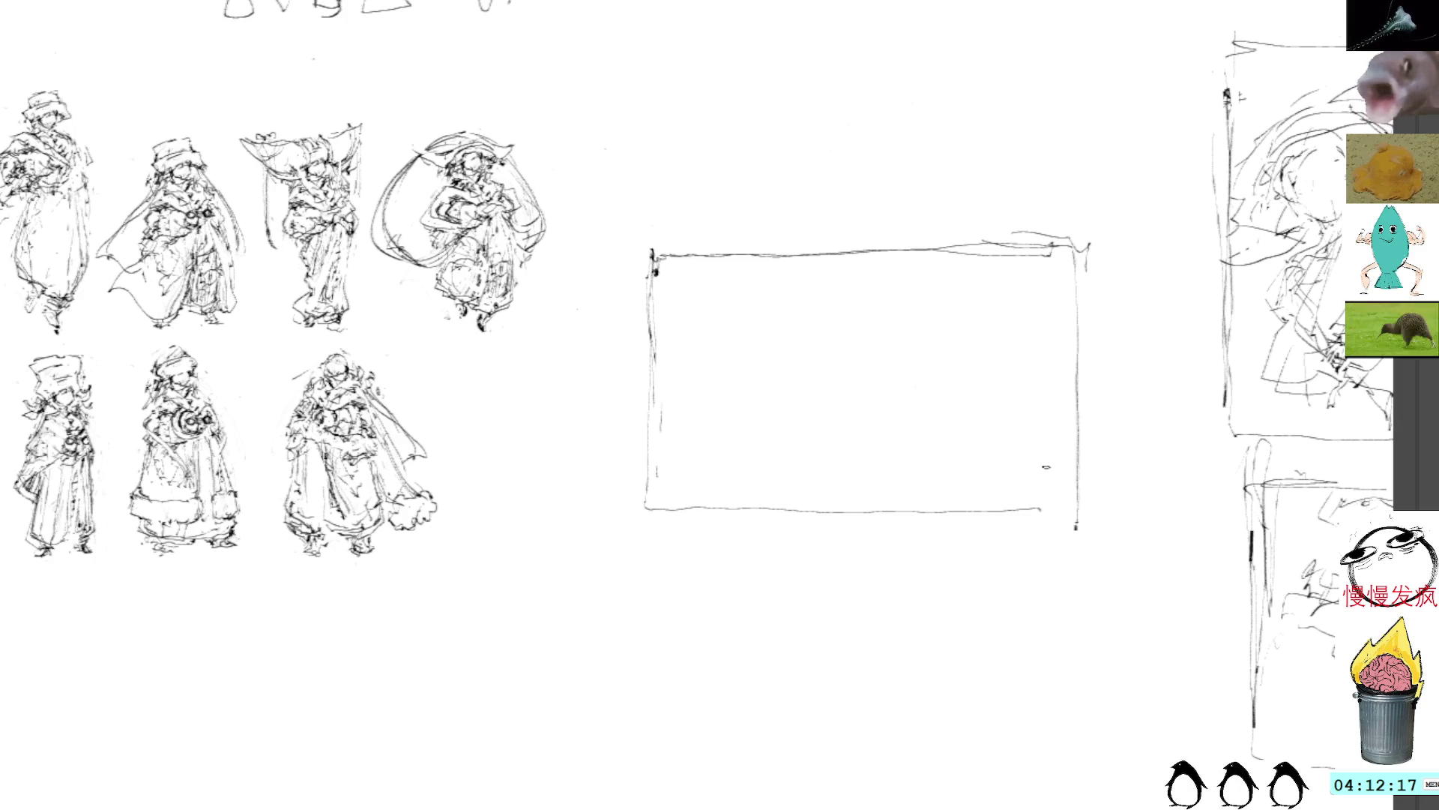
drag(649, 245, 1064, 241)
mouse_move(655, 270)
mouse_down()
mouse_move(654, 416)
mouse_move(686, 545)
mouse_move(1081, 535)
mouse_up()
mouse_move(1003, 488)
mouse_down()
mouse_move(682, 501)
mouse_move(1019, 534)
mouse_move(1046, 514)
mouse_up()
key(Delete)
key(ctrl+shift+a)
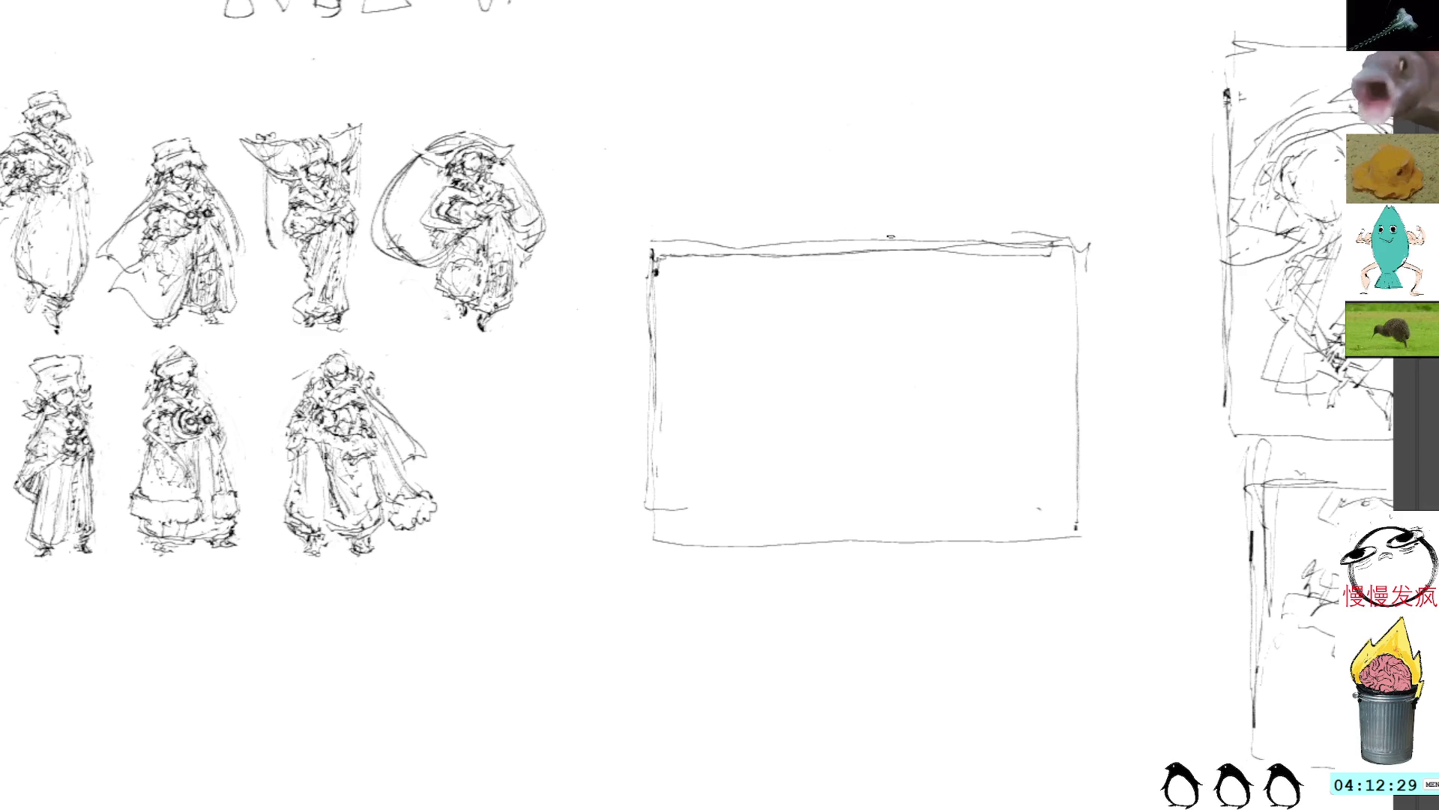
Draw a long diagonal spear, small marks, a wavy hill line and a mountain peak
mouse_move(738, 532)
mouse_down()
mouse_move(1068, 395)
mouse_move(728, 547)
mouse_move(1072, 396)
mouse_up()
mouse_move(994, 367)
mouse_down()
mouse_move(965, 343)
mouse_move(921, 341)
mouse_up()
drag(757, 362, 792, 345)
drag(975, 307, 953, 359)
drag(919, 404, 961, 409)
drag(779, 413, 757, 504)
mouse_move(787, 448)
mouse_down()
mouse_move(851, 475)
mouse_move(892, 435)
mouse_move(1011, 473)
mouse_move(1021, 512)
mouse_up()
mouse_move(832, 432)
mouse_down()
mouse_move(846, 416)
mouse_move(948, 435)
mouse_move(1001, 491)
mouse_move(900, 395)
mouse_move(880, 517)
mouse_move(966, 461)
mouse_move(887, 495)
mouse_move(922, 463)
mouse_move(960, 461)
mouse_move(918, 463)
mouse_move(919, 491)
mouse_up()
Deselect, redraw the mountain peak, darken both slopes and add a cloud-like arc above
key(ctrl+d)
mouse_move(856, 417)
mouse_down()
mouse_move(855, 448)
mouse_move(841, 431)
mouse_move(930, 405)
mouse_move(1012, 483)
mouse_up()
drag(1008, 479, 1031, 508)
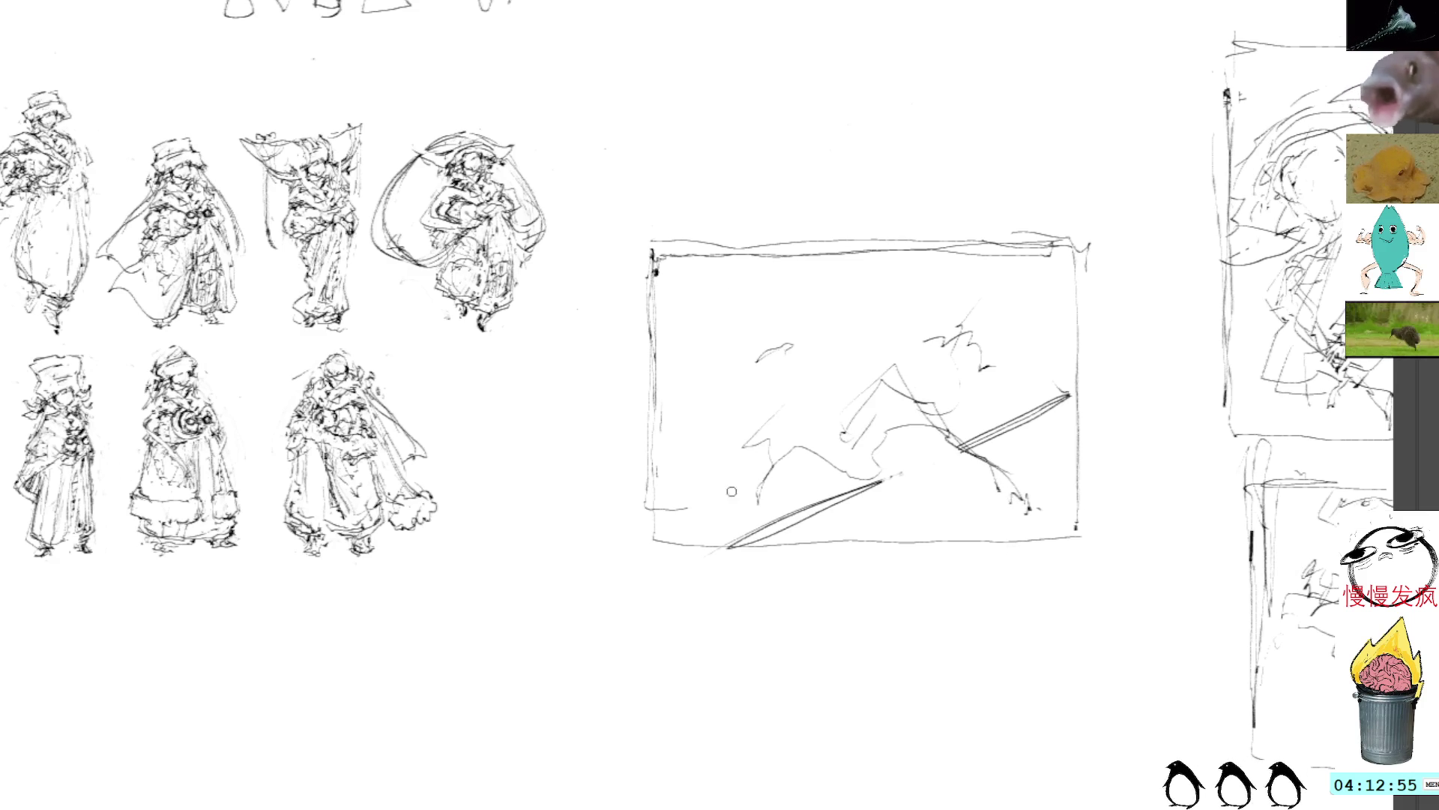
mouse_move(755, 438)
mouse_down()
mouse_move(729, 497)
mouse_move(734, 536)
mouse_move(799, 440)
mouse_move(750, 396)
mouse_move(799, 436)
mouse_move(853, 426)
mouse_move(761, 426)
mouse_up()
mouse_move(736, 391)
mouse_down()
mouse_move(834, 345)
mouse_move(855, 389)
mouse_move(843, 399)
mouse_up()
drag(871, 348, 845, 411)
mouse_move(772, 361)
mouse_down()
mouse_move(748, 394)
mouse_move(768, 426)
mouse_up()
drag(771, 443, 811, 421)
mouse_move(750, 359)
mouse_down()
mouse_move(736, 374)
mouse_move(816, 339)
mouse_move(770, 335)
mouse_move(796, 284)
mouse_move(817, 297)
mouse_move(813, 321)
mouse_up()
Sketch the figure's head, lower left body and a large loop at its base
drag(771, 302, 769, 316)
mouse_move(752, 431)
mouse_down()
mouse_move(737, 451)
mouse_move(790, 511)
mouse_move(806, 480)
mouse_up()
mouse_move(745, 444)
mouse_down()
mouse_move(732, 457)
mouse_move(802, 415)
mouse_up()
drag(793, 446, 820, 420)
mouse_move(745, 448)
mouse_down()
mouse_move(709, 496)
mouse_move(820, 482)
mouse_move(830, 458)
mouse_move(851, 489)
mouse_move(875, 476)
mouse_up()
Outline the diamond-shaped leg and add marks near the hand and lower right
mouse_move(881, 389)
mouse_down()
mouse_move(949, 412)
mouse_move(946, 504)
mouse_up()
drag(862, 440, 867, 471)
drag(868, 473, 937, 504)
drag(919, 368, 967, 404)
drag(967, 470, 959, 501)
mouse_move(975, 496)
mouse_down()
mouse_move(955, 521)
mouse_move(1001, 531)
mouse_up()
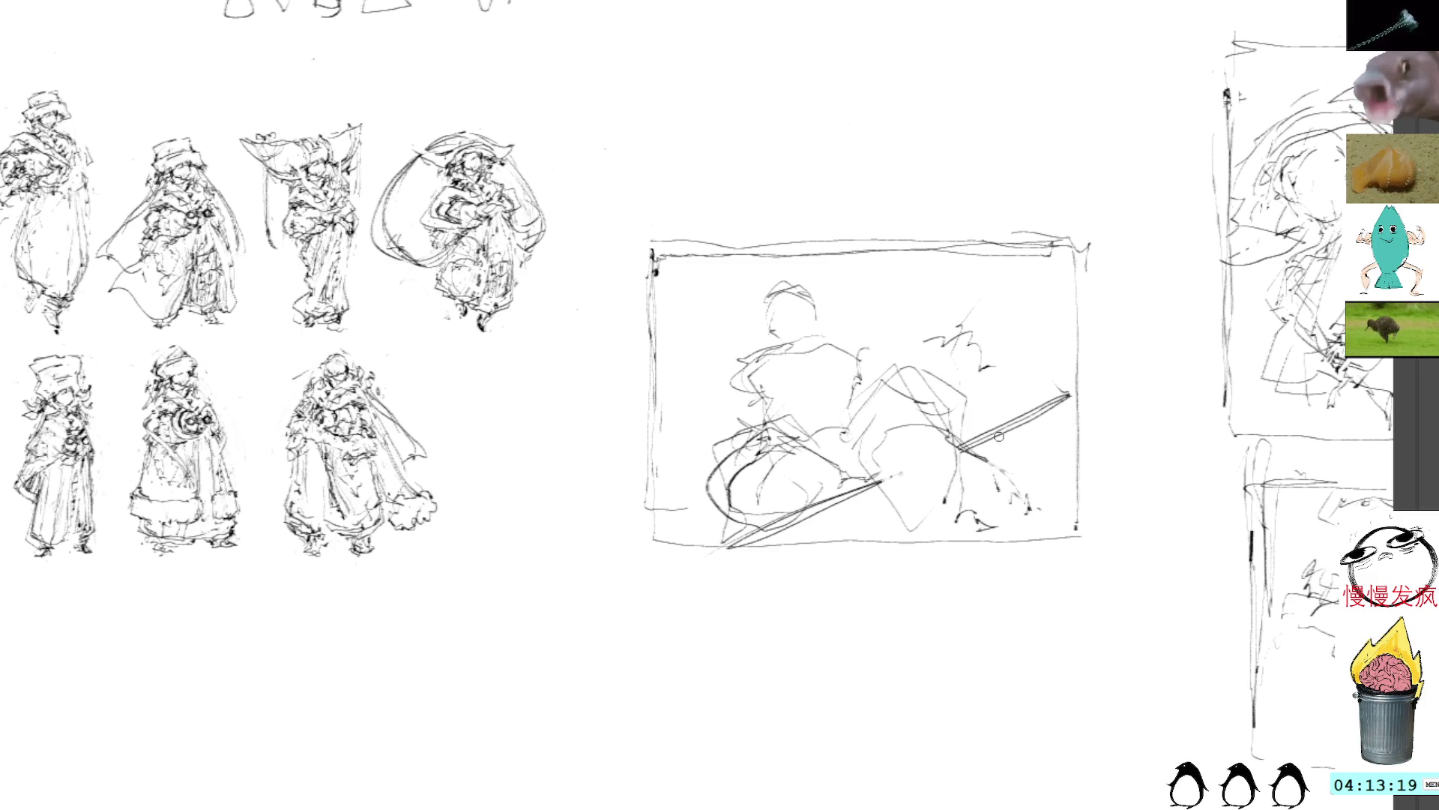
drag(964, 368, 972, 360)
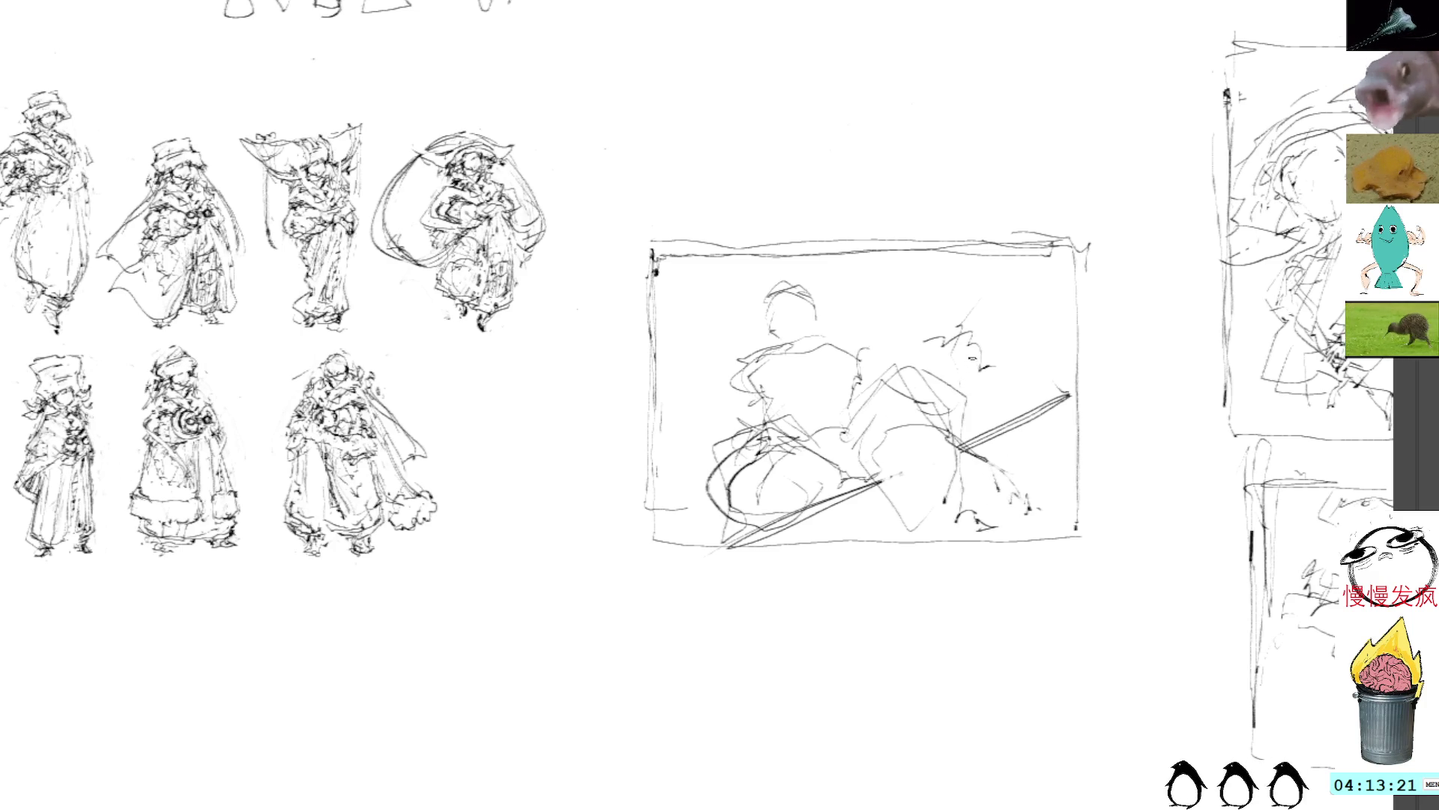
mouse_move(1034, 464)
mouse_down()
mouse_move(1000, 474)
mouse_move(1021, 517)
mouse_up()
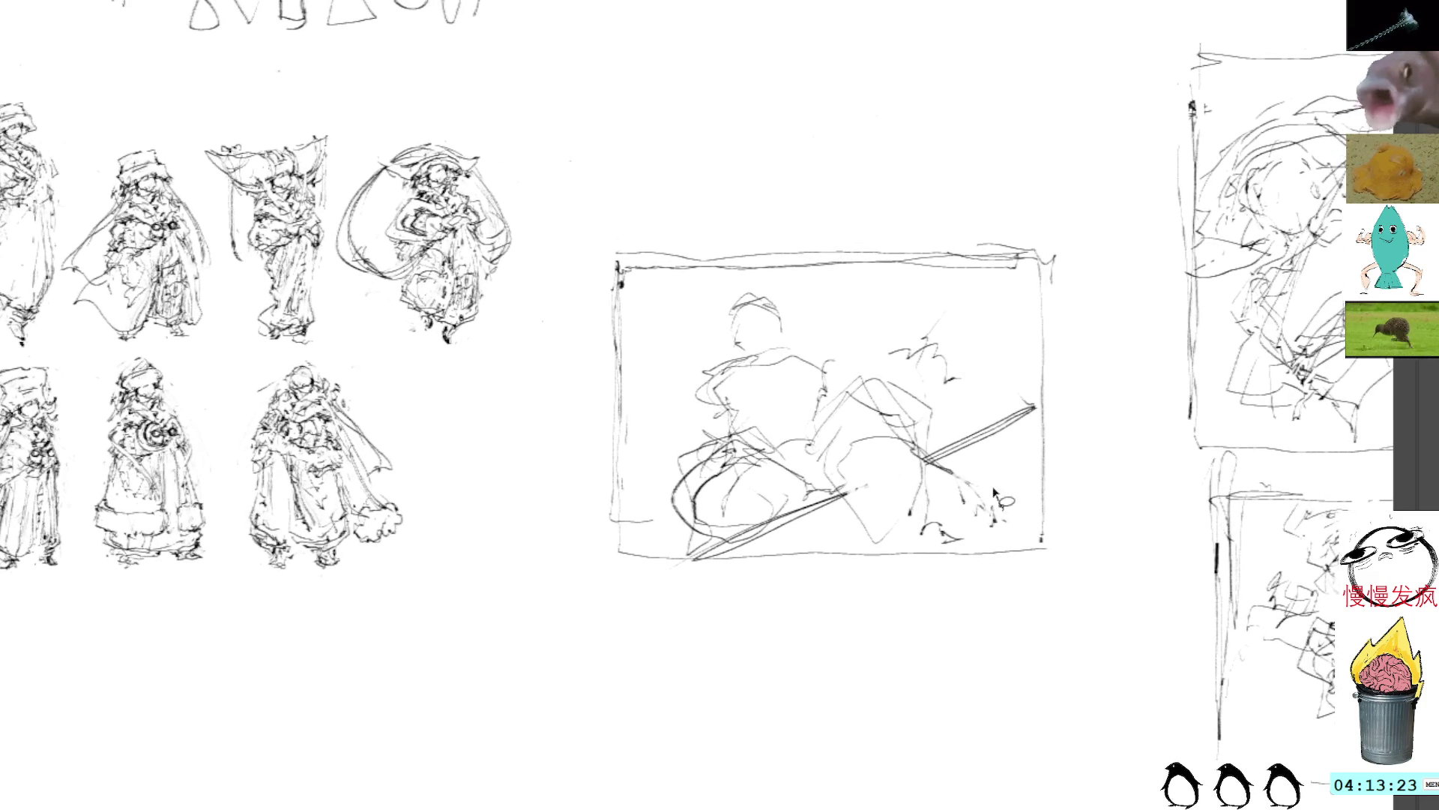
Select and remove the marks under the spear's end
mouse_move(933, 462)
mouse_down()
mouse_move(943, 532)
mouse_move(978, 487)
mouse_up()
mouse_move(982, 491)
mouse_down()
mouse_move(997, 525)
mouse_move(967, 541)
mouse_up()
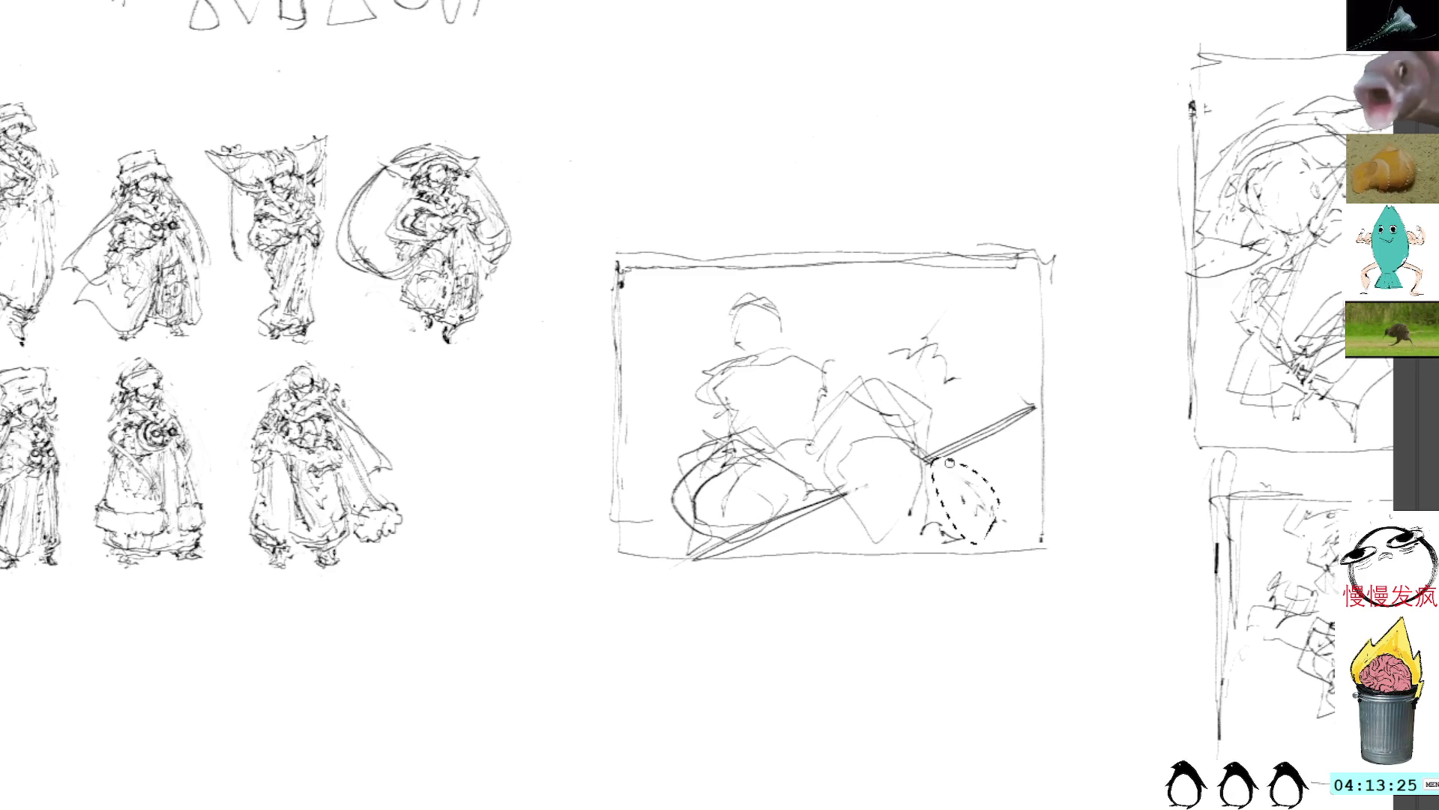
key(ctrl+d)
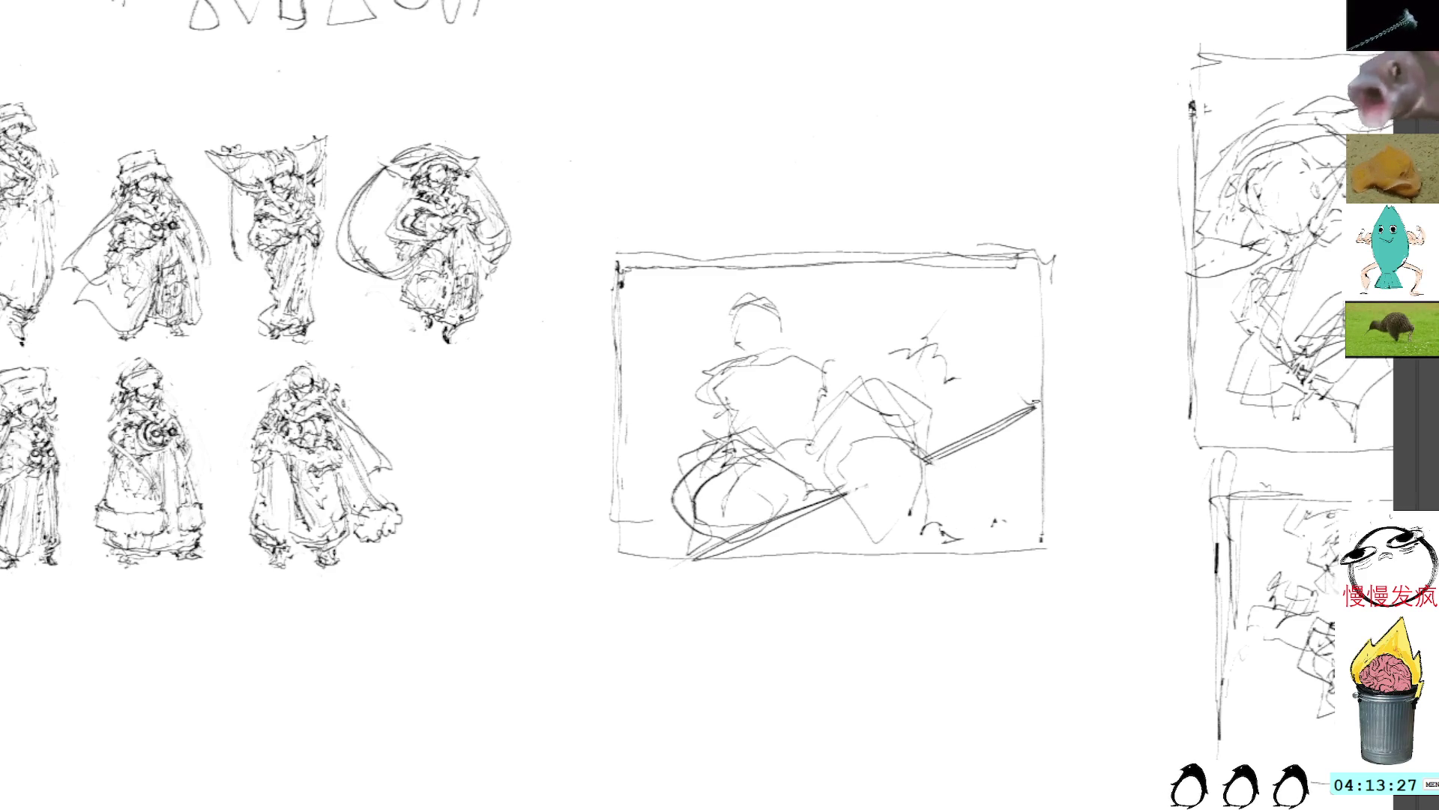
Mark the left figure's head and build up strokes on the lower-left figure
mouse_move(708, 395)
mouse_down()
mouse_move(690, 443)
mouse_move(748, 424)
mouse_up()
drag(824, 363, 829, 417)
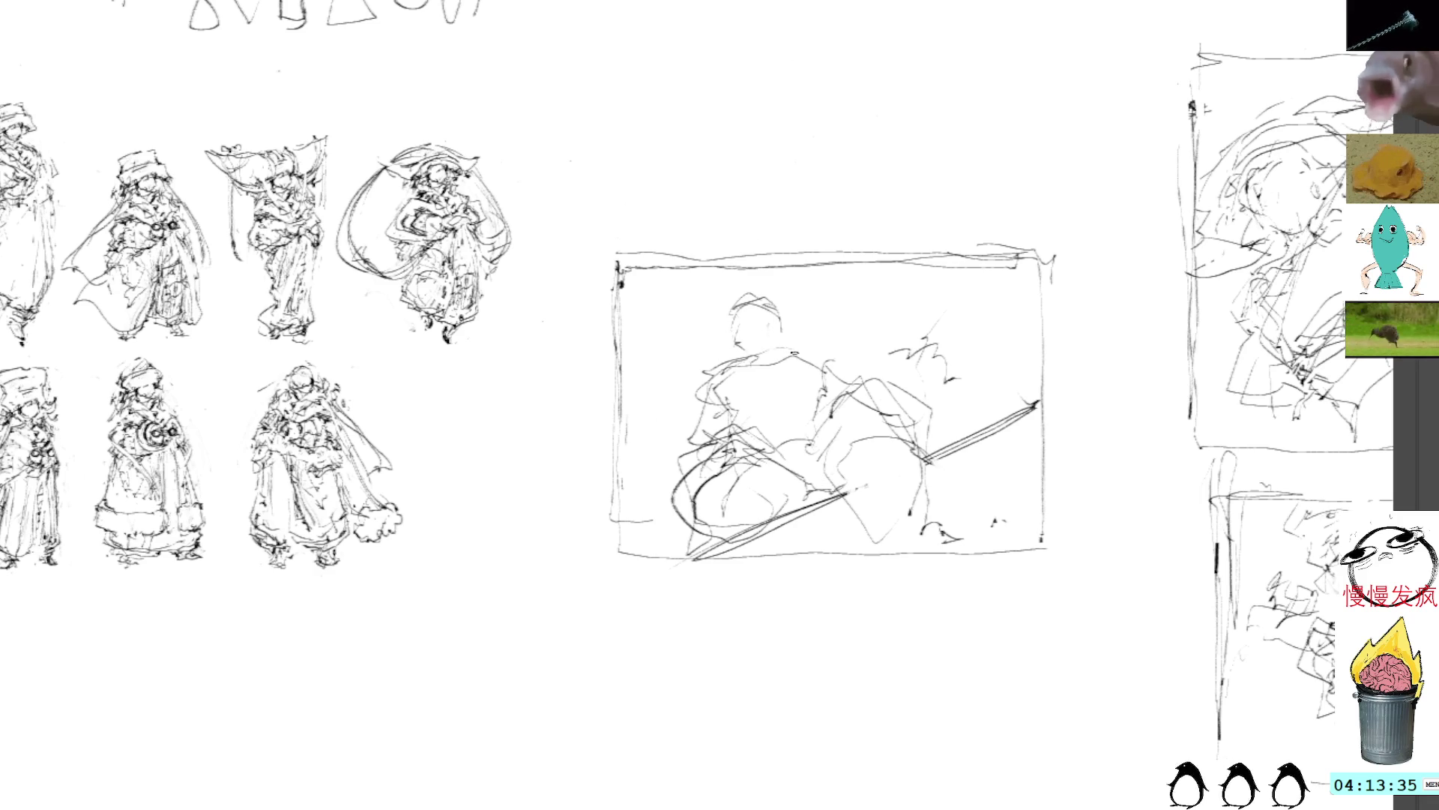
mouse_move(752, 334)
mouse_down()
mouse_move(766, 335)
mouse_move(761, 364)
mouse_move(800, 371)
mouse_move(706, 390)
mouse_move(685, 430)
mouse_move(772, 422)
mouse_move(761, 389)
mouse_move(783, 397)
mouse_move(796, 416)
mouse_move(775, 412)
mouse_move(797, 428)
mouse_move(781, 472)
mouse_move(701, 479)
mouse_up()
drag(701, 501, 720, 523)
mouse_move(737, 472)
mouse_down()
mouse_move(757, 476)
mouse_move(761, 517)
mouse_up()
drag(752, 513, 775, 518)
drag(746, 468, 772, 514)
mouse_move(757, 474)
mouse_down()
mouse_move(790, 462)
mouse_move(794, 484)
mouse_up()
drag(766, 475, 813, 458)
drag(793, 468, 811, 507)
Sketch the rider and horse area and build up the middle figure's lower composition
mouse_move(817, 431)
mouse_down()
mouse_move(878, 391)
mouse_move(934, 444)
mouse_move(926, 511)
mouse_up()
drag(874, 404, 886, 415)
drag(913, 438, 916, 462)
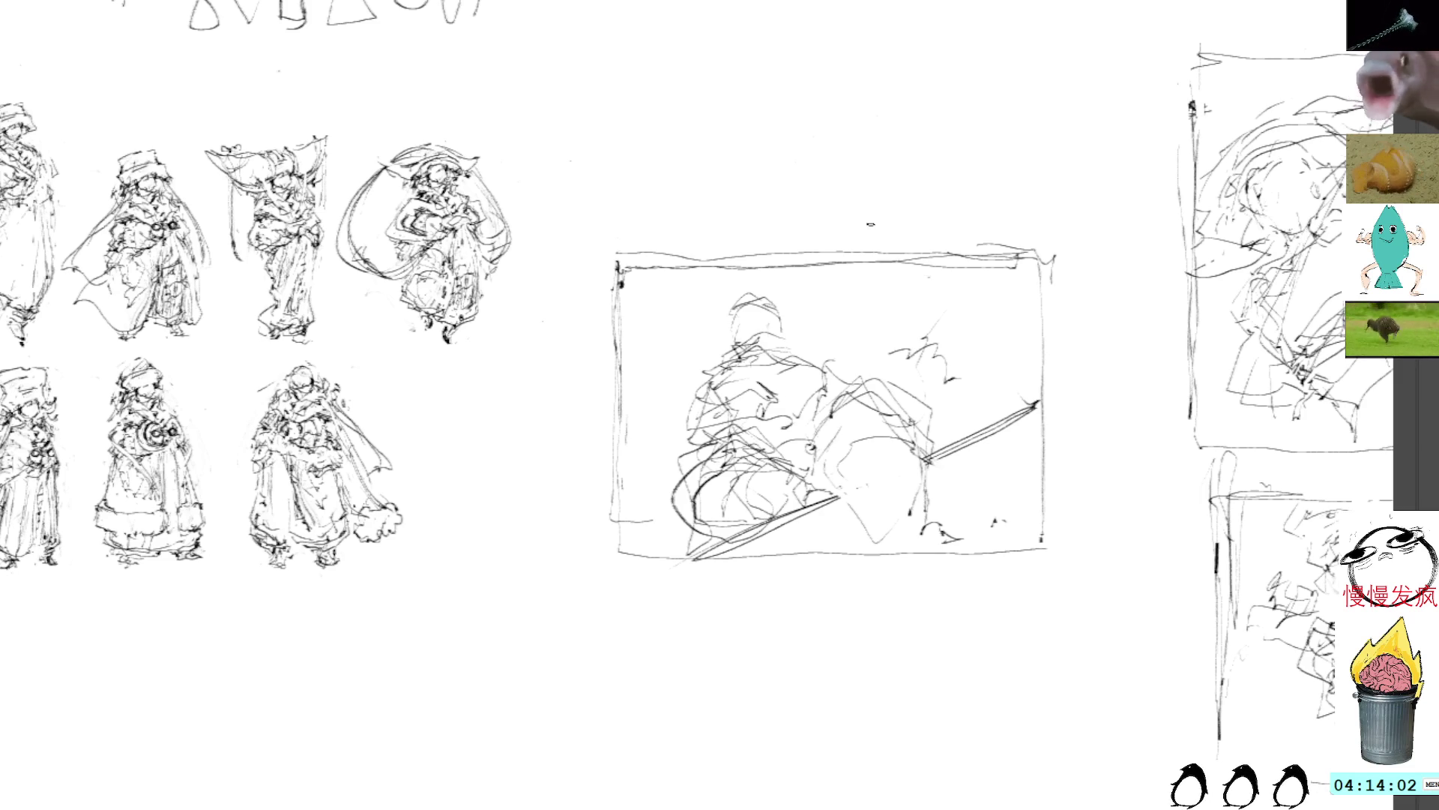
drag(932, 375, 881, 426)
drag(931, 469, 887, 540)
mouse_move(850, 463)
mouse_down()
mouse_move(827, 552)
mouse_move(850, 530)
mouse_move(819, 528)
mouse_move(892, 527)
mouse_up()
mouse_move(929, 451)
mouse_down()
mouse_move(946, 518)
mouse_move(926, 537)
mouse_move(954, 540)
mouse_up()
Scribble over the figure's head and add strokes on its shoulder, chest and left side
mouse_move(728, 315)
mouse_down()
mouse_move(743, 336)
mouse_move(772, 310)
mouse_up()
mouse_move(764, 312)
mouse_down()
mouse_move(787, 334)
mouse_move(779, 302)
mouse_move(825, 382)
mouse_move(871, 386)
mouse_up()
drag(746, 361, 757, 390)
mouse_move(750, 388)
mouse_down()
mouse_move(782, 402)
mouse_move(771, 390)
mouse_up()
mouse_move(758, 376)
mouse_down()
mouse_move(804, 396)
mouse_move(789, 366)
mouse_move(801, 380)
mouse_up()
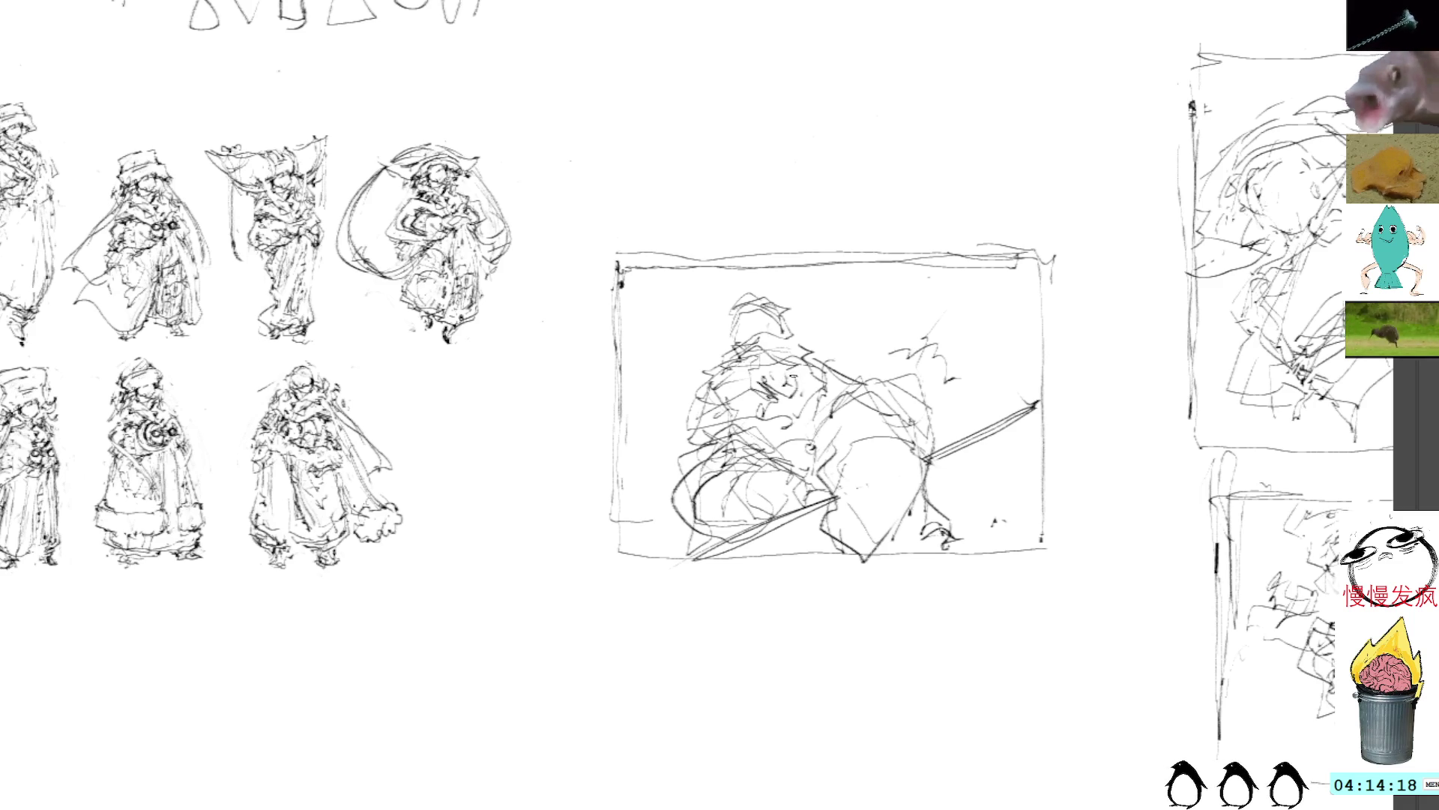
mouse_move(714, 363)
mouse_down()
mouse_move(670, 394)
mouse_move(683, 405)
mouse_up()
Add short jagged strokes above the spear's end, then jot a note above the central thumbnail
mouse_move(937, 421)
mouse_down()
mouse_move(1002, 425)
mouse_move(976, 402)
mouse_move(1001, 418)
mouse_move(974, 422)
mouse_move(1022, 408)
mouse_up()
drag(997, 410, 1024, 379)
mouse_move(1018, 393)
mouse_down()
mouse_move(1031, 406)
mouse_move(1037, 394)
mouse_up()
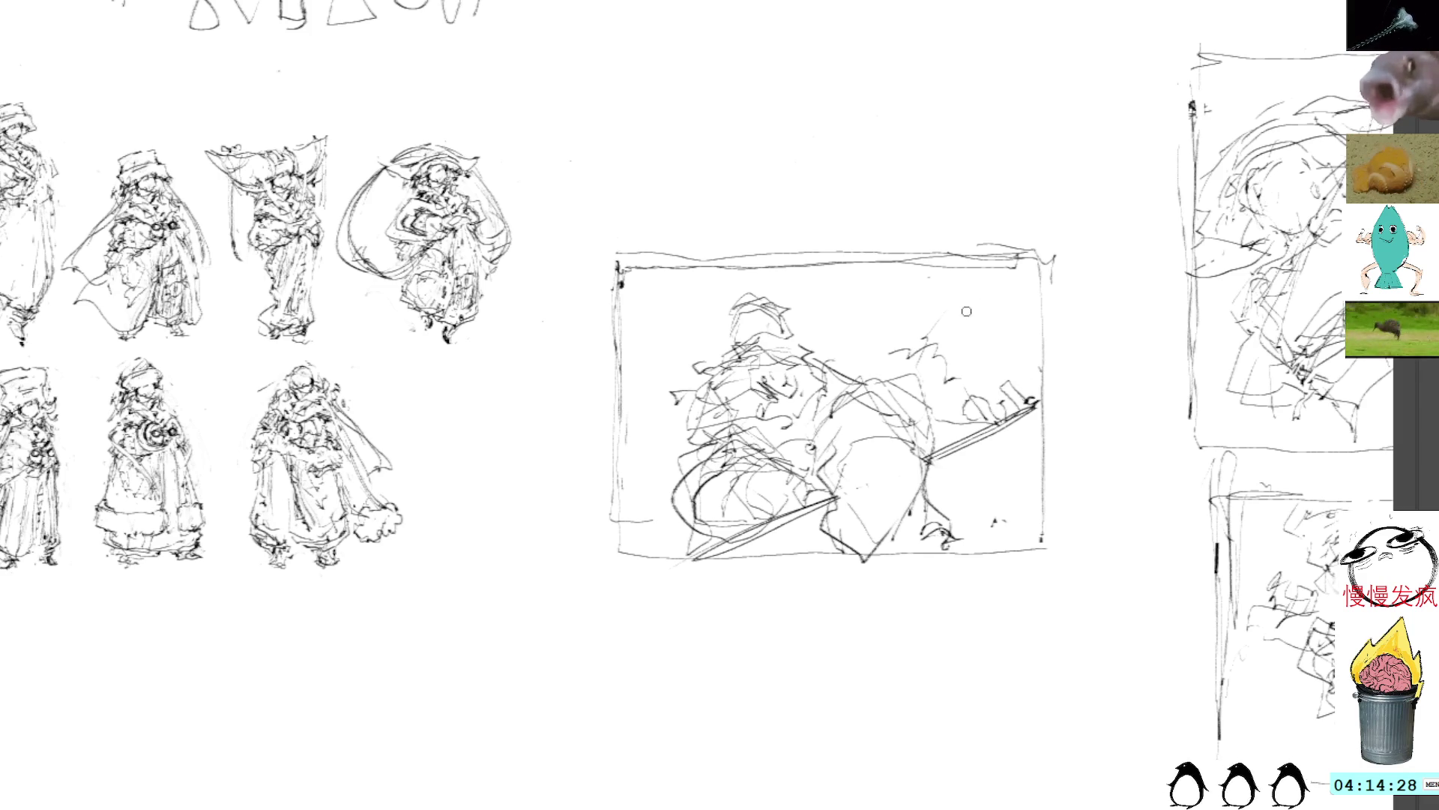
mouse_move(736, 145)
mouse_down()
mouse_move(817, 150)
mouse_move(799, 169)
mouse_move(819, 183)
mouse_up()
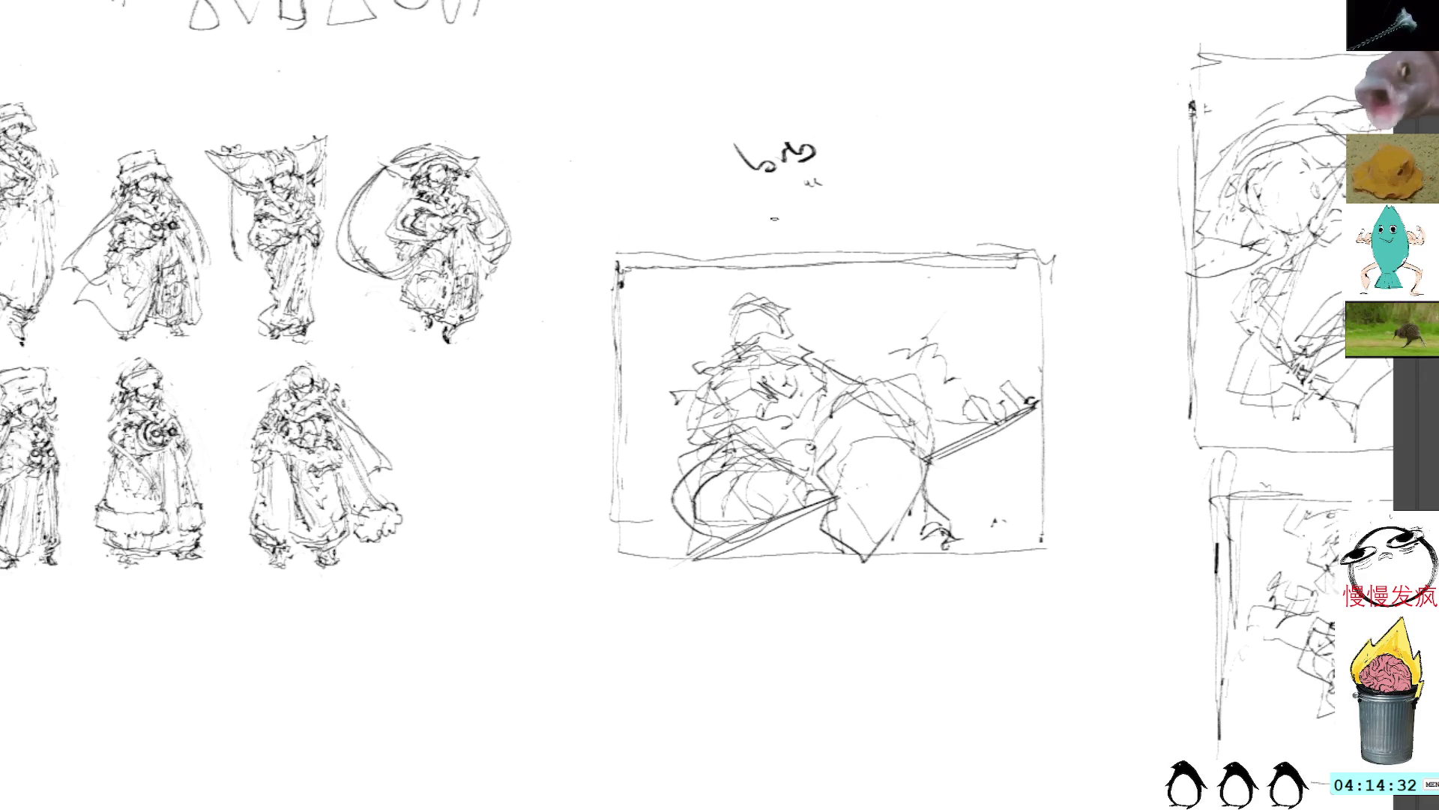
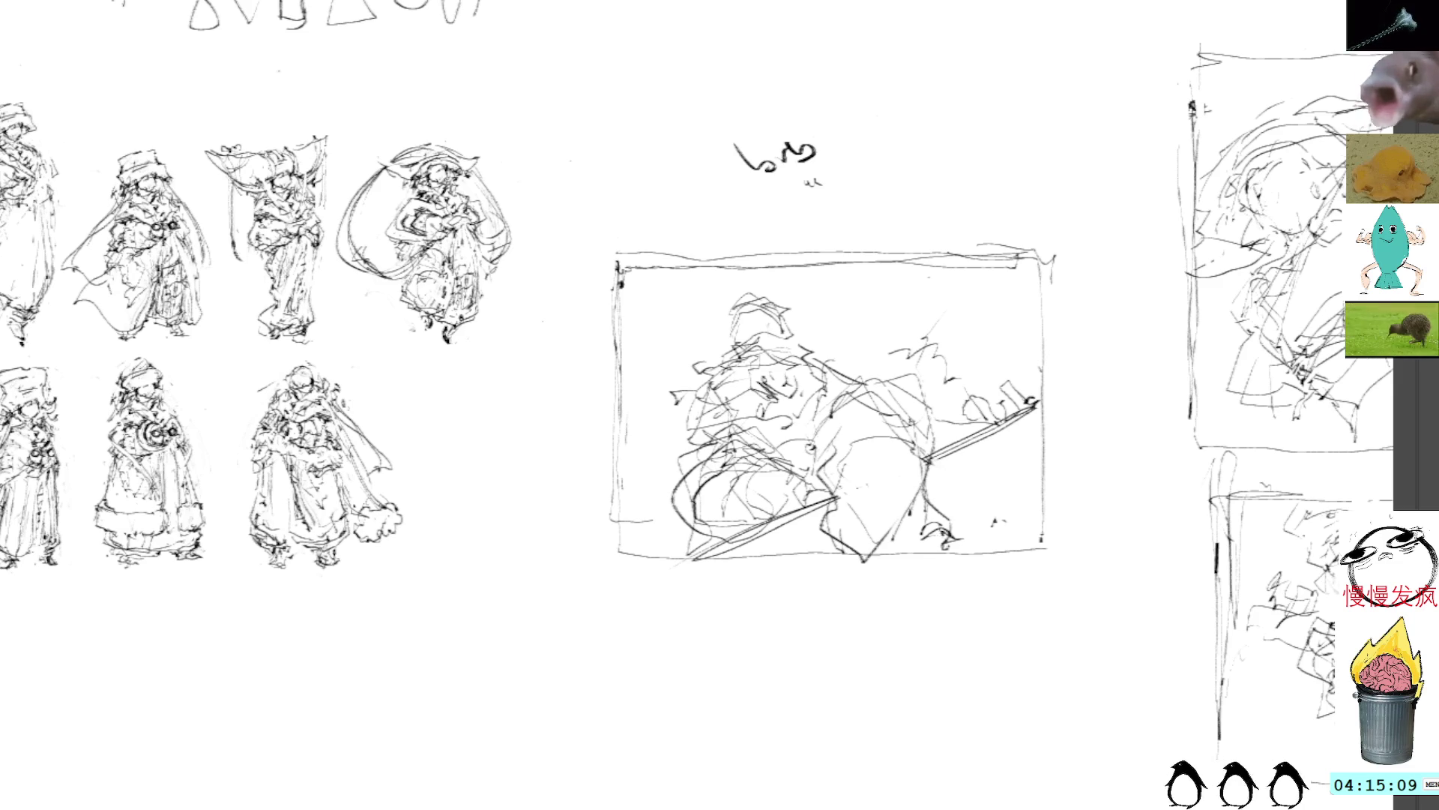
Delete the scribbled note above the middle thumbnail and add outline strokes near the sword tip
mouse_move(821, 138)
mouse_down()
mouse_move(738, 116)
mouse_move(854, 180)
mouse_up()
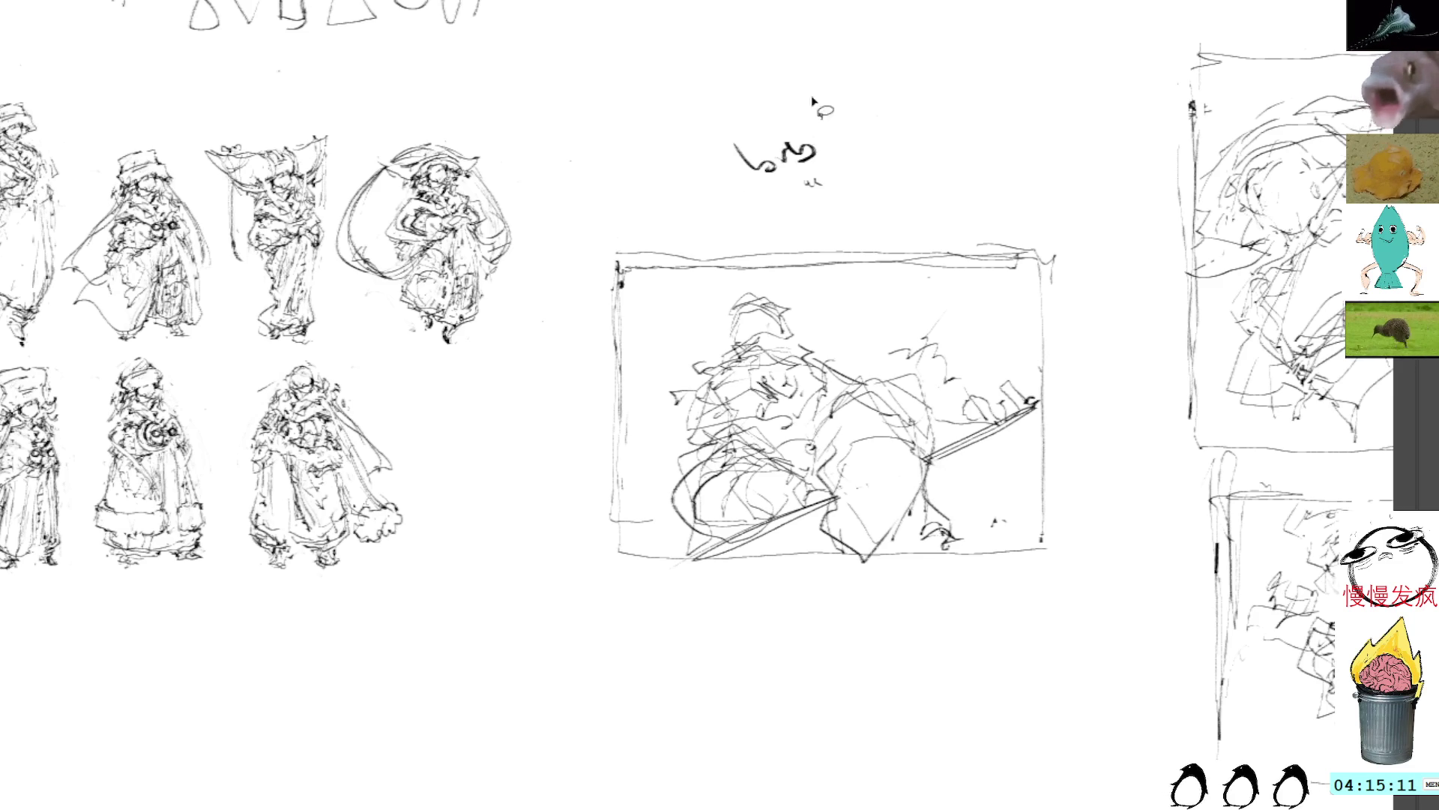
key(Delete)
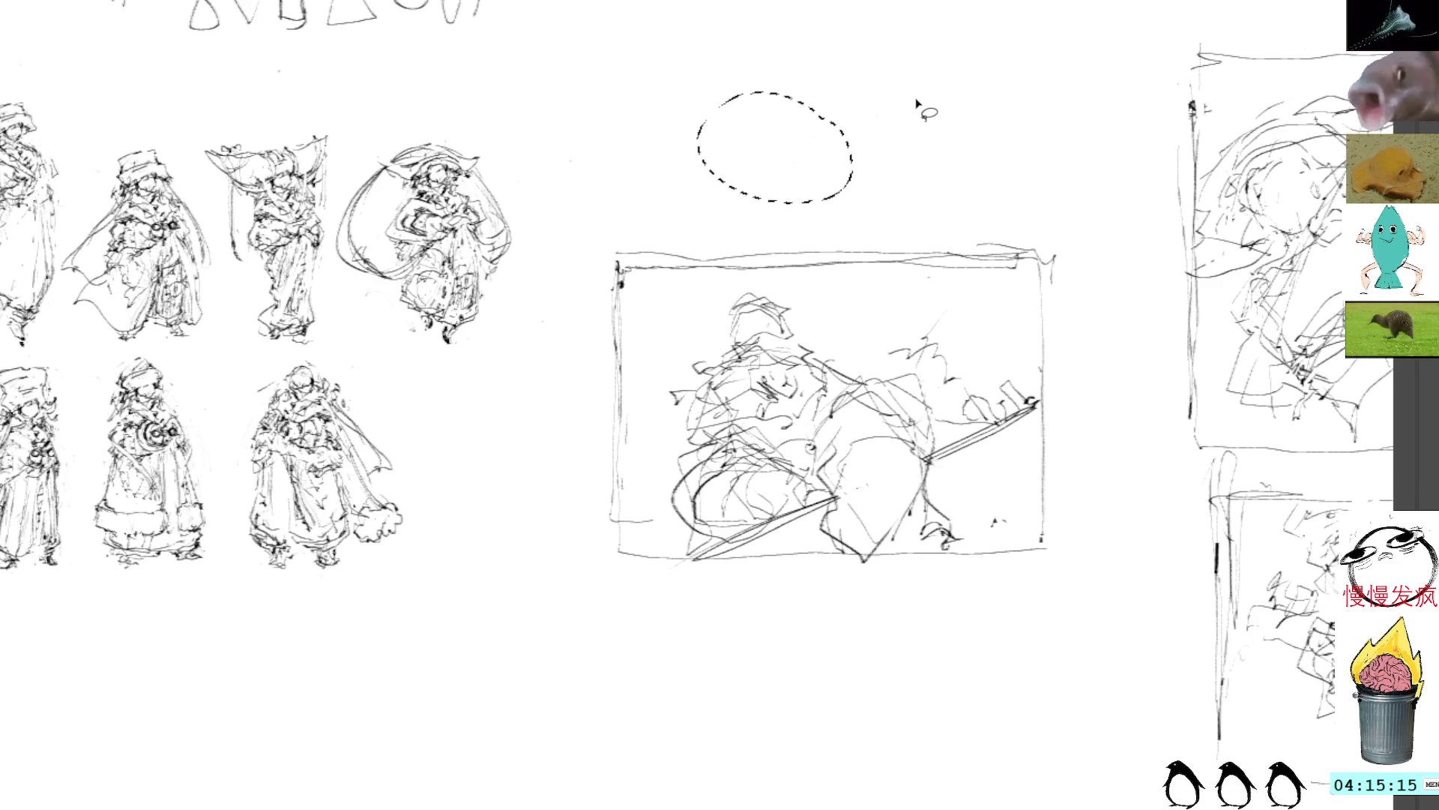
key(ctrl+d)
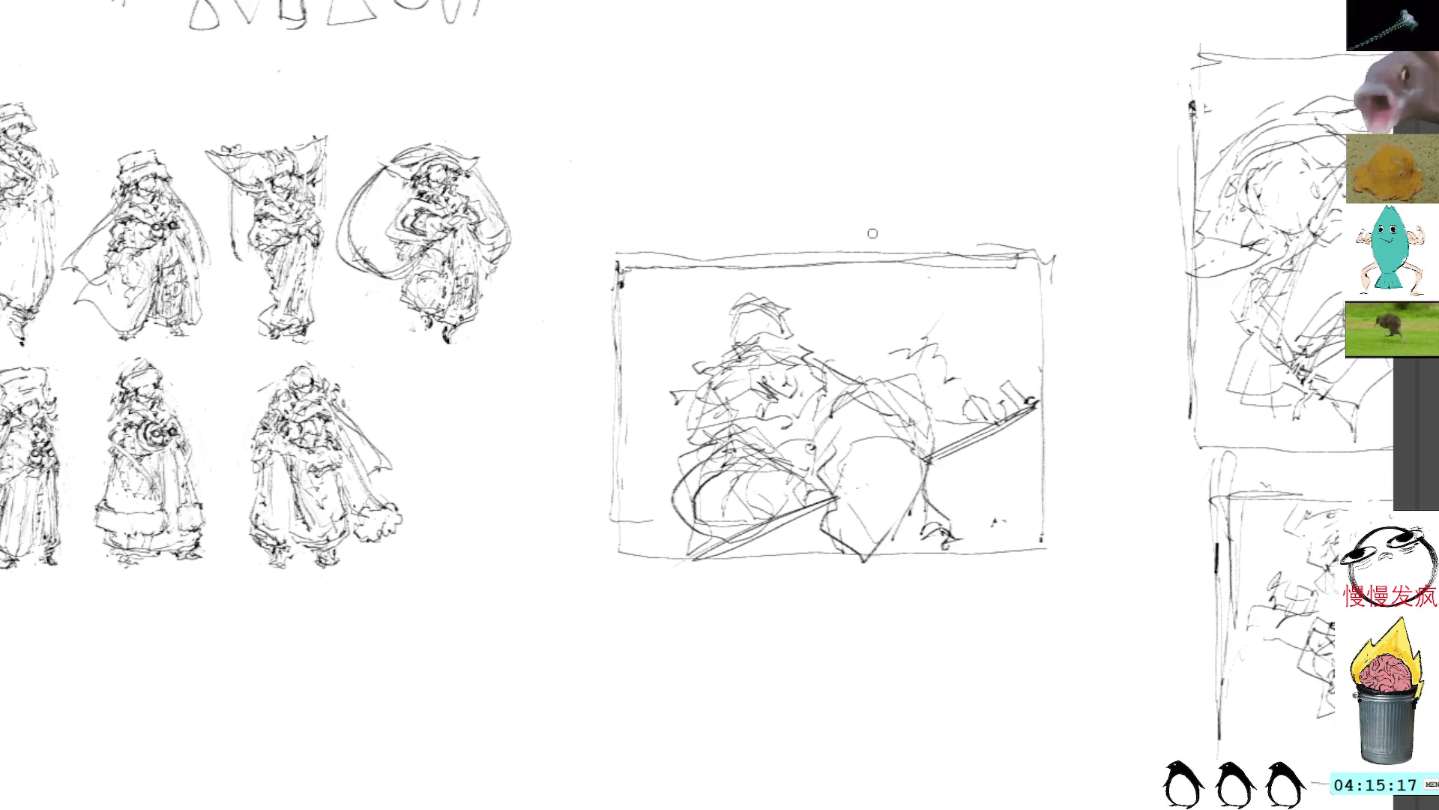
mouse_move(938, 395)
mouse_down()
mouse_move(959, 434)
mouse_move(952, 409)
mouse_move(994, 423)
mouse_up()
mouse_move(832, 438)
mouse_down()
mouse_move(828, 487)
mouse_move(862, 556)
mouse_move(900, 517)
mouse_up()
Lasso the middle thumbnail sketch, transform it, and commit the change
mouse_move(784, 196)
mouse_down()
mouse_move(552, 251)
mouse_move(1132, 452)
mouse_move(1027, 140)
mouse_up()
key(ctrl+t)
drag(1171, 253, 797, 36)
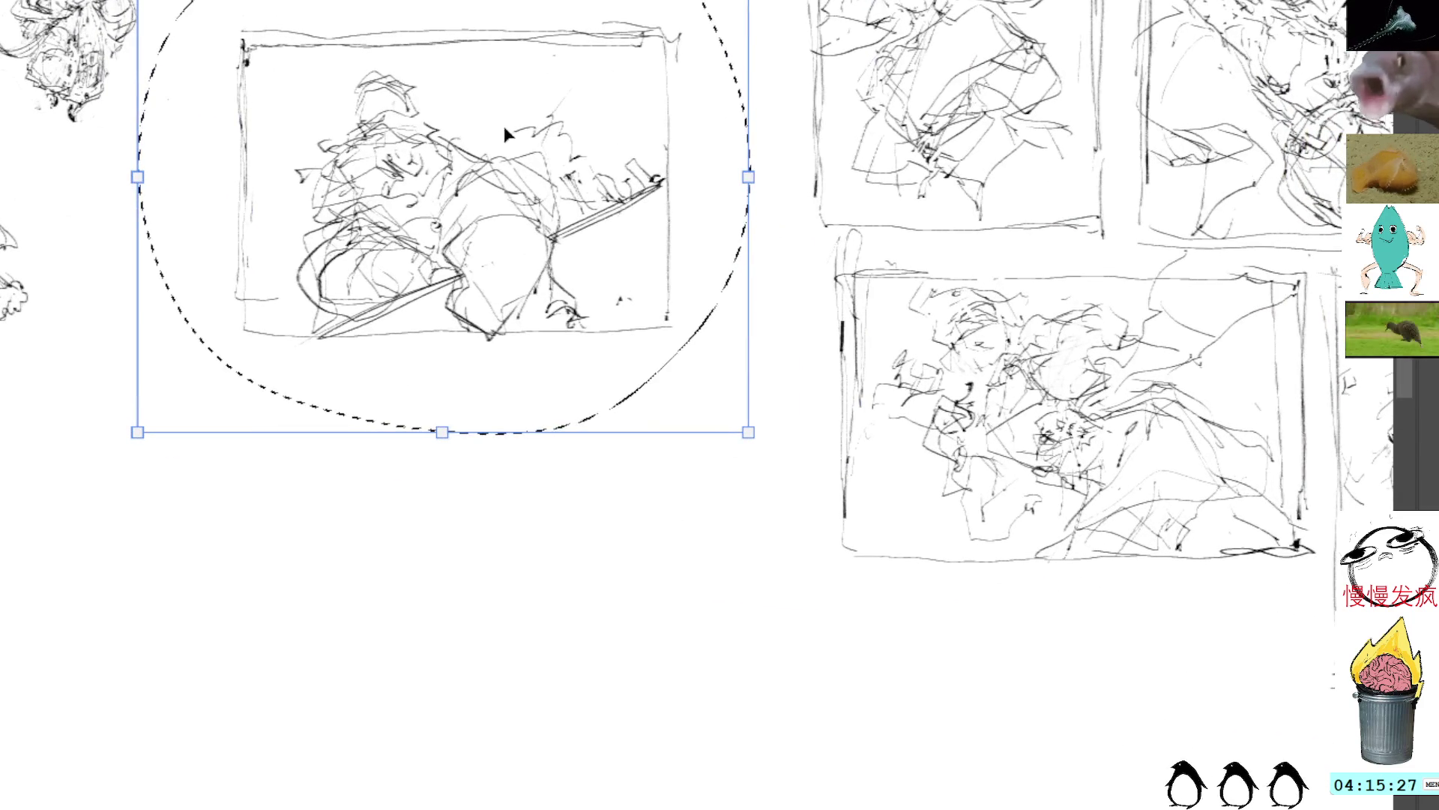
key(Return)
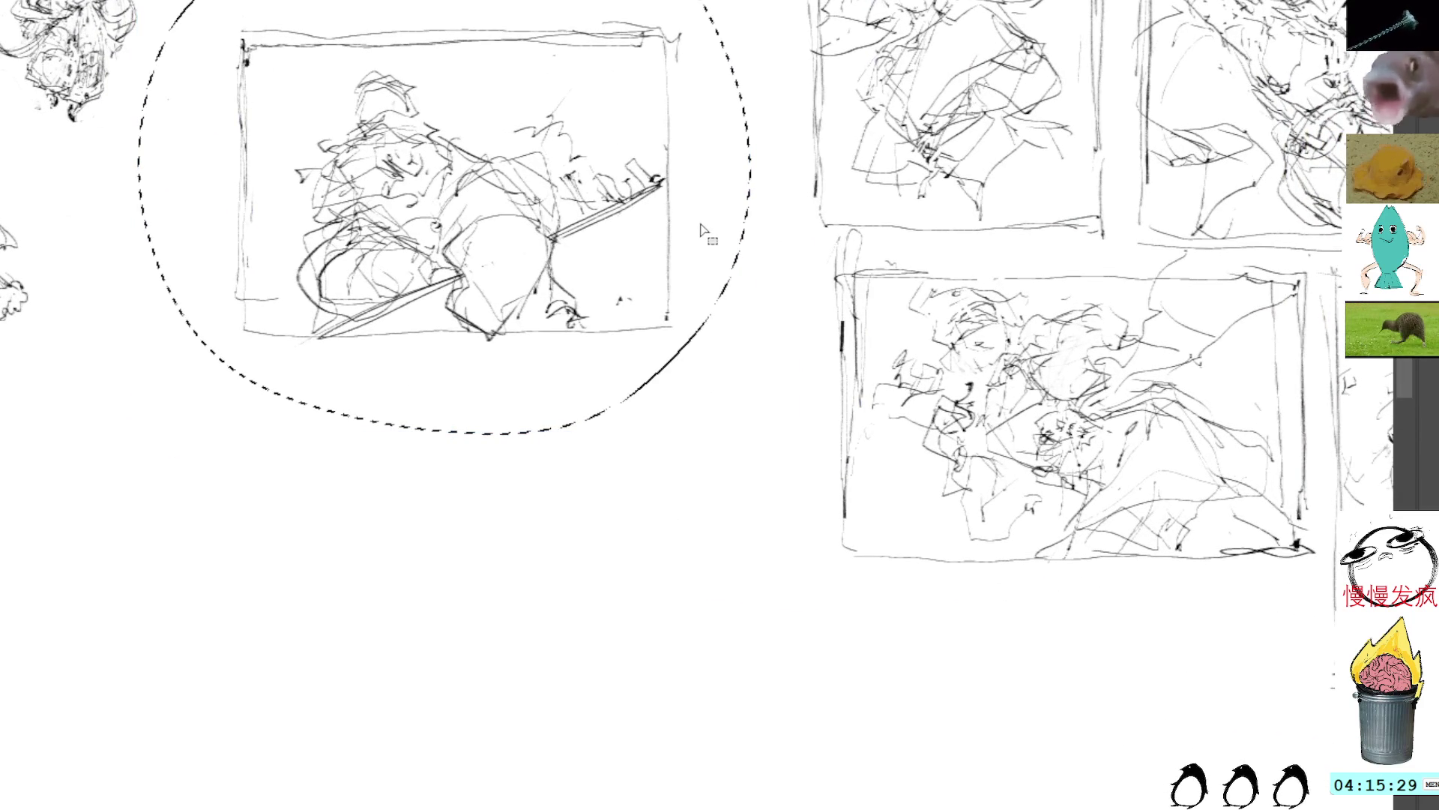
key(ctrl+d)
mouse_move(685, 157)
mouse_down()
mouse_move(766, 247)
mouse_move(886, 334)
mouse_up()
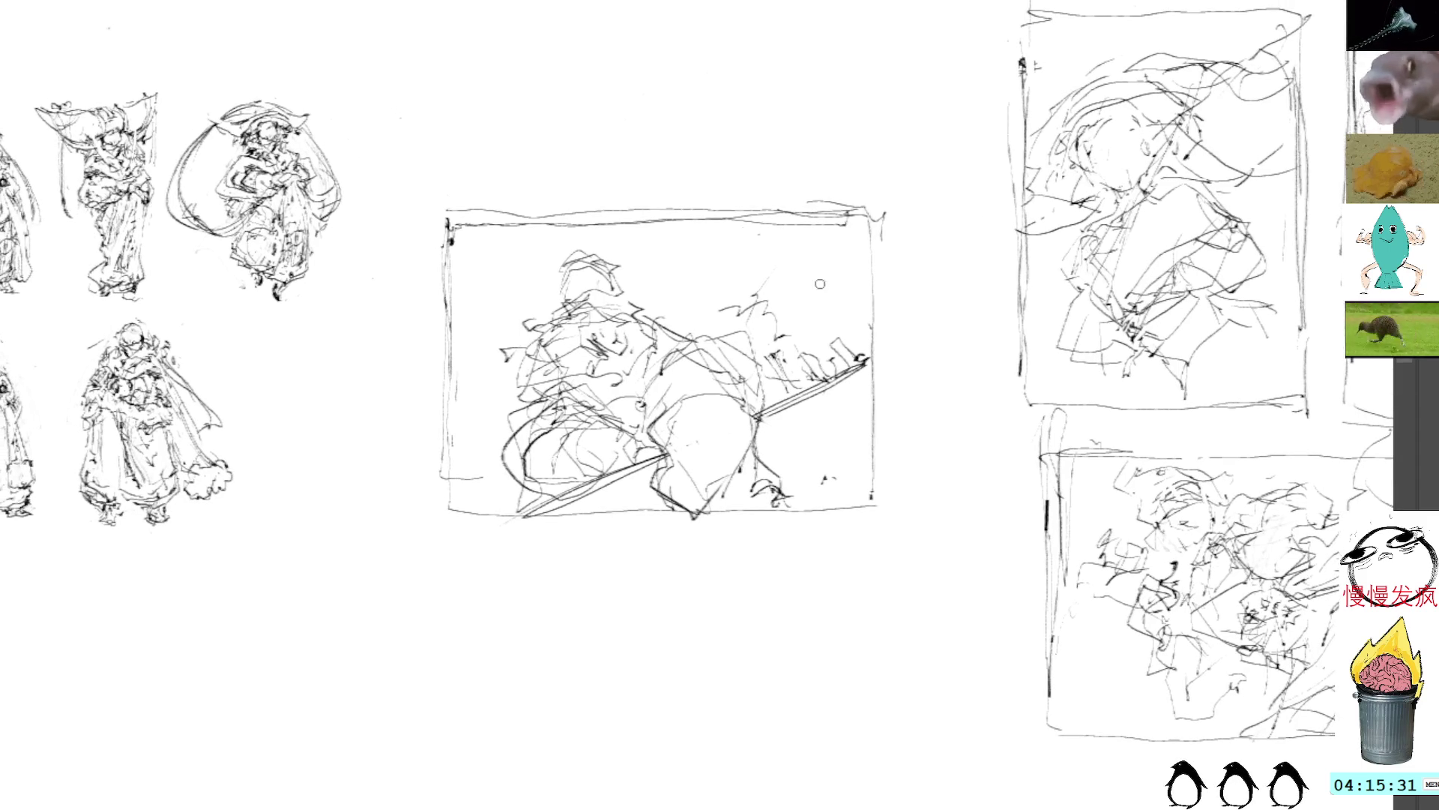
Add loose hooks, curves, a diagonal and squiggles across the thumbnail's upper left and centre
mouse_move(467, 262)
mouse_down()
mouse_move(486, 263)
mouse_move(483, 285)
mouse_move(458, 326)
mouse_up()
drag(542, 276, 438, 307)
drag(455, 377, 472, 412)
drag(643, 245, 701, 329)
mouse_move(644, 278)
mouse_down()
mouse_move(712, 322)
mouse_move(722, 301)
mouse_move(761, 326)
mouse_move(685, 269)
mouse_move(637, 289)
mouse_move(619, 250)
mouse_up()
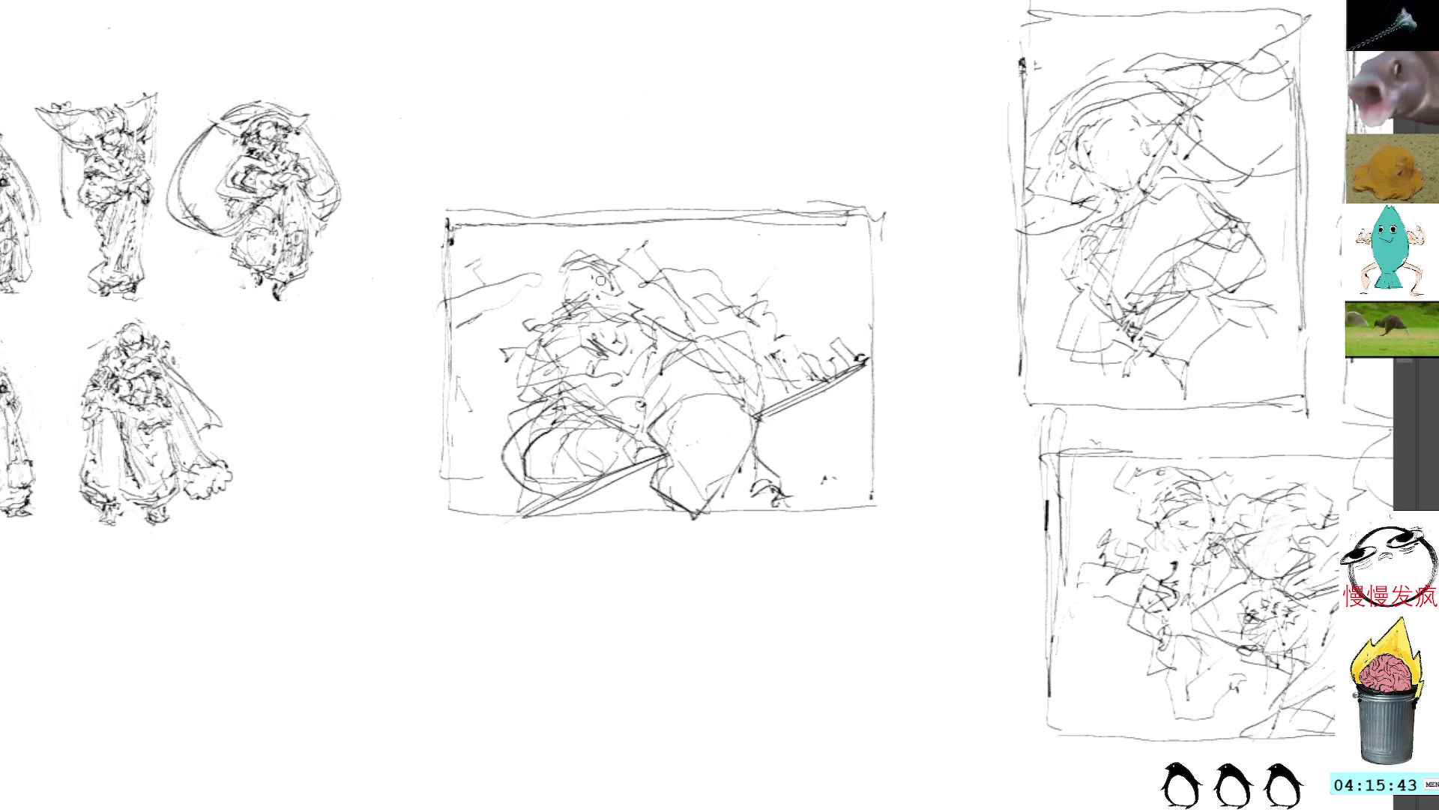
Lasso the middle thumbnail and move it beside the other framed thumbnails, committing its position
mouse_move(613, 188)
mouse_down()
mouse_move(482, 553)
mouse_move(755, 9)
mouse_move(790, 142)
mouse_up()
mouse_move(936, 283)
mouse_down()
mouse_move(578, 7)
mouse_move(530, 4)
mouse_up()
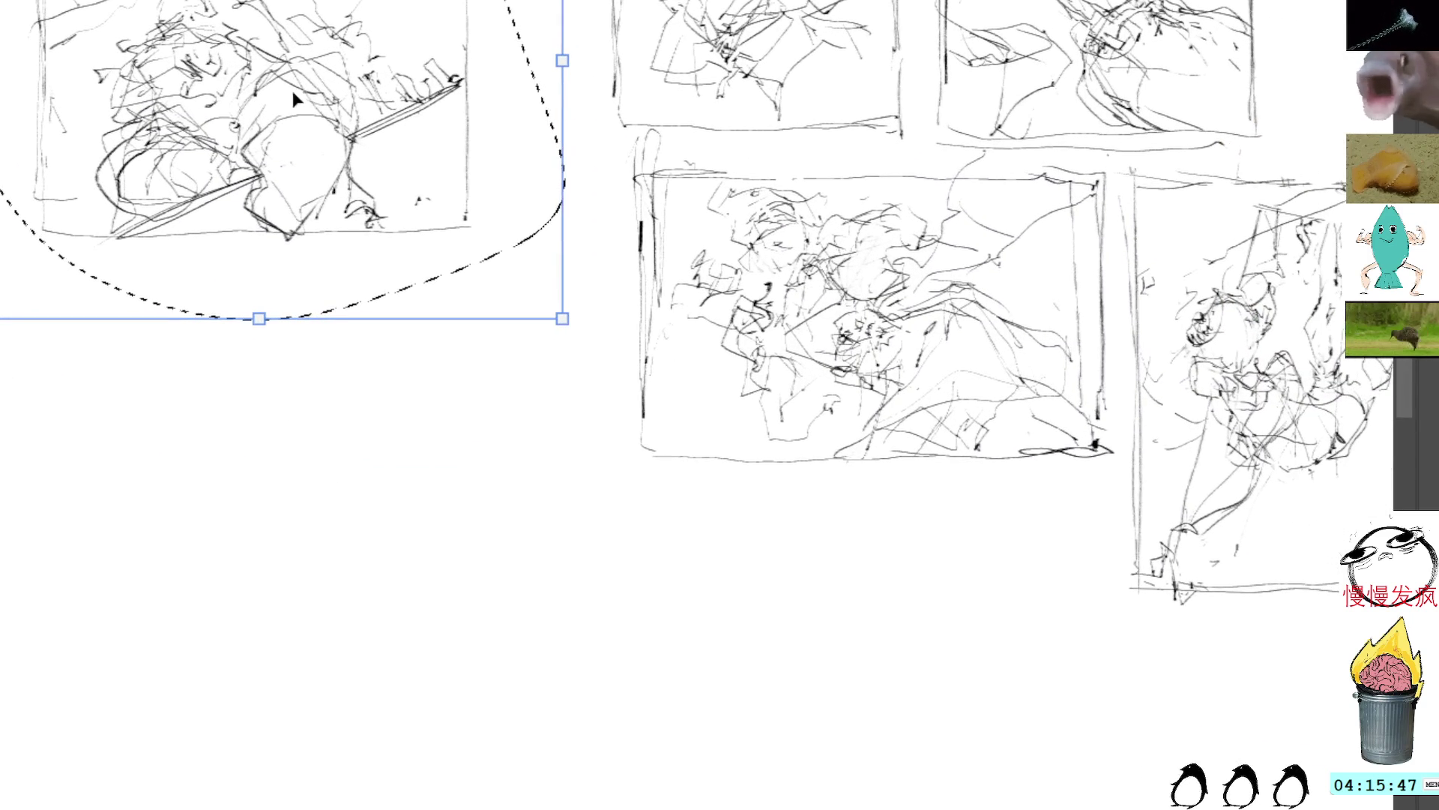
mouse_move(338, 100)
mouse_down()
mouse_move(1060, 709)
mouse_move(668, 395)
mouse_up()
mouse_move(715, 317)
mouse_down()
mouse_move(1165, 147)
mouse_move(742, 689)
mouse_move(735, 240)
mouse_move(777, 145)
mouse_move(780, 427)
mouse_move(682, 113)
mouse_move(1054, 240)
mouse_move(1287, 291)
mouse_up()
mouse_move(753, 243)
mouse_down()
mouse_move(784, 218)
mouse_move(781, 167)
mouse_move(771, 183)
mouse_up()
key(Return)
mouse_move(899, 81)
mouse_down()
mouse_move(1207, 106)
mouse_move(521, 324)
mouse_move(821, 423)
mouse_up()
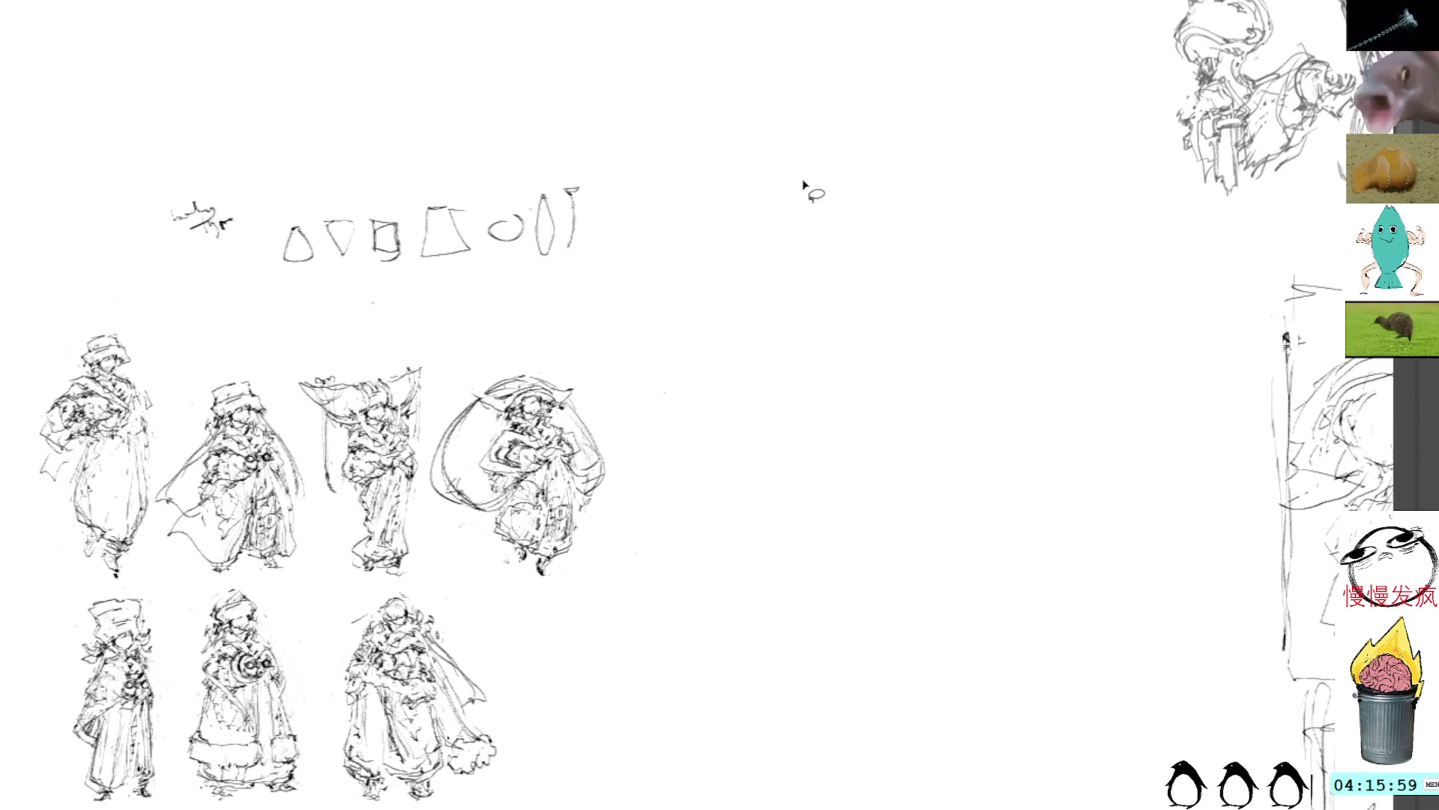
Draw and rework the left and top edges of a new frame in the blank area
drag(860, 275, 803, 178)
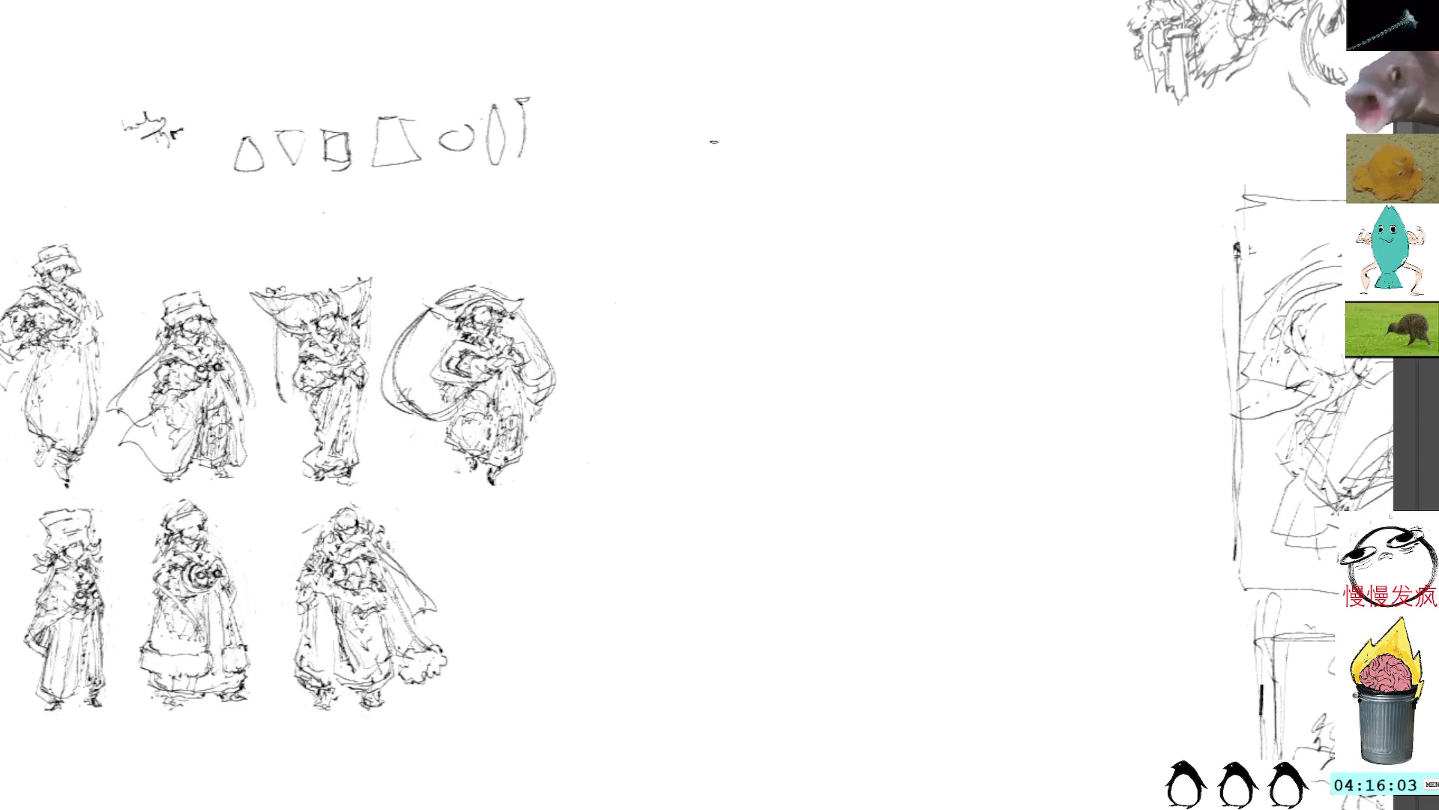
drag(685, 211, 692, 464)
mouse_move(694, 362)
mouse_down()
mouse_move(692, 205)
mouse_move(697, 491)
mouse_move(690, 225)
mouse_move(1038, 188)
mouse_up()
click(927, 187)
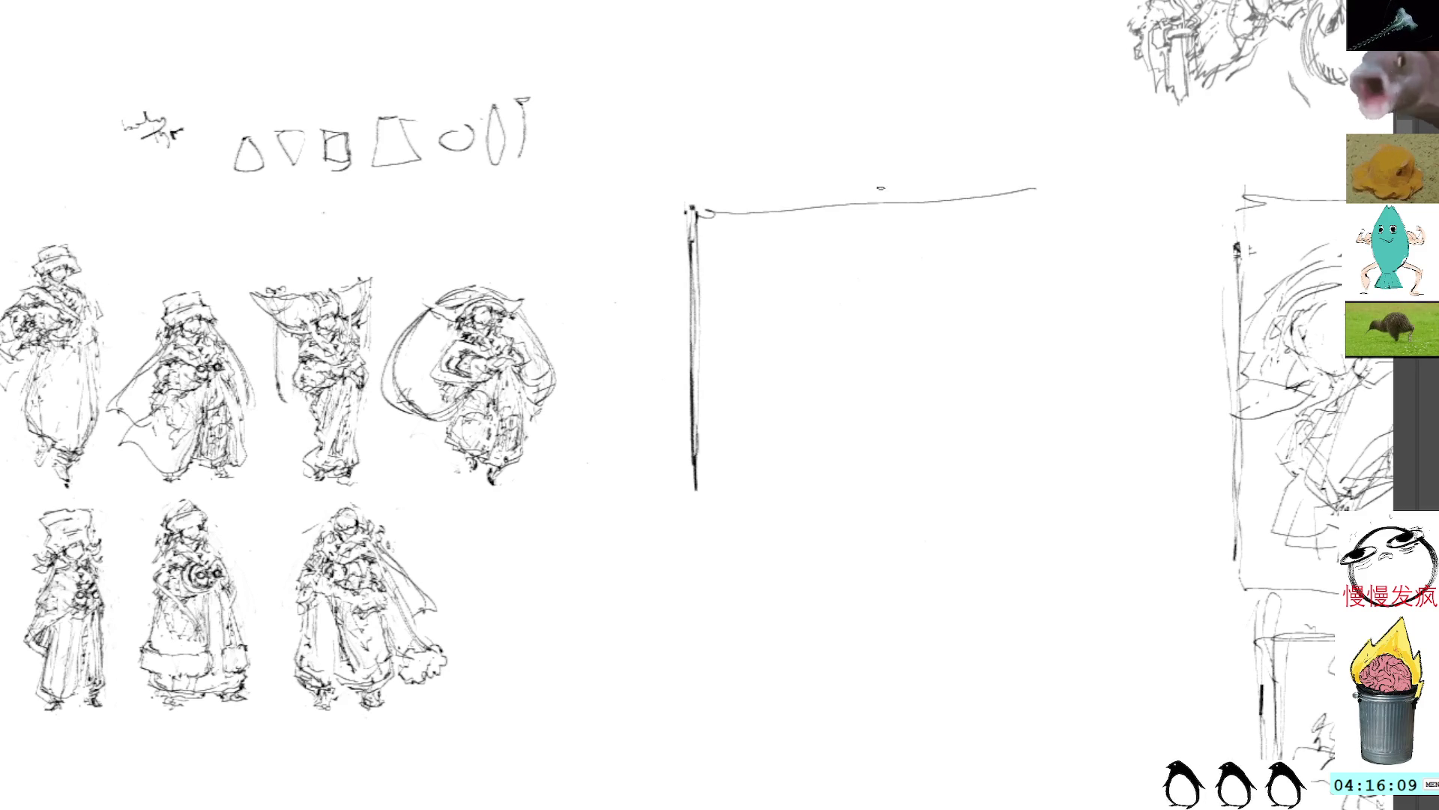
drag(780, 204, 1029, 187)
drag(705, 214, 1053, 227)
mouse_move(735, 215)
mouse_down()
mouse_move(1107, 225)
mouse_move(1106, 462)
mouse_up()
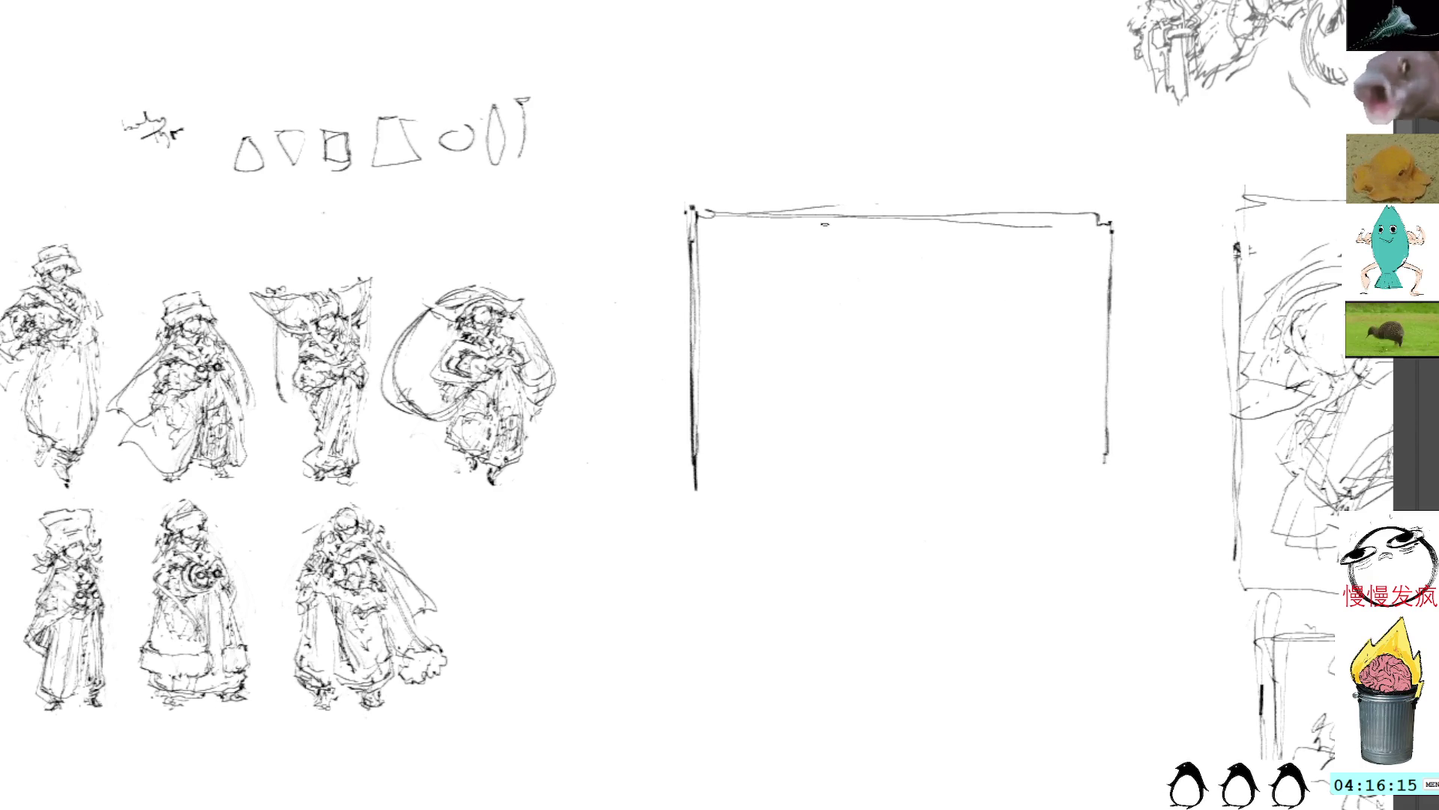
Fix the left edge, add straight bottom and right edges, and sketch a small head inside
mouse_move(693, 409)
mouse_down()
mouse_move(693, 488)
mouse_move(693, 457)
mouse_up()
mouse_move(692, 409)
mouse_down()
mouse_move(690, 466)
mouse_move(857, 473)
mouse_up()
drag(700, 464, 1101, 464)
drag(742, 209, 1129, 218)
mouse_move(1118, 225)
mouse_down()
mouse_move(1118, 448)
mouse_move(1105, 459)
mouse_up()
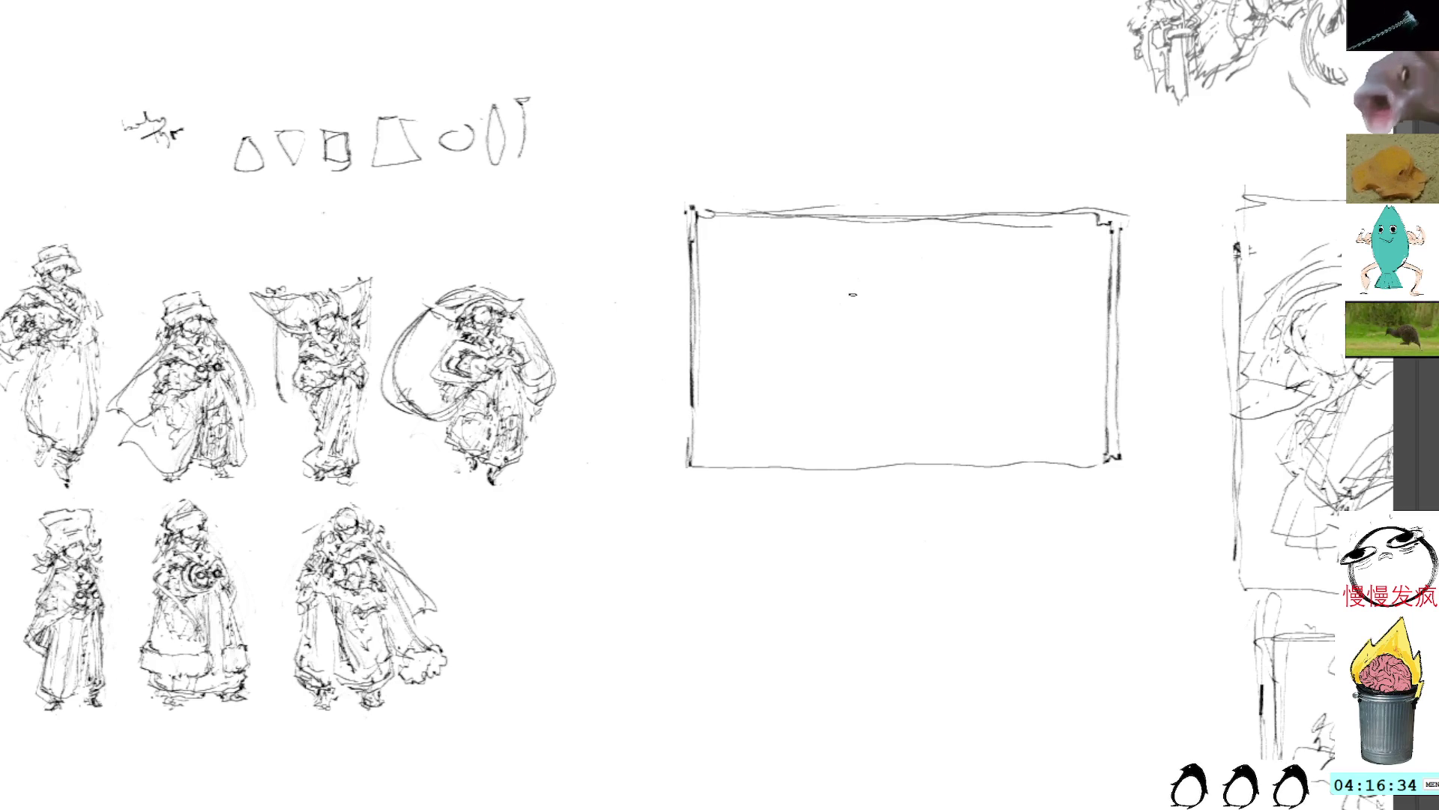
mouse_move(832, 261)
mouse_down()
mouse_move(808, 289)
mouse_move(846, 270)
mouse_move(866, 303)
mouse_move(878, 296)
mouse_move(870, 257)
mouse_move(824, 274)
mouse_move(834, 319)
mouse_move(815, 309)
mouse_move(866, 261)
mouse_move(829, 331)
mouse_move(836, 358)
mouse_move(898, 367)
mouse_move(894, 322)
mouse_move(830, 361)
mouse_move(882, 383)
mouse_up()
Rough in the figure's jaw, hair shape, and long sweeping body curves from the face
drag(896, 322, 910, 365)
mouse_move(814, 244)
mouse_down()
mouse_move(837, 233)
mouse_move(785, 284)
mouse_move(788, 243)
mouse_move(725, 300)
mouse_move(750, 314)
mouse_up()
drag(770, 242, 748, 264)
drag(920, 336, 935, 384)
mouse_move(901, 384)
mouse_down()
mouse_move(885, 420)
mouse_move(997, 446)
mouse_move(1047, 423)
mouse_up()
drag(900, 386, 997, 429)
drag(916, 381, 937, 339)
mouse_move(868, 235)
mouse_down()
mouse_move(919, 261)
mouse_move(952, 346)
mouse_up()
mouse_move(894, 264)
mouse_down()
mouse_move(942, 315)
mouse_move(950, 298)
mouse_up()
drag(889, 238, 942, 272)
mouse_move(814, 331)
mouse_down()
mouse_move(828, 342)
mouse_move(801, 333)
mouse_move(839, 252)
mouse_move(877, 240)
mouse_move(851, 236)
mouse_move(871, 255)
mouse_up()
Add curves down both sides and a left contour, undoing and redrawing strokes at the lower-left corner
mouse_move(933, 344)
mouse_down()
mouse_move(980, 416)
mouse_move(860, 433)
mouse_up()
drag(832, 423, 817, 429)
mouse_move(824, 372)
mouse_down()
mouse_move(746, 413)
mouse_move(755, 432)
mouse_up()
mouse_move(866, 409)
mouse_down()
mouse_move(753, 434)
mouse_move(756, 463)
mouse_up()
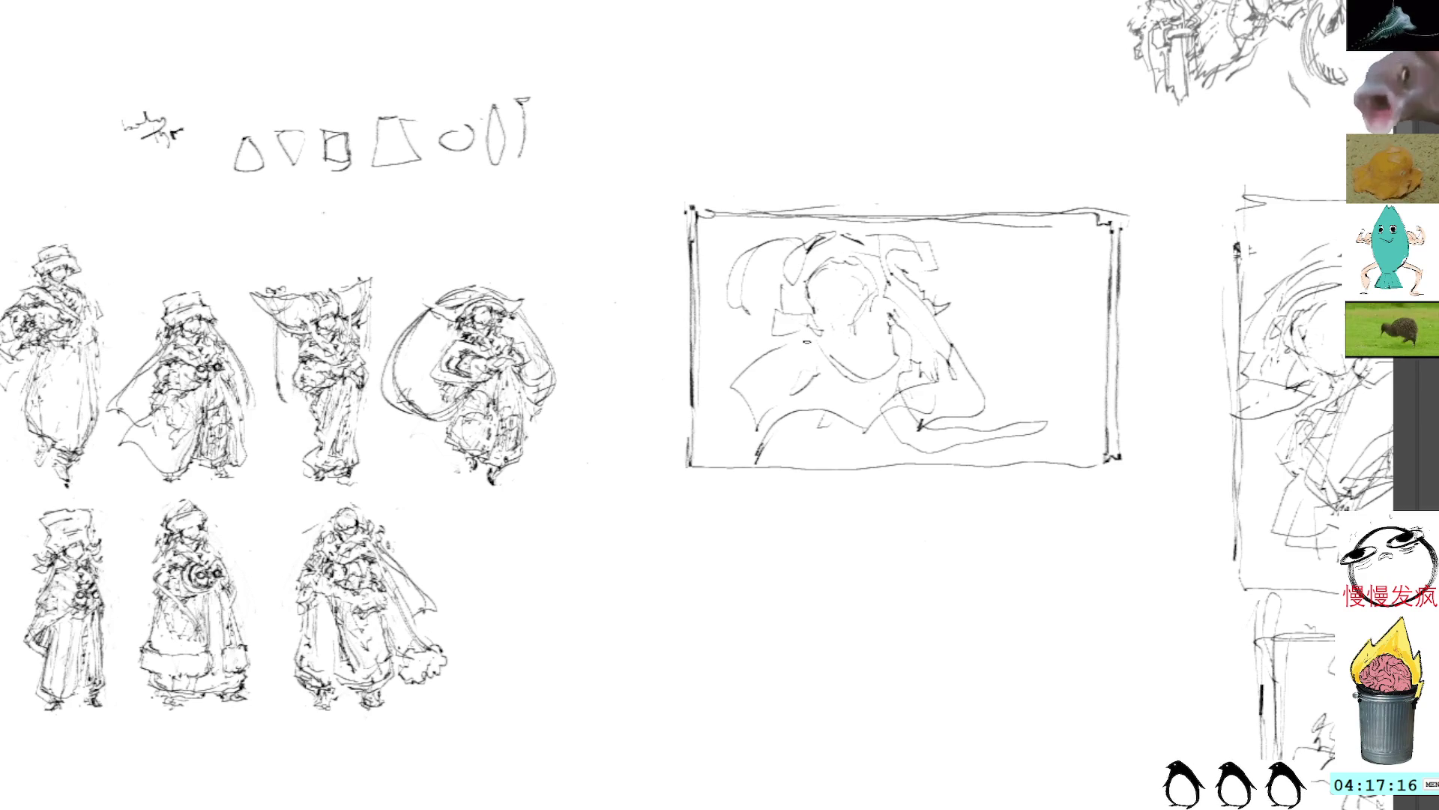
mouse_move(795, 339)
mouse_down()
mouse_move(712, 409)
mouse_move(783, 389)
mouse_move(716, 398)
mouse_up()
drag(793, 341, 723, 414)
key(ctrl+z)
key(ctrl+z)
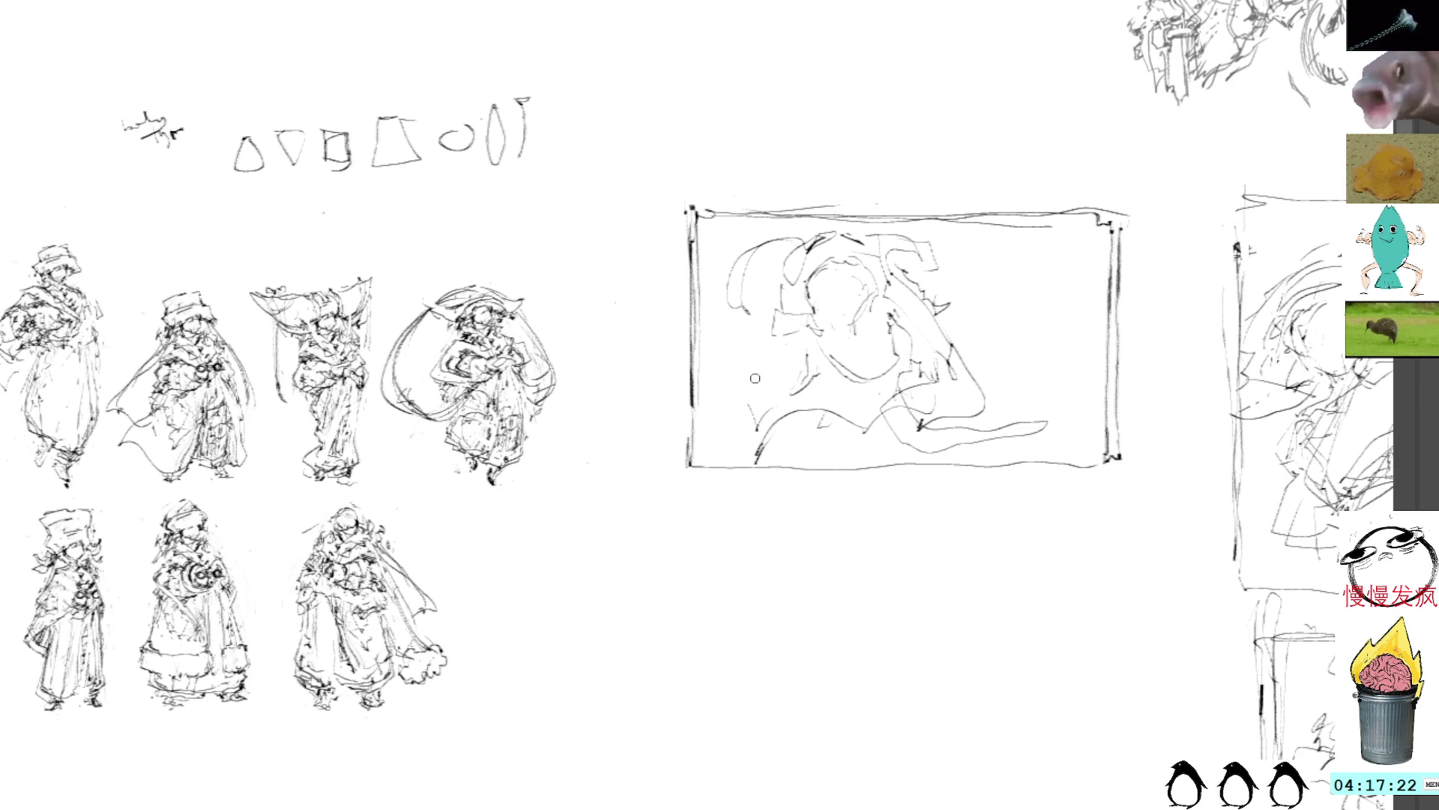
mouse_move(735, 401)
mouse_down()
mouse_move(726, 457)
mouse_move(697, 476)
mouse_up()
drag(720, 416, 748, 451)
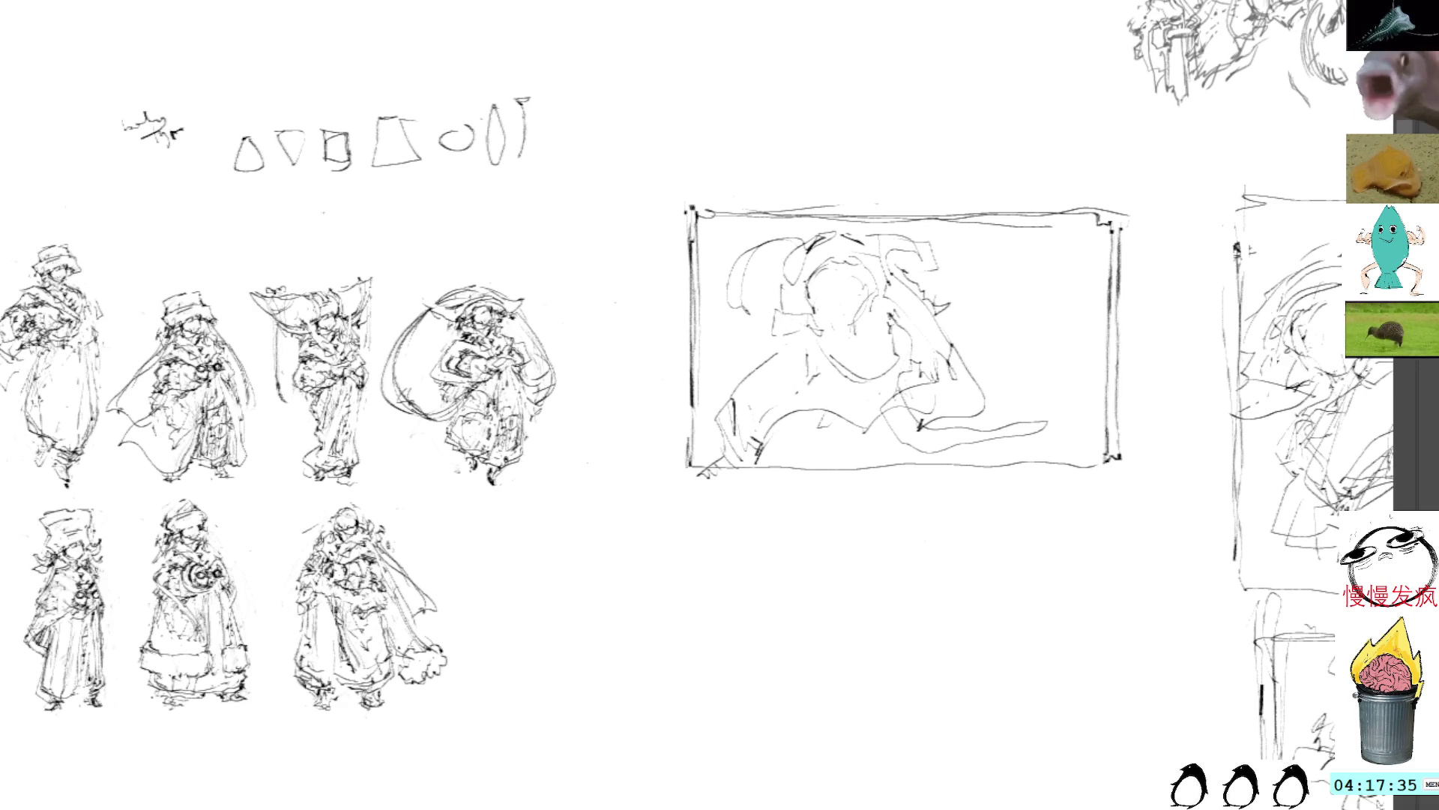
Add a neck curve, an eye mark, face and hair lines, and short strokes on both sides of the figure
mouse_move(814, 384)
mouse_down()
mouse_move(765, 427)
mouse_move(829, 470)
mouse_move(850, 434)
mouse_move(748, 450)
mouse_move(861, 461)
mouse_up()
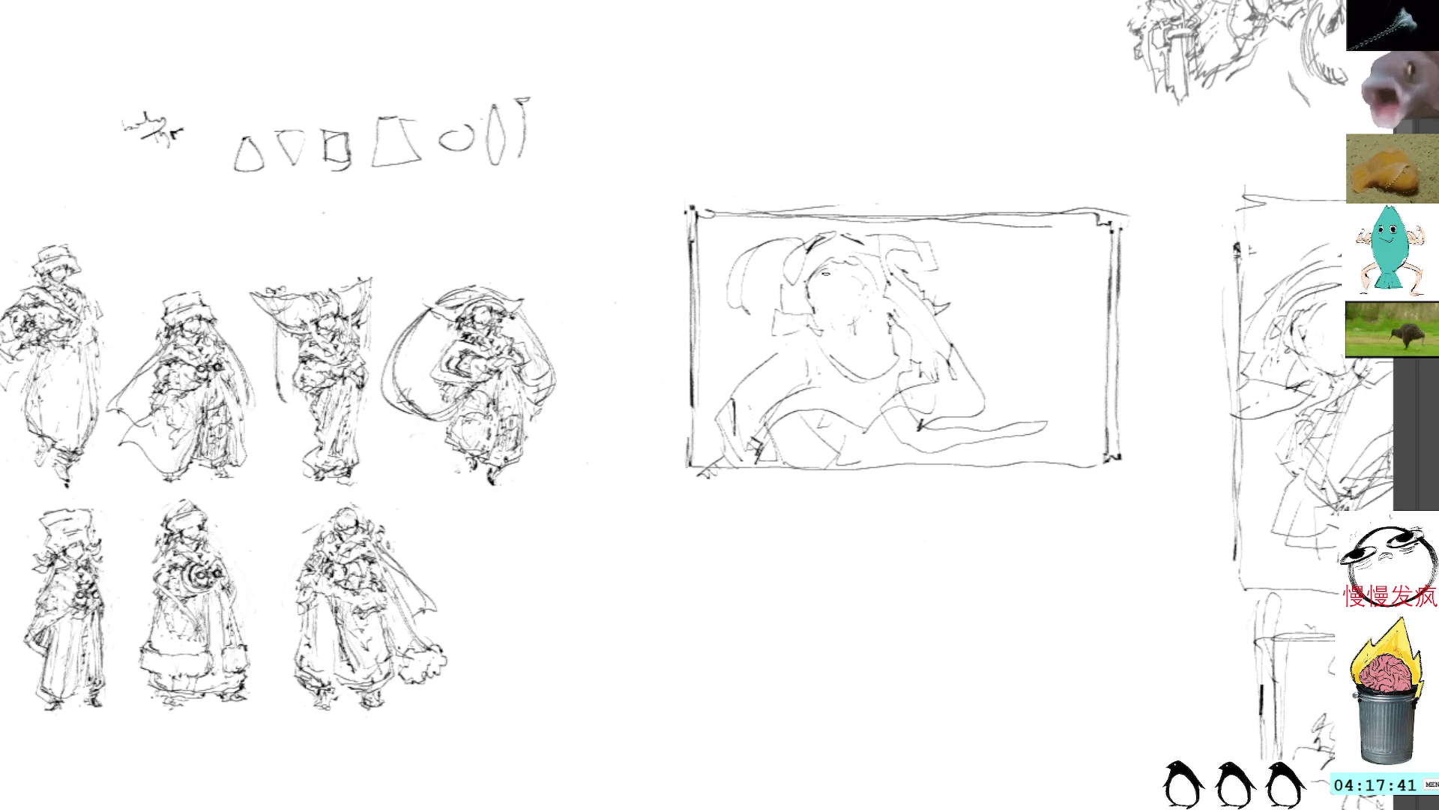
drag(822, 320, 855, 295)
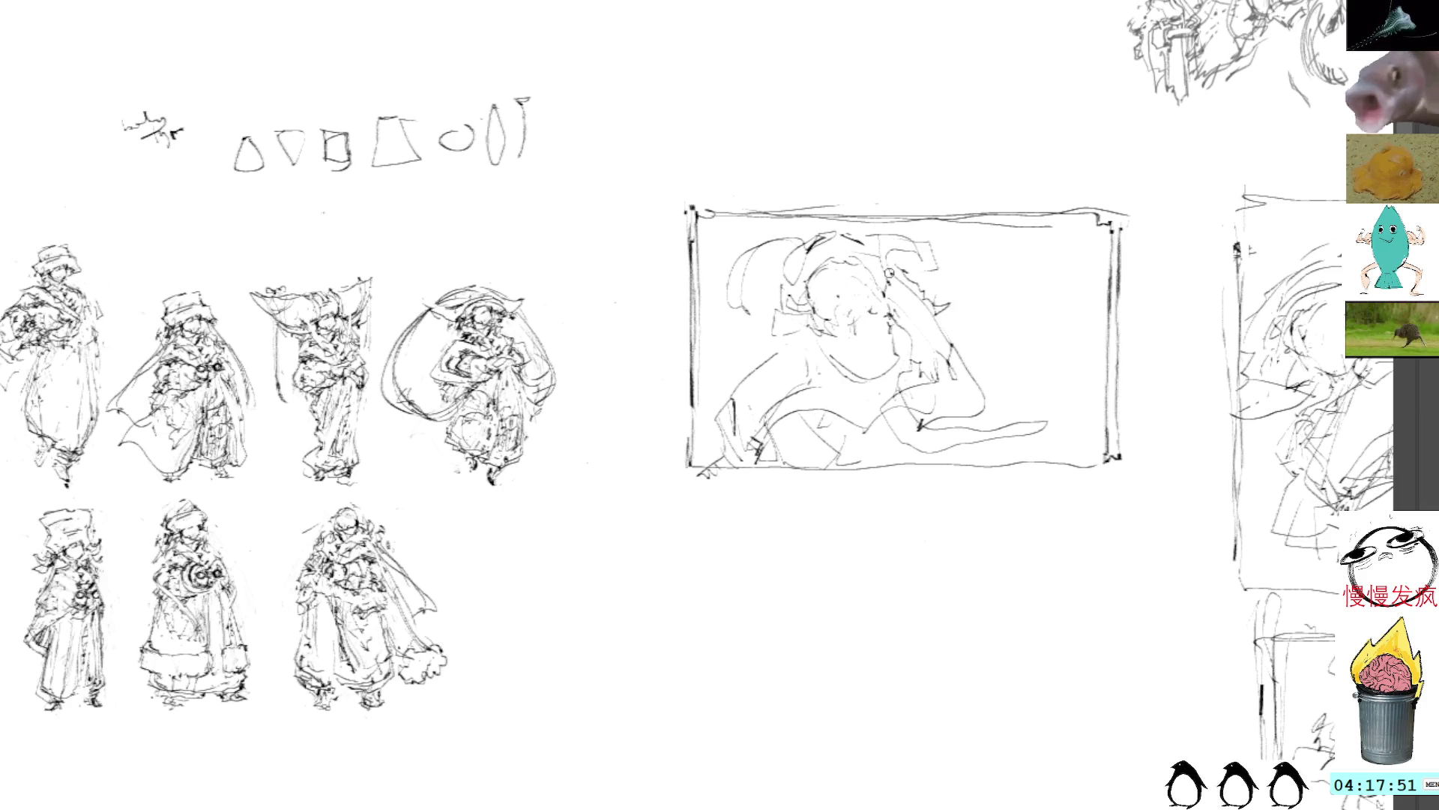
drag(847, 279, 805, 309)
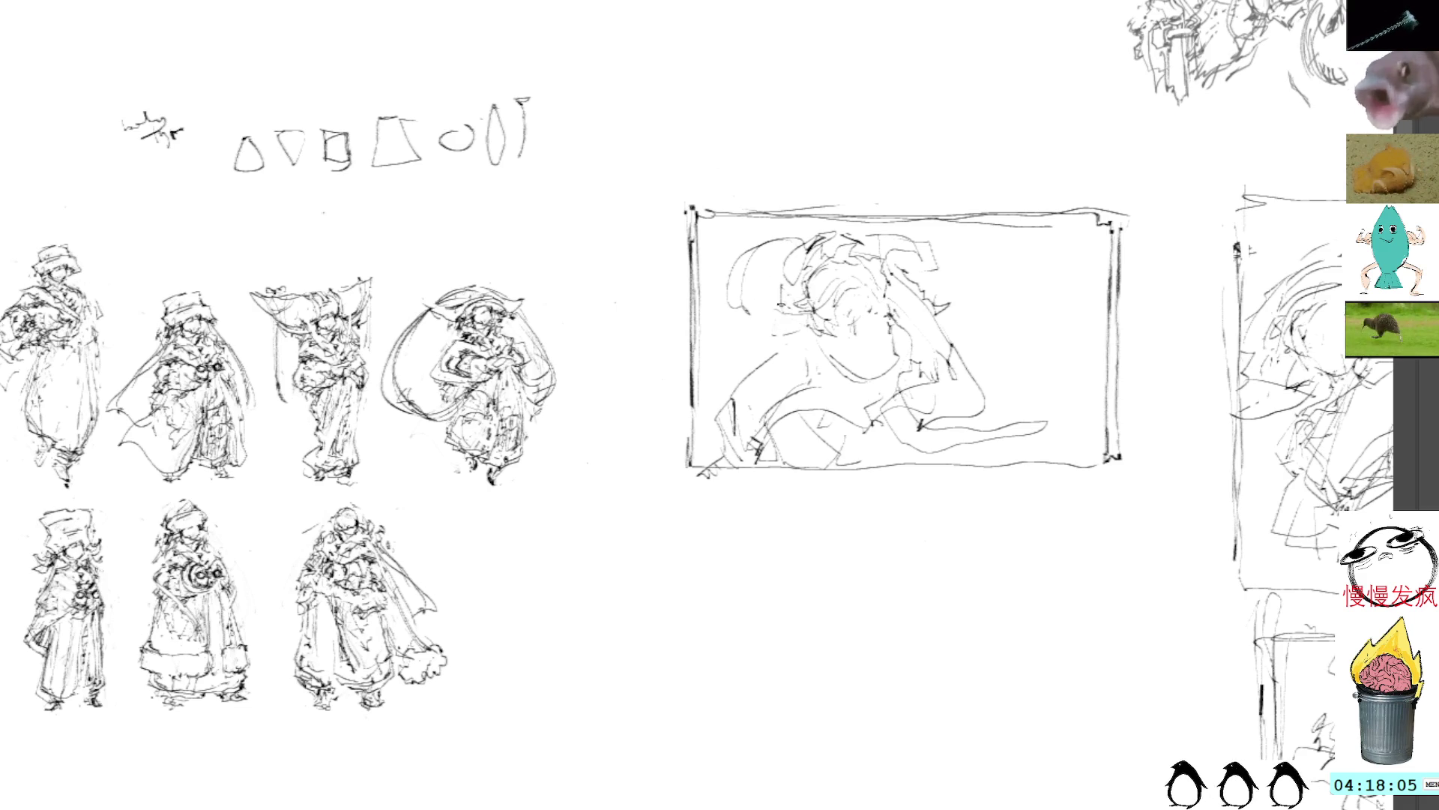
mouse_move(753, 323)
mouse_down()
mouse_move(732, 358)
mouse_move(742, 329)
mouse_move(761, 329)
mouse_up()
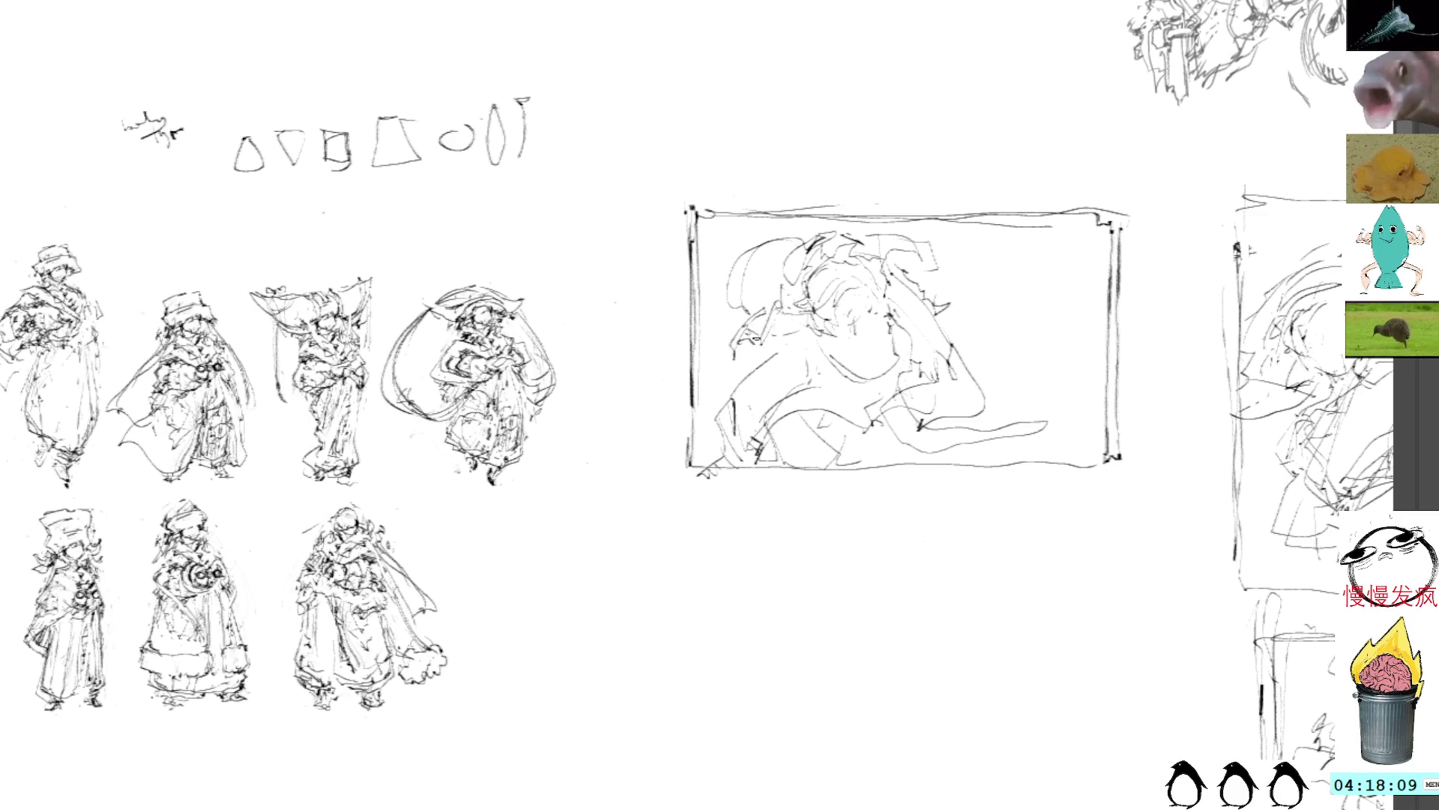
drag(733, 390, 713, 366)
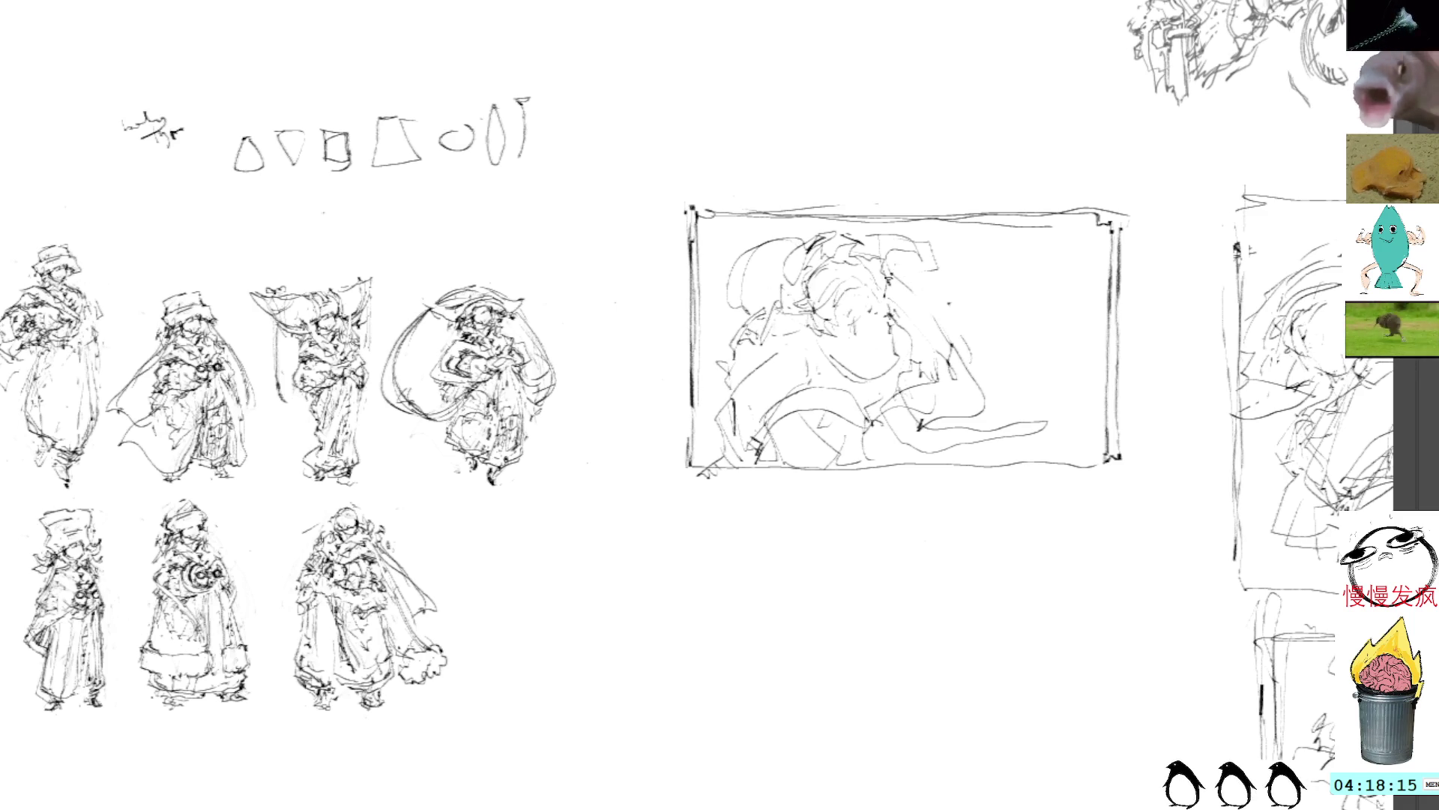
mouse_move(937, 333)
mouse_down()
mouse_move(963, 361)
mouse_move(896, 388)
mouse_move(918, 442)
mouse_move(943, 429)
mouse_up()
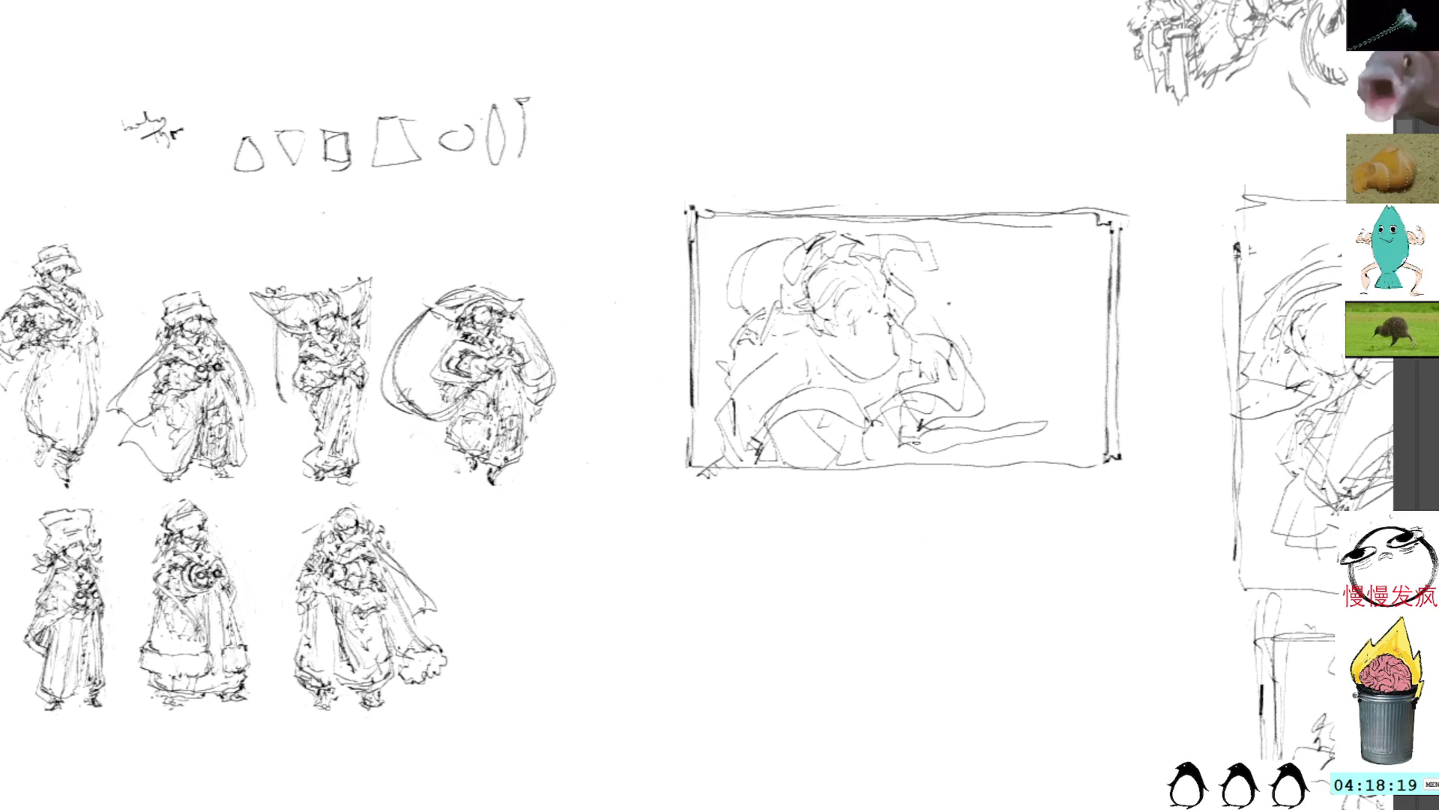